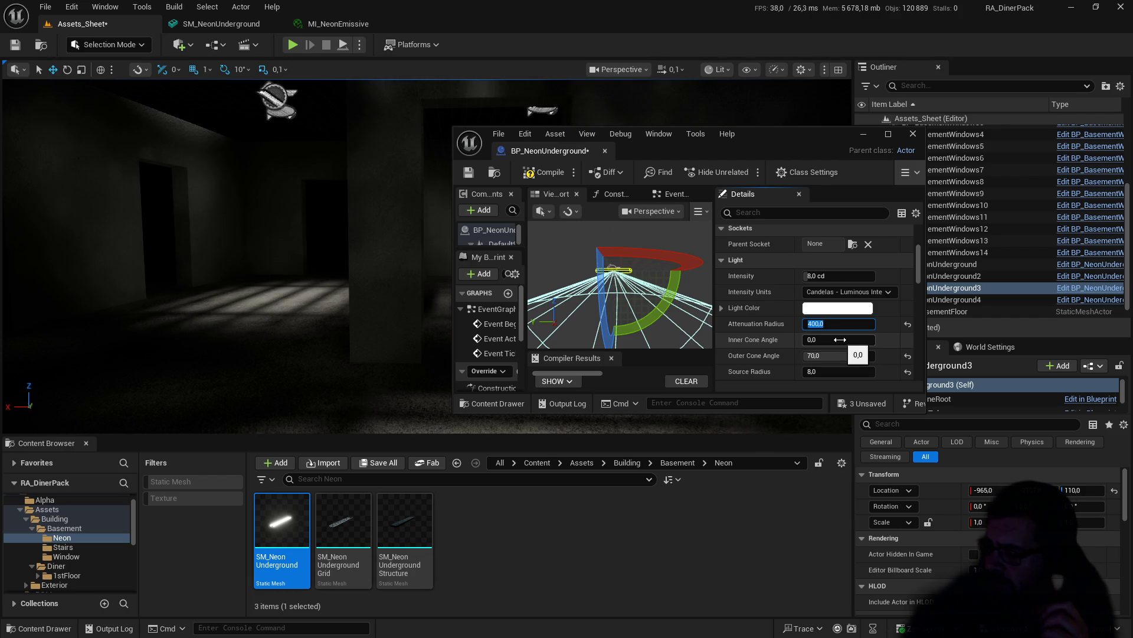
# Step: Set the neon light's Attenuation Radius to 450
pyautogui.write('500')
pyautogui.press('Return')
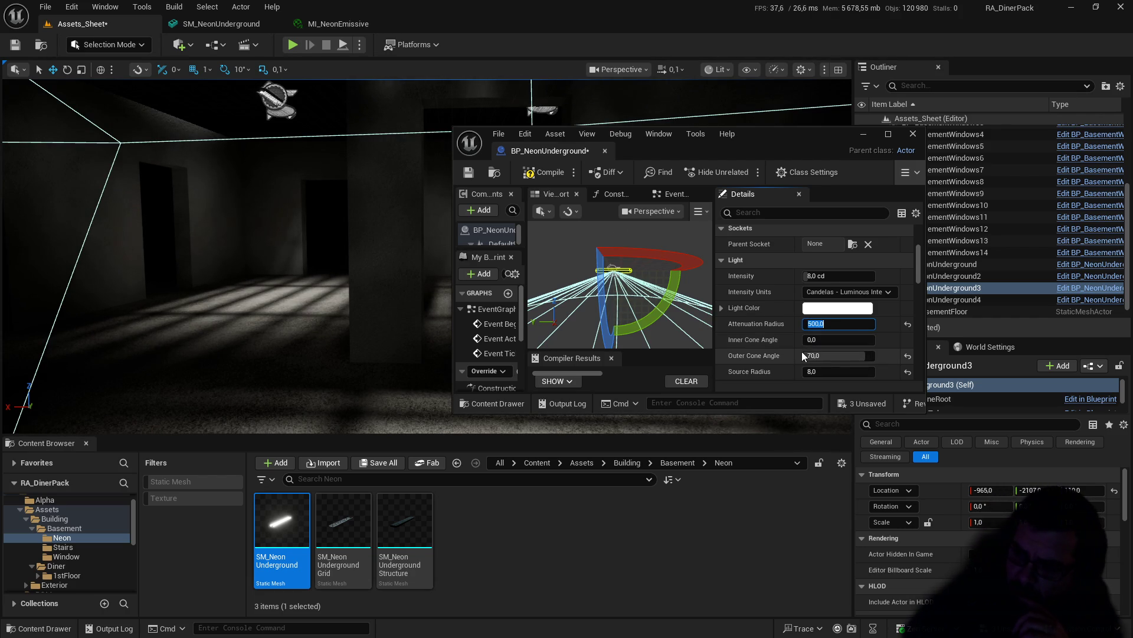
pyautogui.write('50')
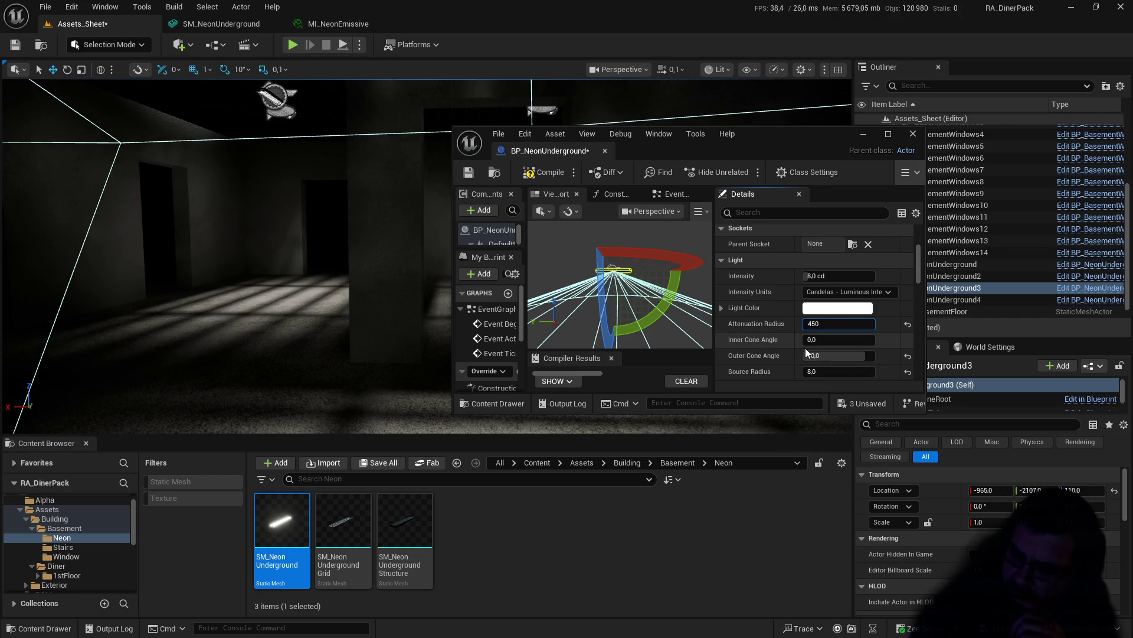
pyautogui.press('Return')
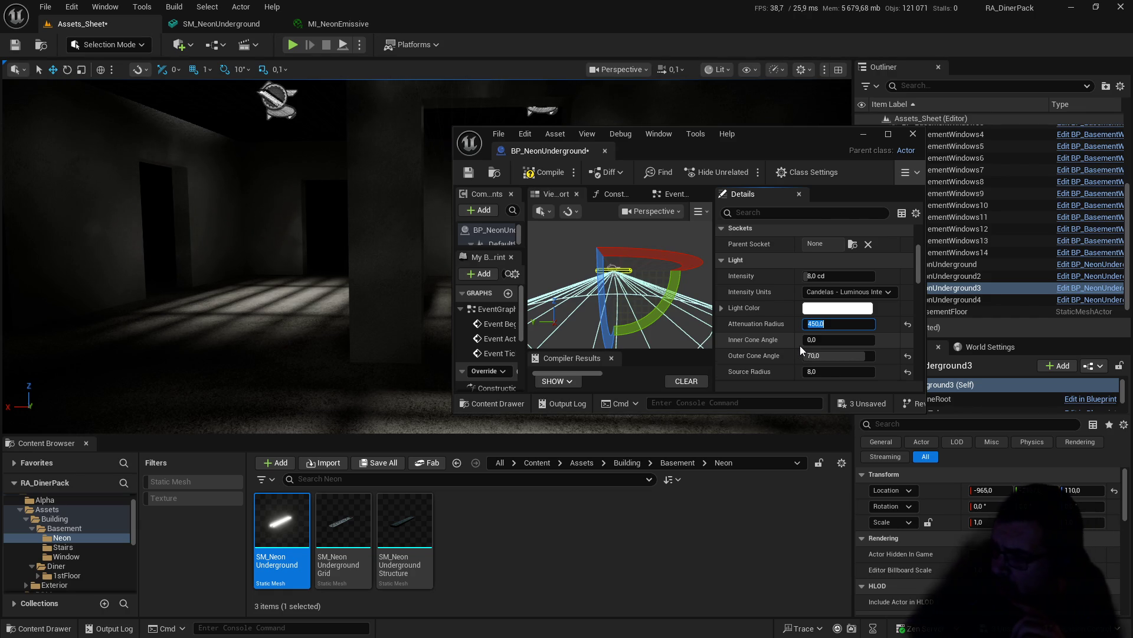
pyautogui.scroll(-2, 805, 348)
pyautogui.click(820, 349)
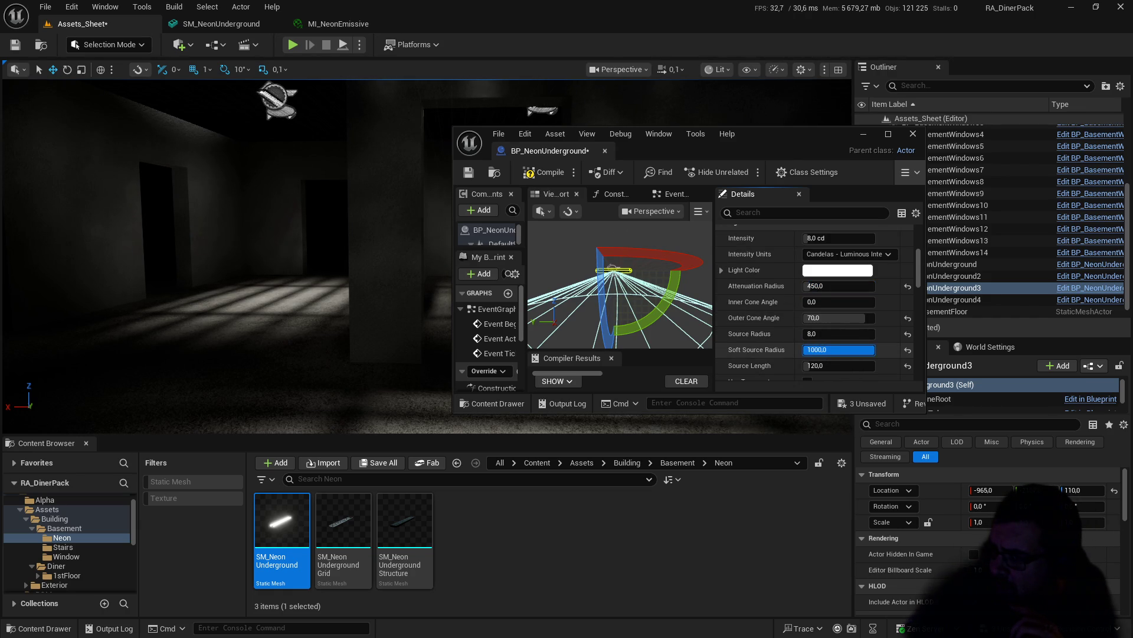
# Step: Set the Soft Source Radius to 0
pyautogui.click(816, 349)
pyautogui.write('0')
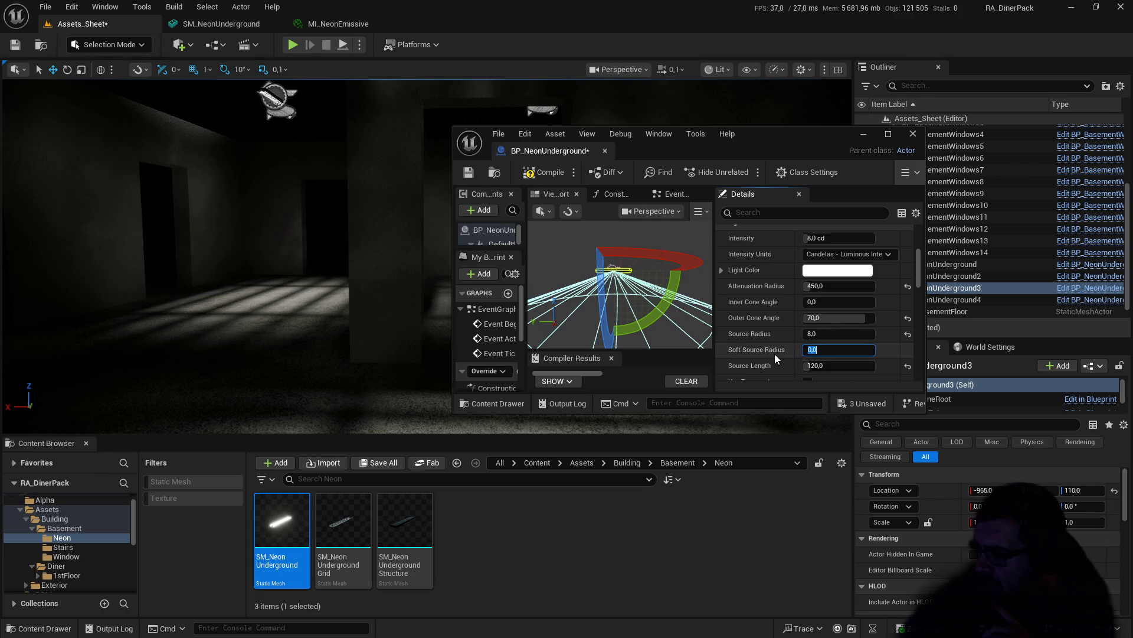
pyautogui.scroll(-1, 774, 352)
pyautogui.scroll(-1, 777, 329)
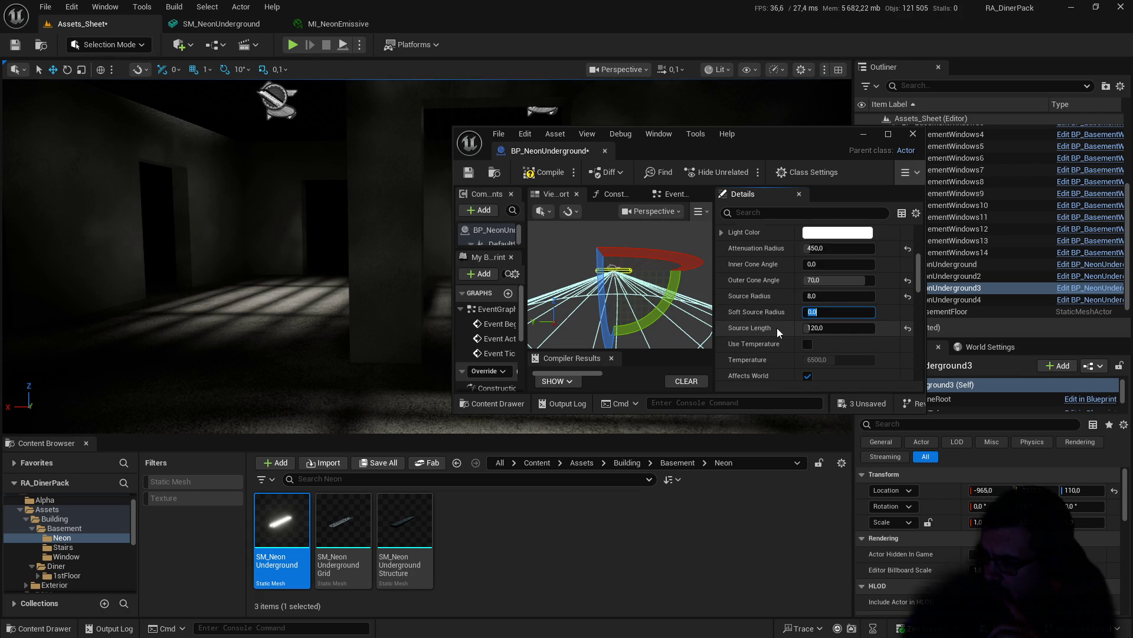
pyautogui.scroll(-3, 784, 328)
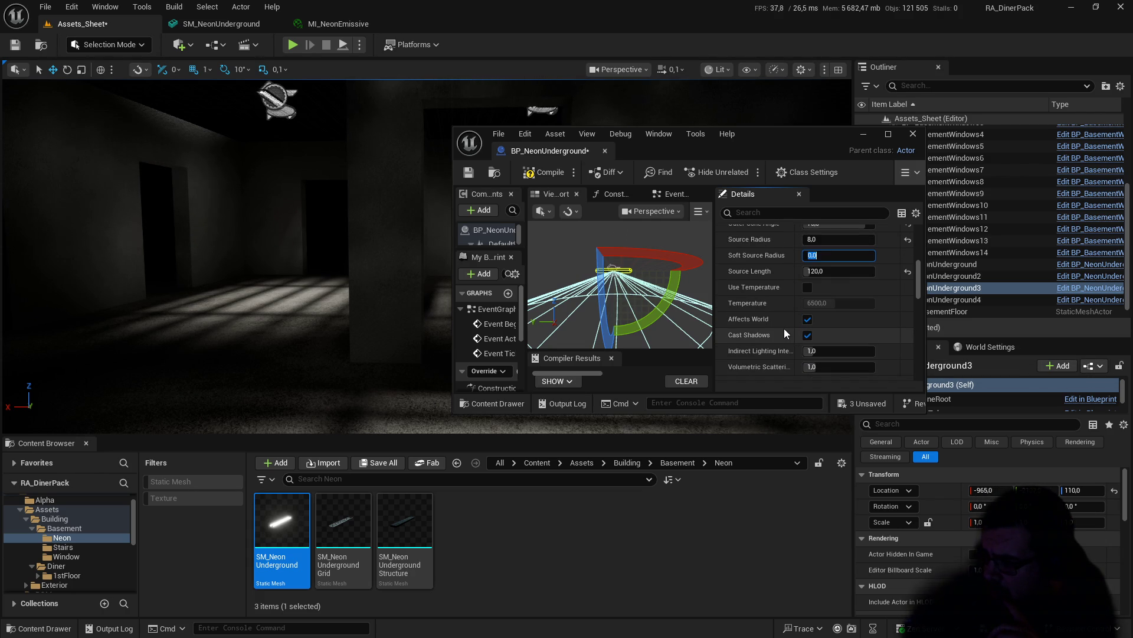
# Step: Turn off Cast Shadows, toggling it back on once to compare before disabling it again
pyautogui.click(807, 336)
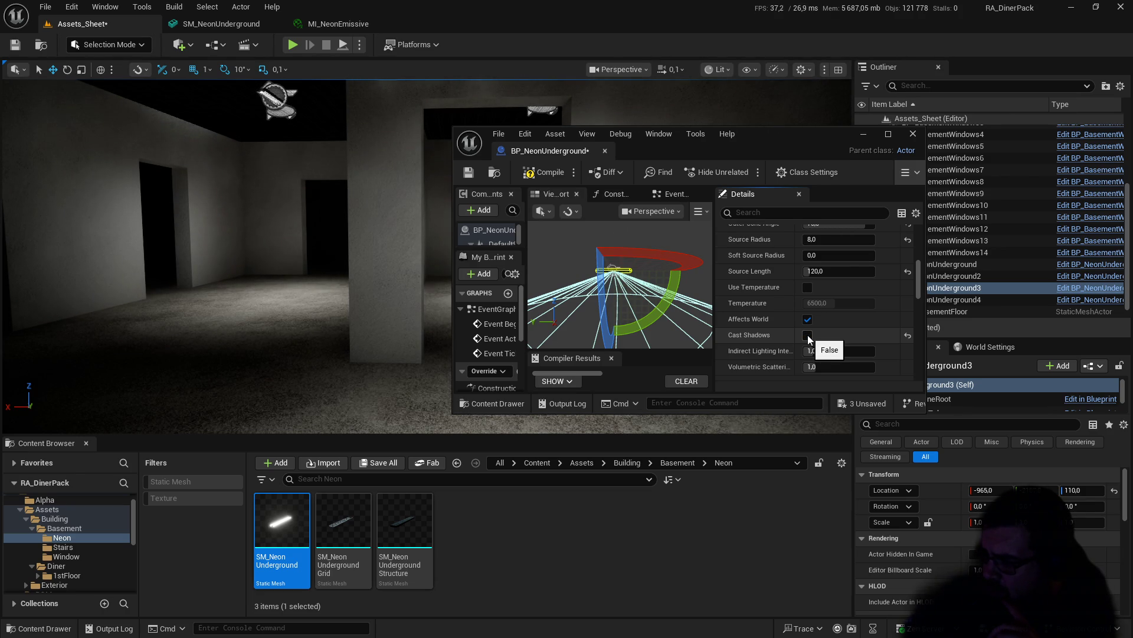
pyautogui.scroll(-1, 808, 338)
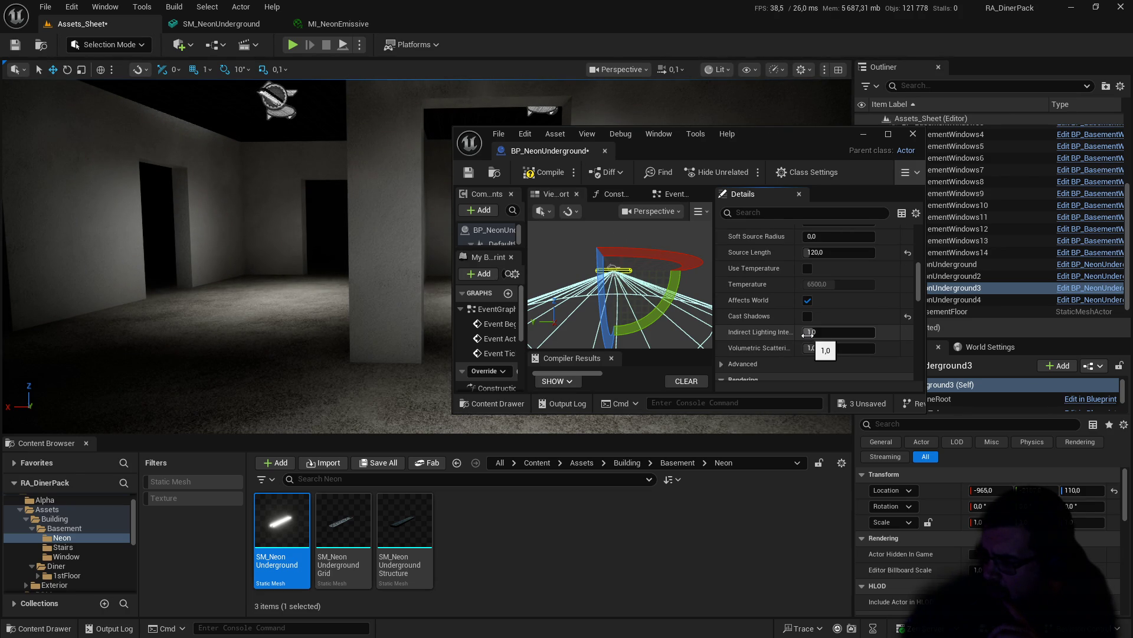
pyautogui.click(813, 316)
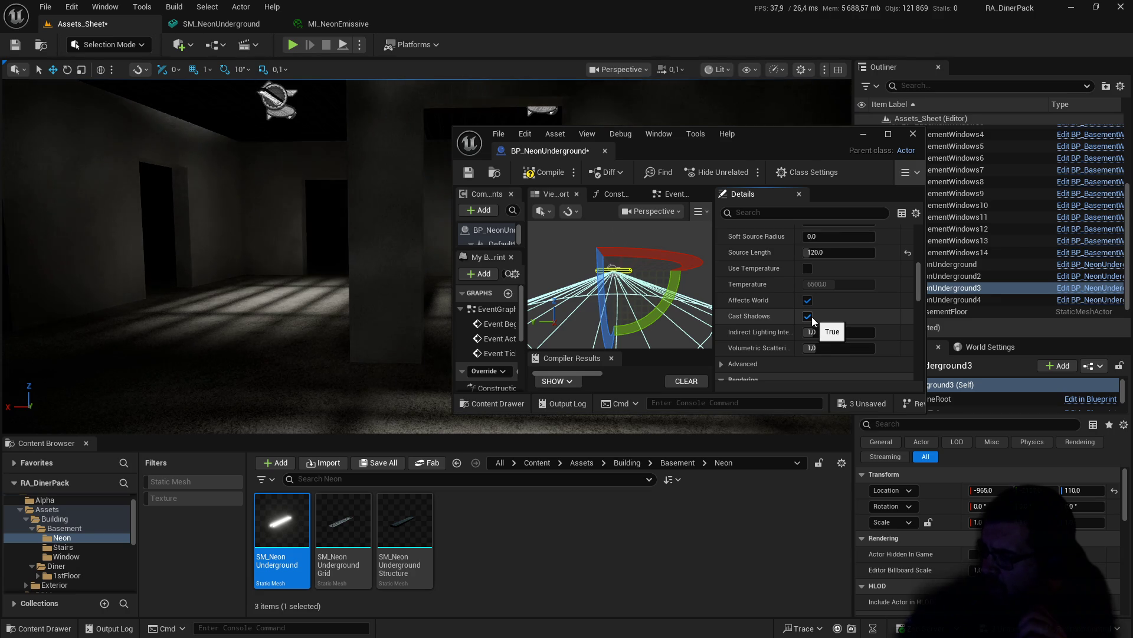
pyautogui.scroll(-1, 812, 314)
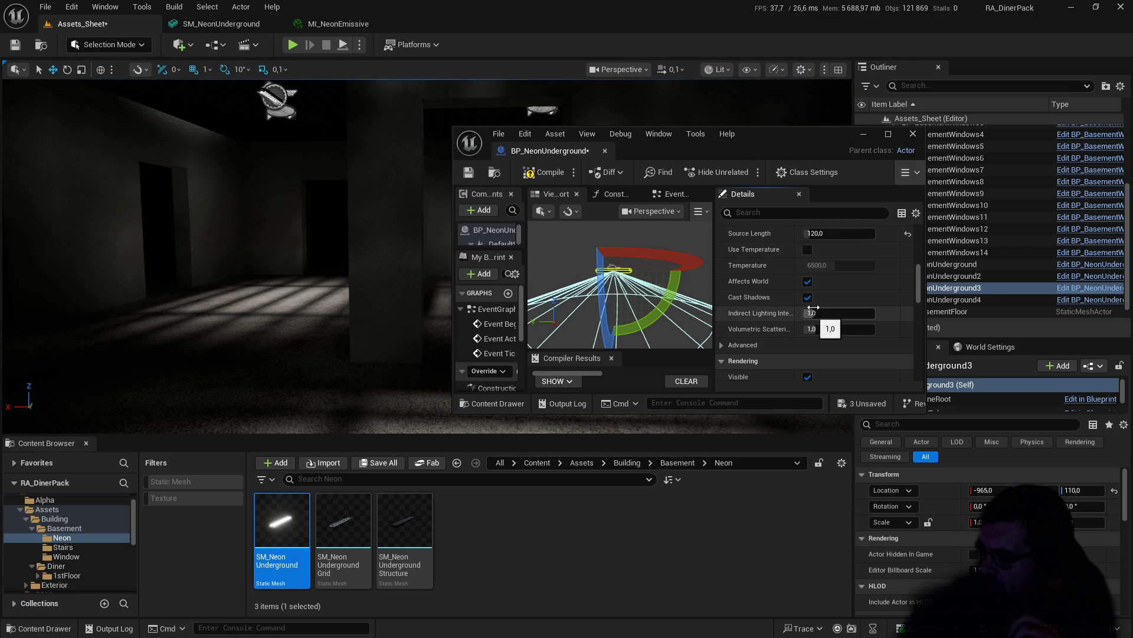
pyautogui.click(813, 296)
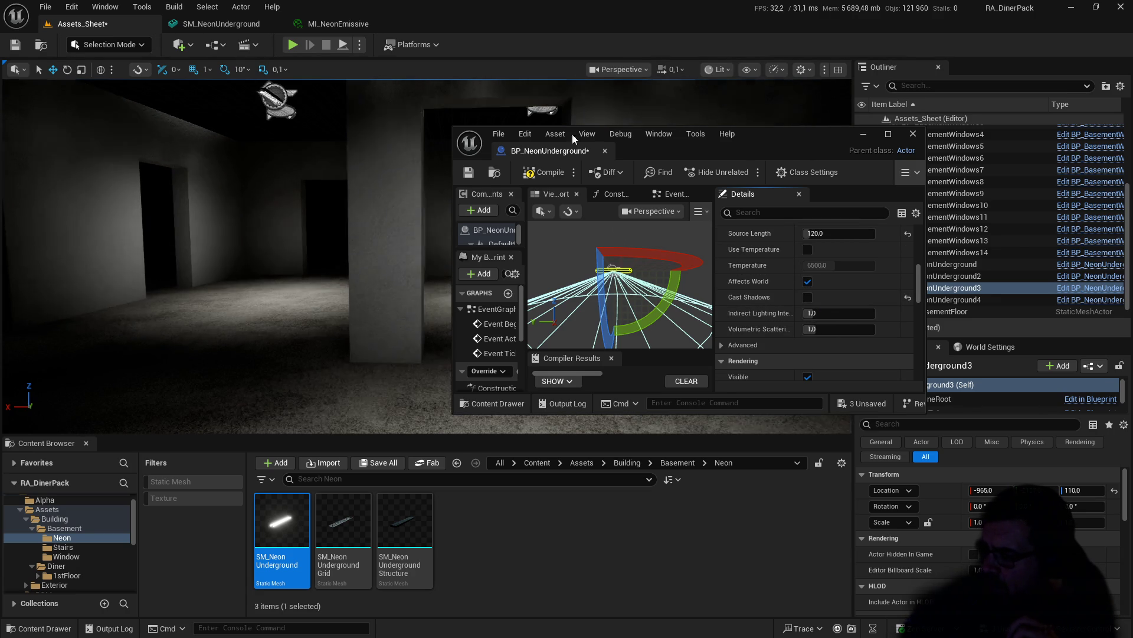
pyautogui.click(292, 47)
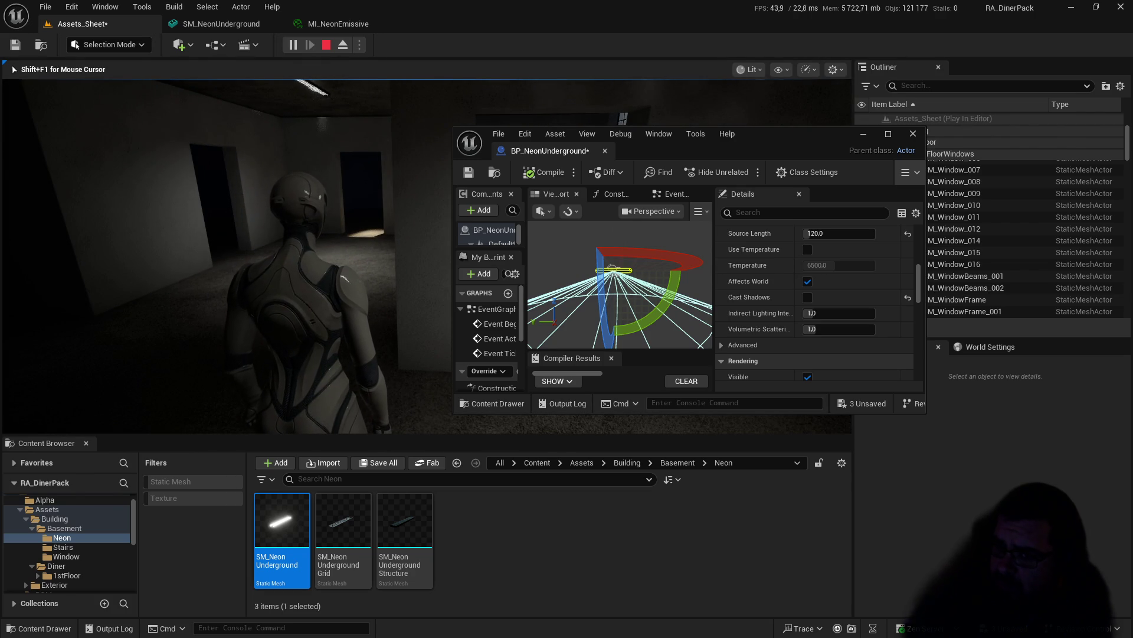
pyautogui.press('Escape')
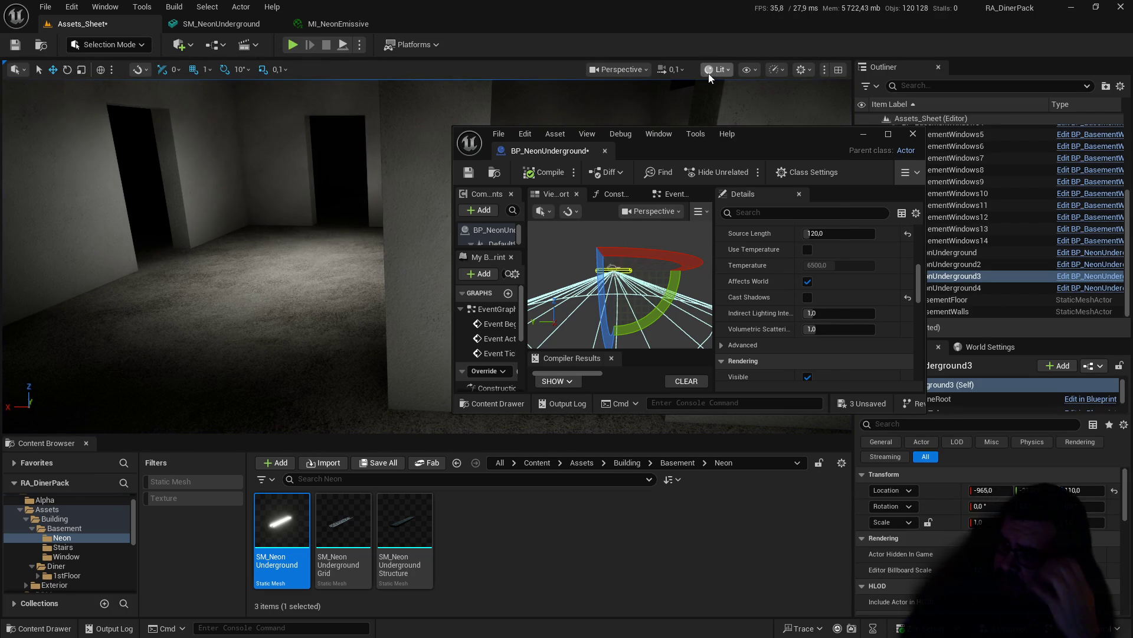
pyautogui.click(718, 69)
pyautogui.moveTo(778, 280)
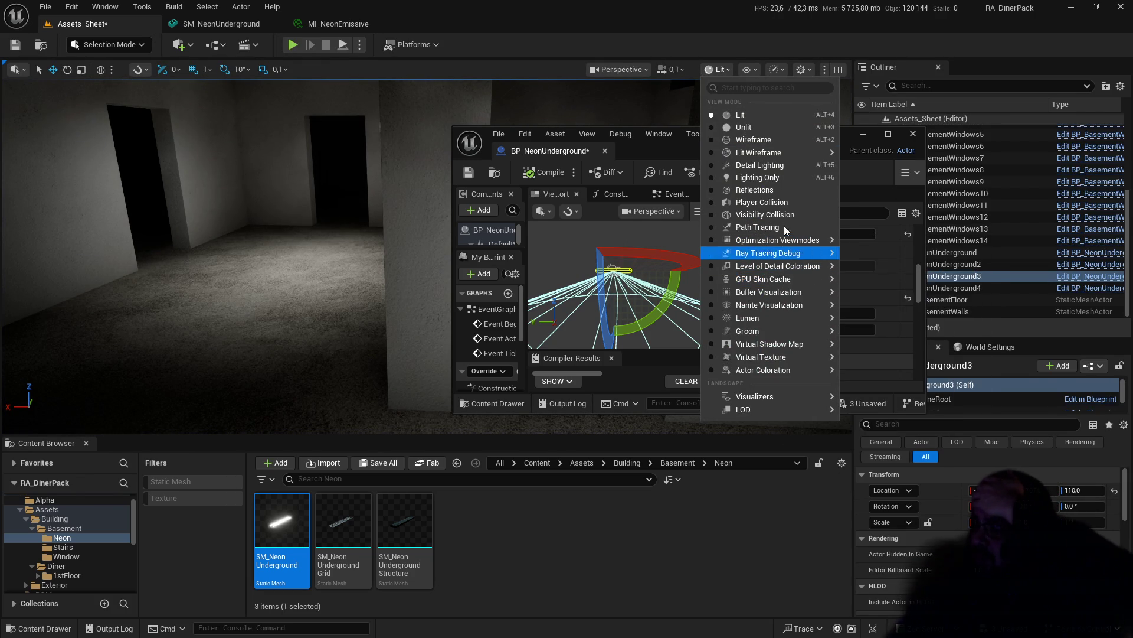
pyautogui.moveTo(790, 241)
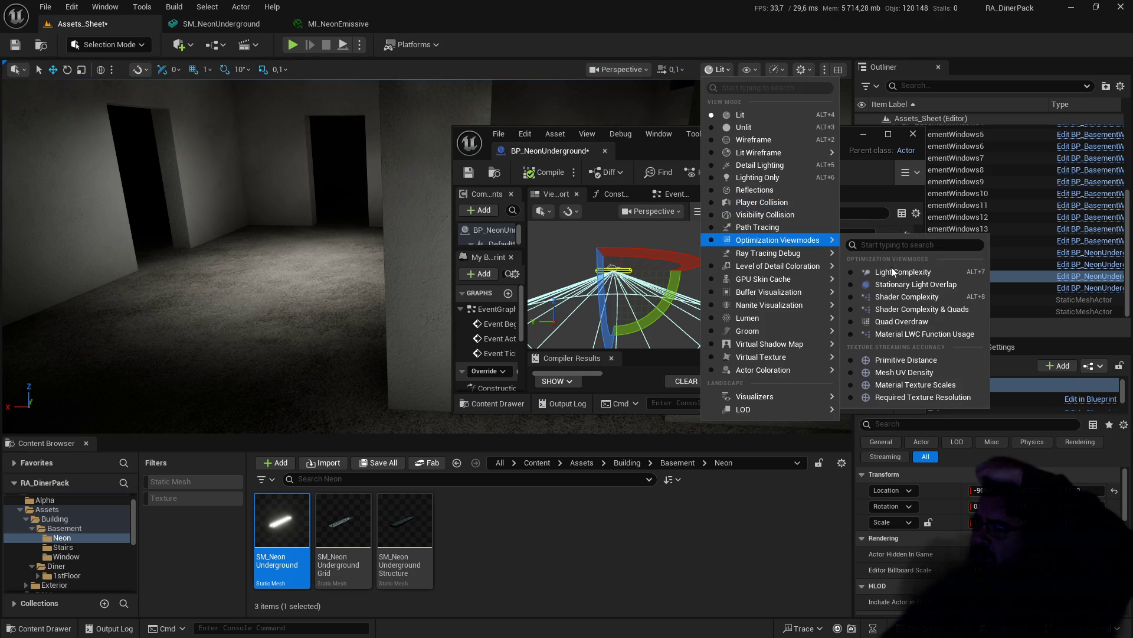
pyautogui.click(903, 272)
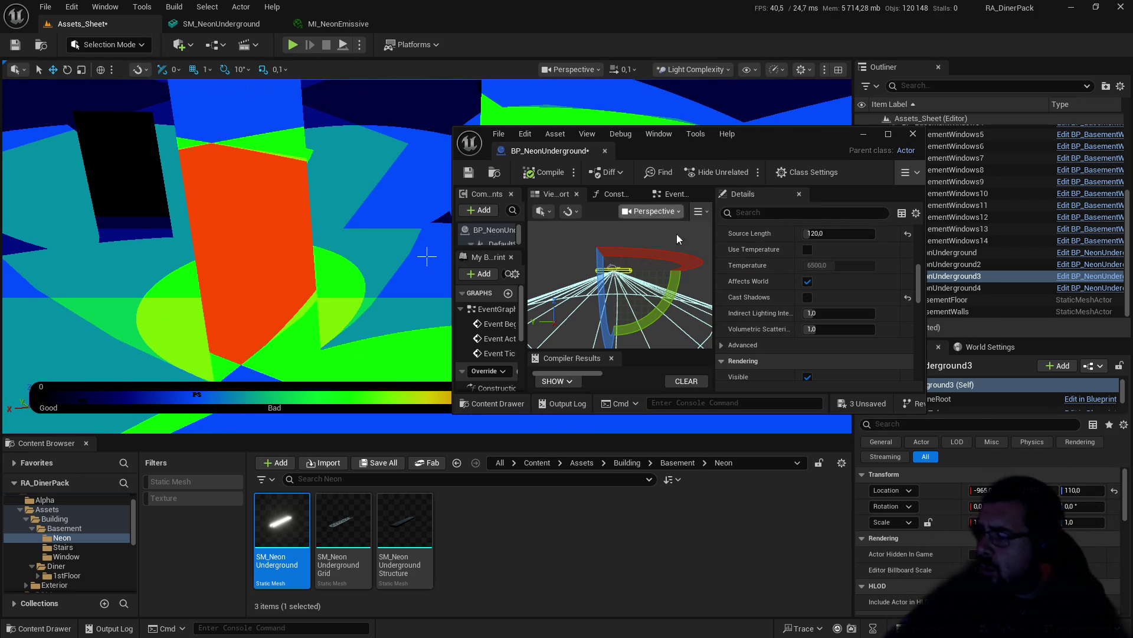
pyautogui.scroll(-1, 792, 274)
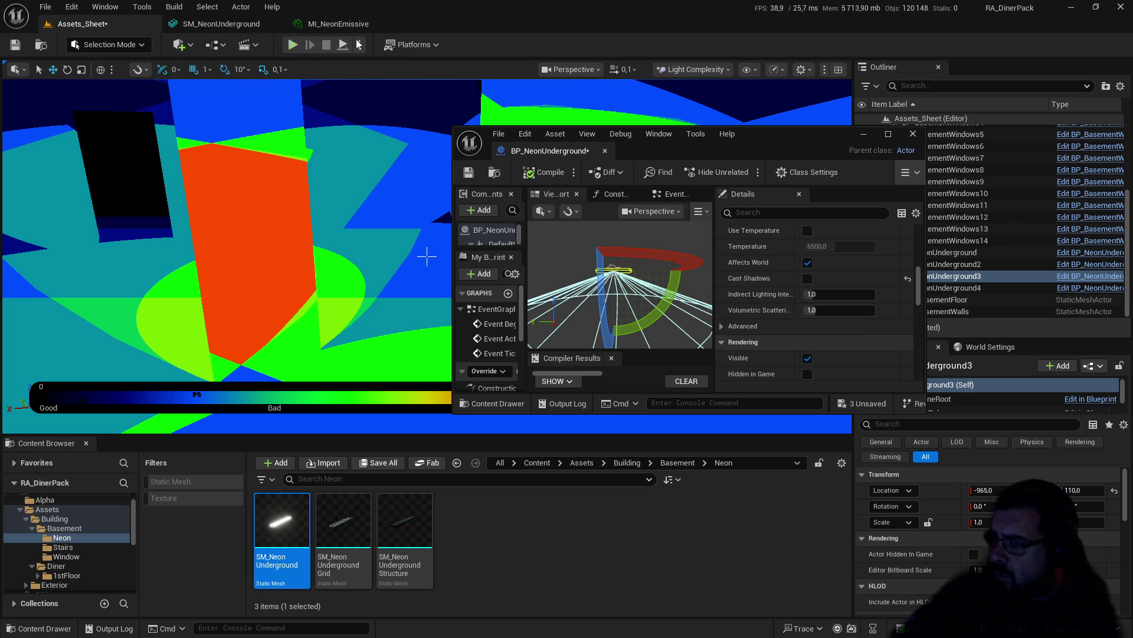
pyautogui.click(690, 70)
pyautogui.click(694, 116)
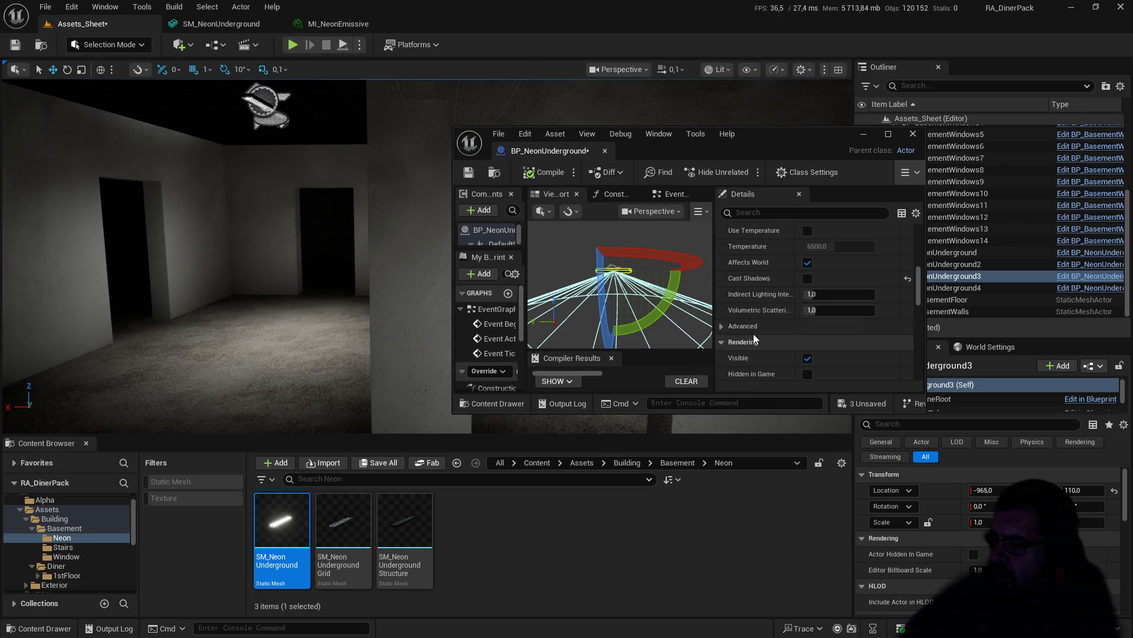
# Step: Raise the indirect lighting intensity, then retune the attenuation radius through 300 and 350 to 400
pyautogui.moveTo(811, 294); pyautogui.dragTo(840, 294)
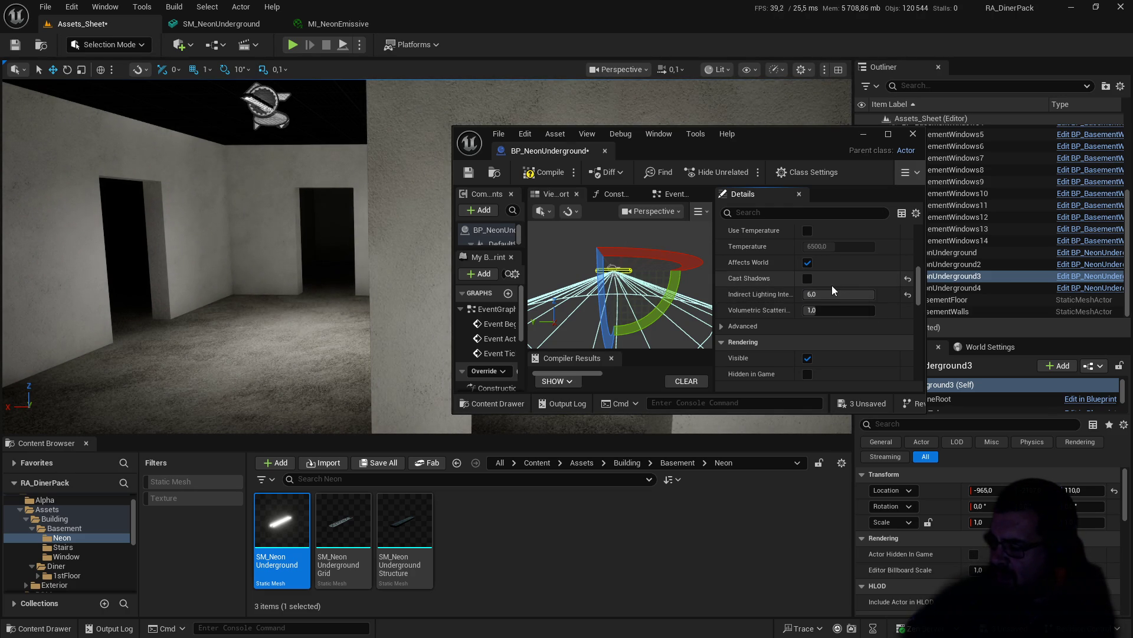
pyautogui.scroll(4, 831, 285)
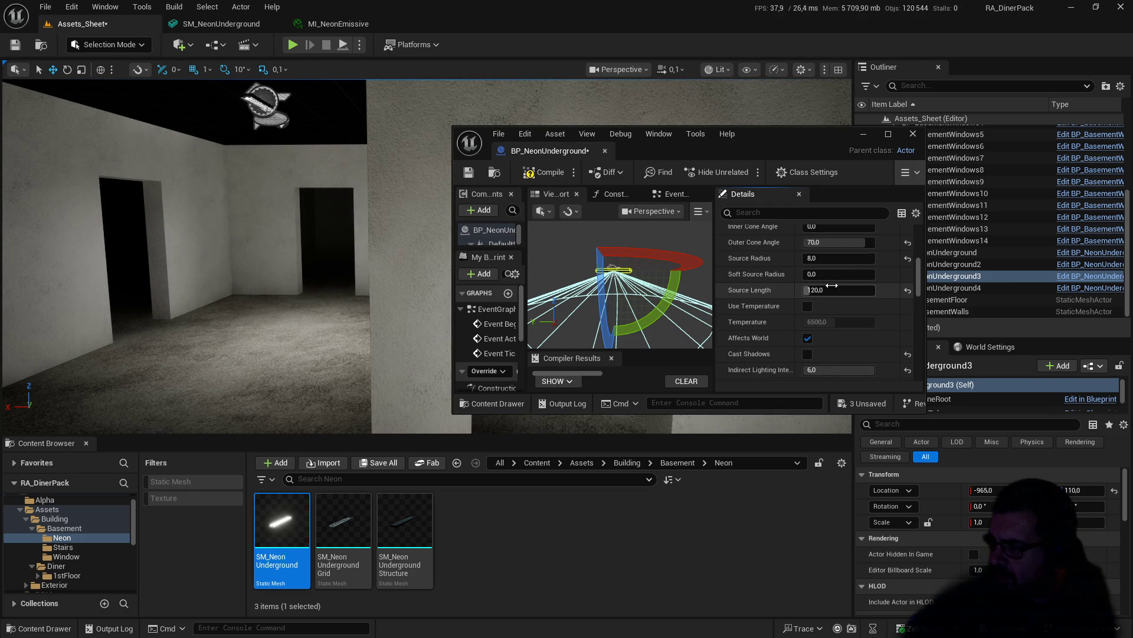
pyautogui.scroll(2, 831, 285)
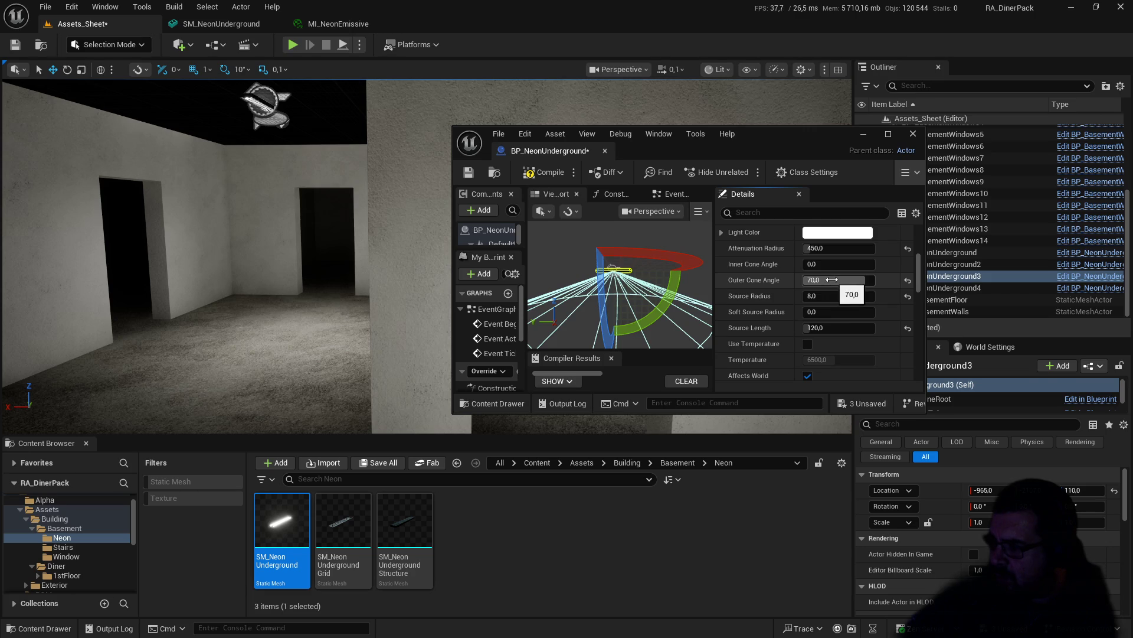
pyautogui.click(827, 249)
pyautogui.write('300')
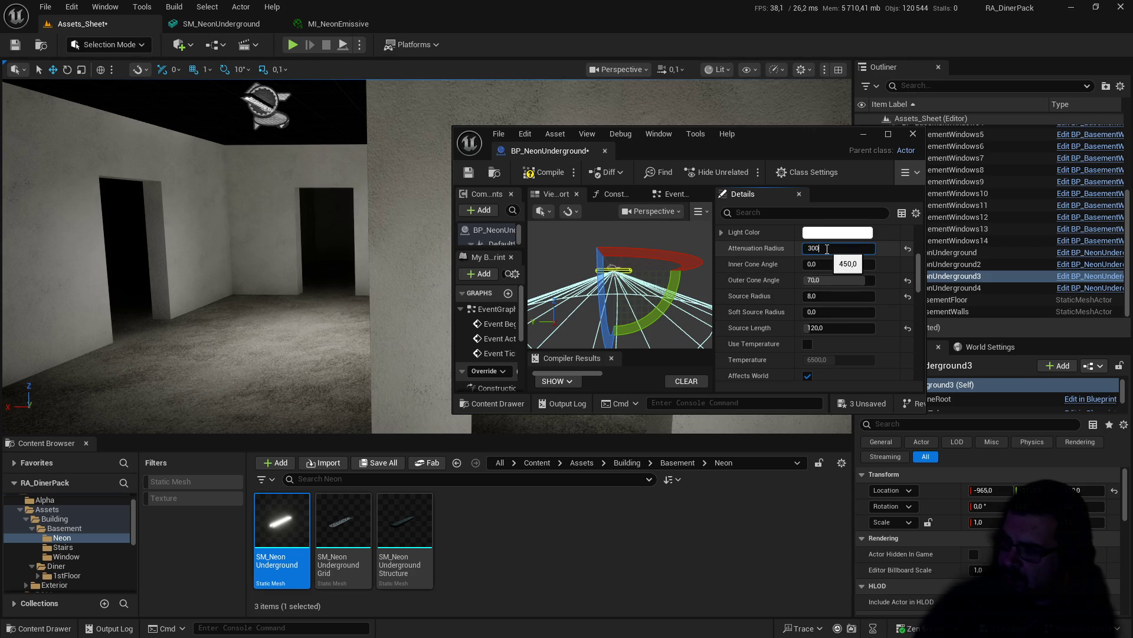
pyautogui.press('Return')
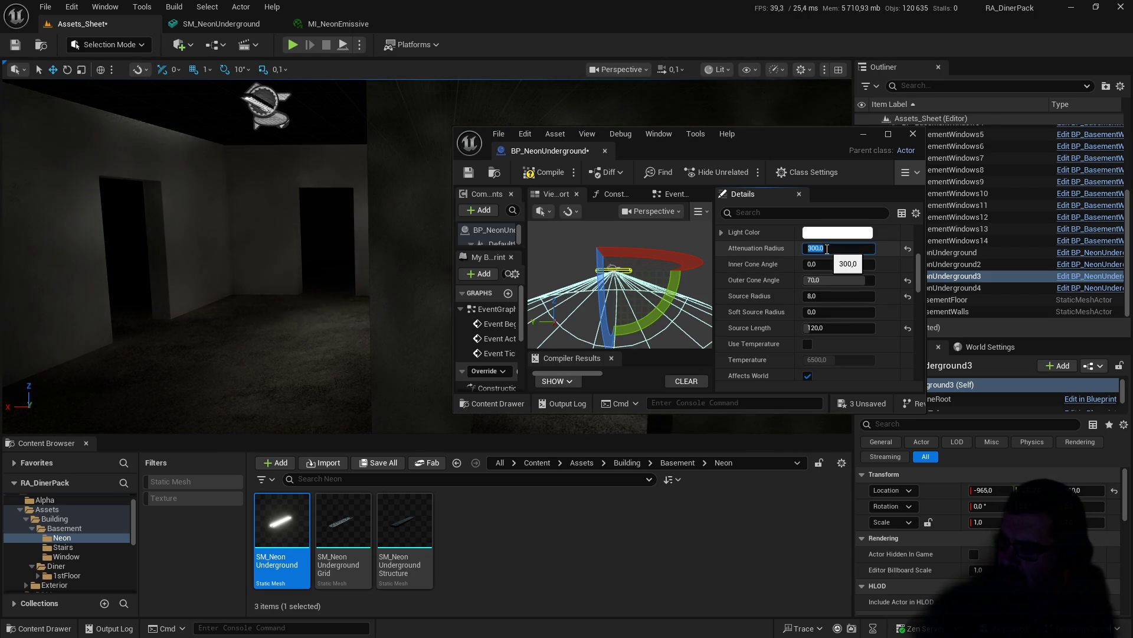
pyautogui.press('Return')
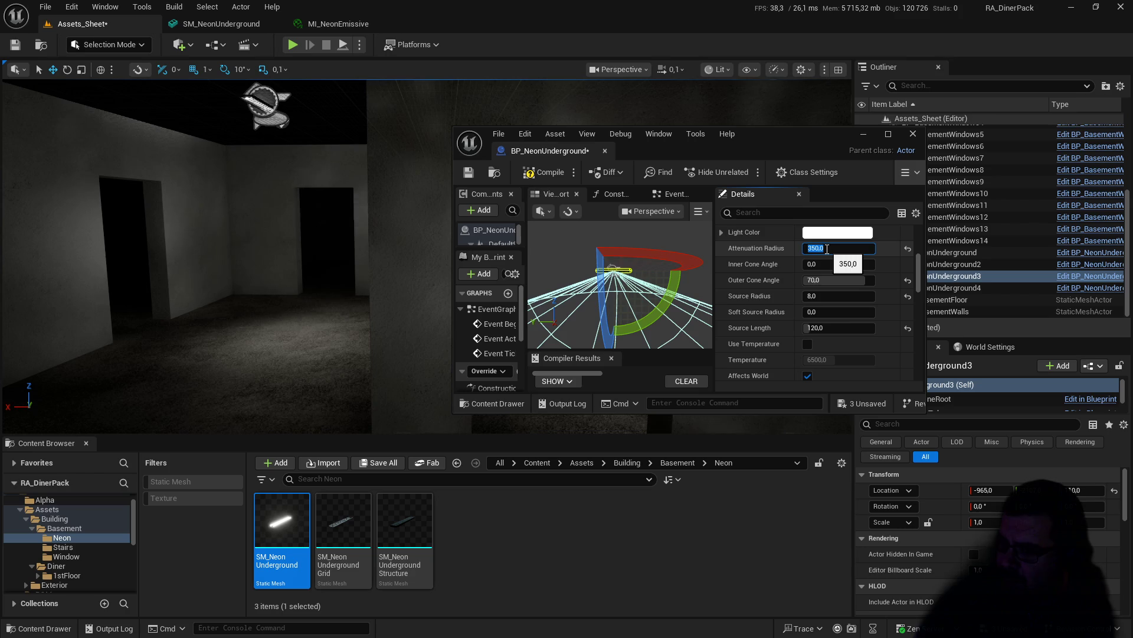
pyautogui.scroll(-2, 835, 309)
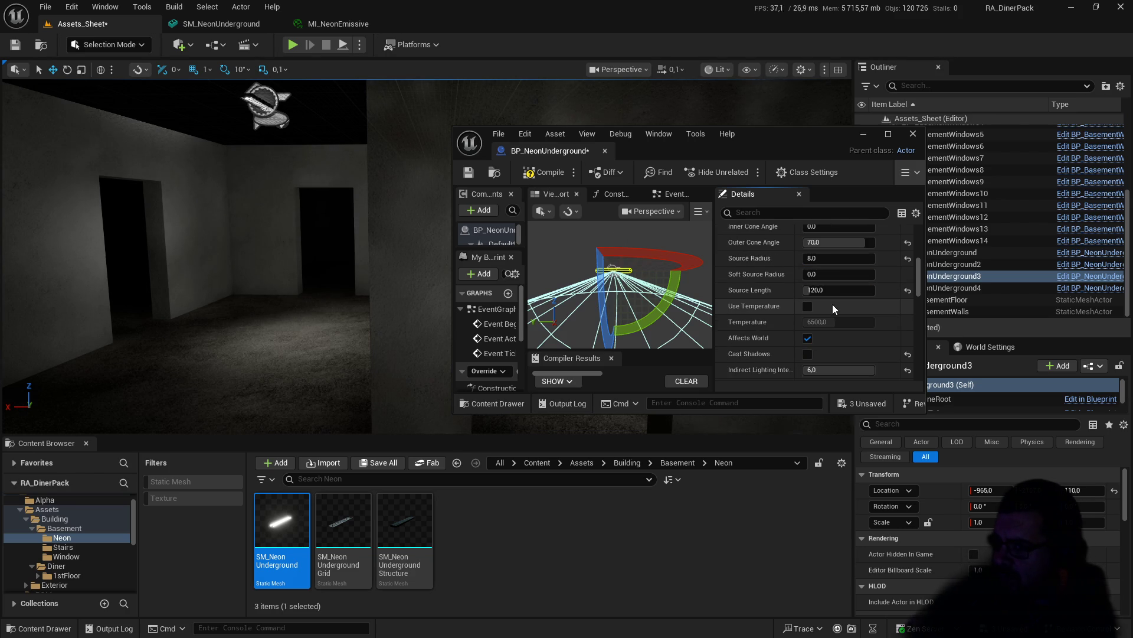
pyautogui.scroll(1, 834, 307)
pyautogui.click(849, 229)
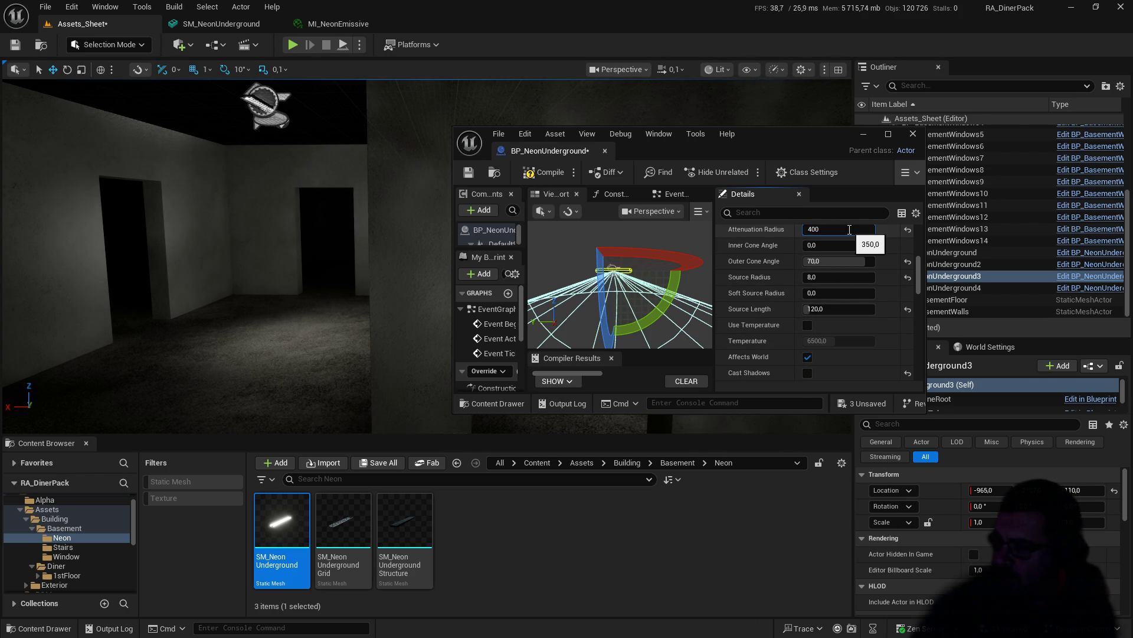
pyautogui.press('Return')
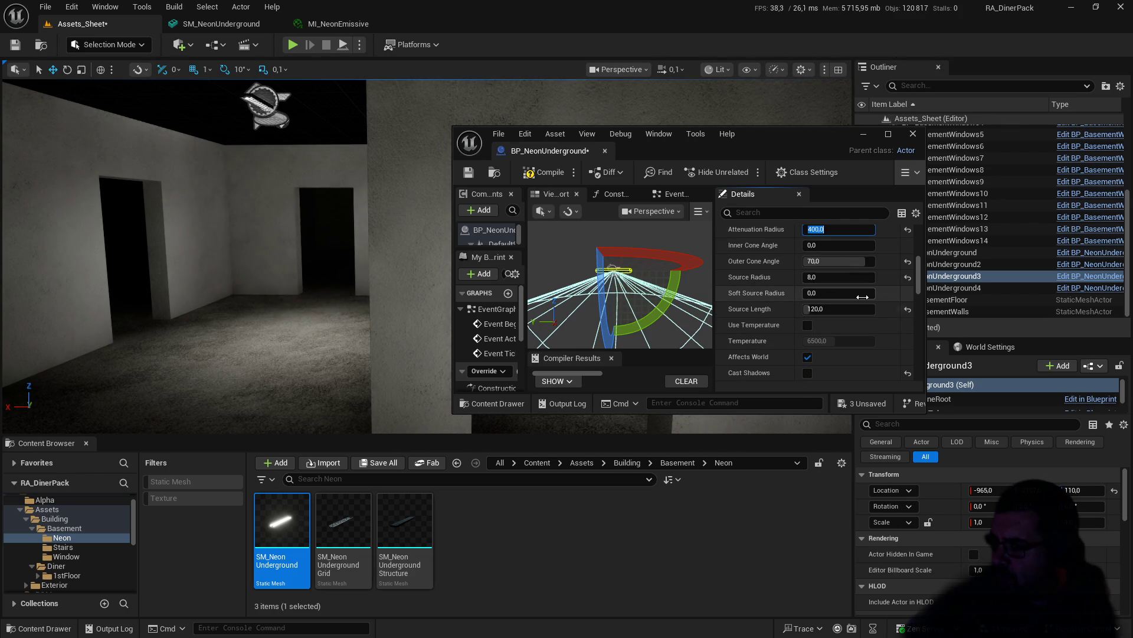
# Step: Enter 2 for the light's Indirect Lighting Intensity
pyautogui.scroll(-4, 857, 301)
pyautogui.click(850, 314)
pyautogui.write('2')
pyautogui.press('Return')
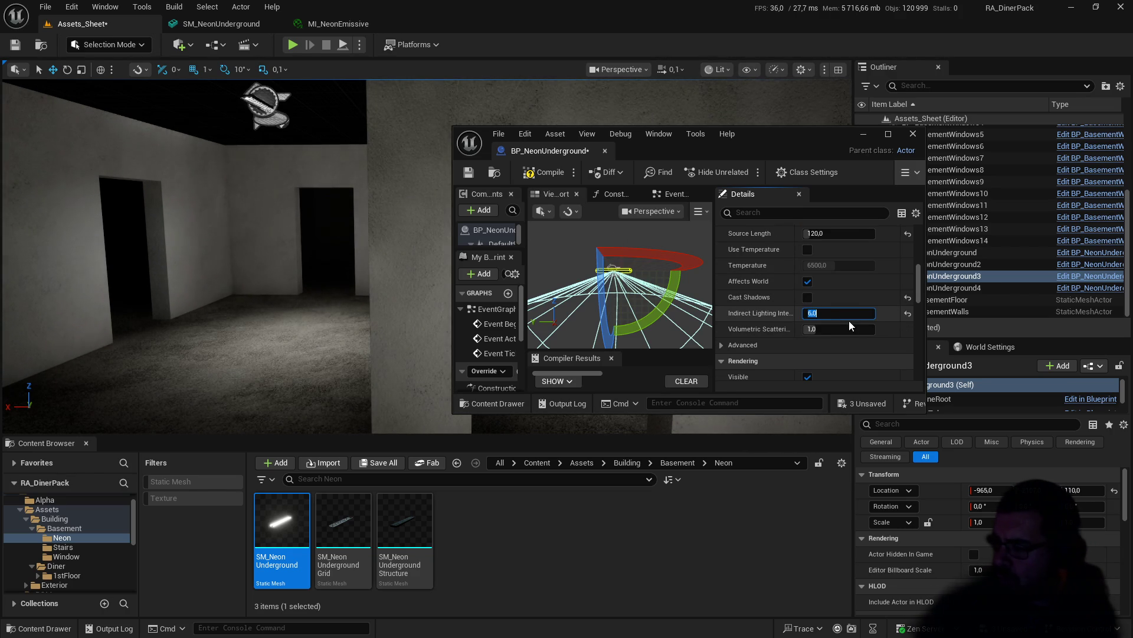
# Step: Expand the Advanced settings, save BP_NeonUnderground and close its Blueprint editor
pyautogui.click(724, 346)
pyautogui.scroll(-2, 805, 342)
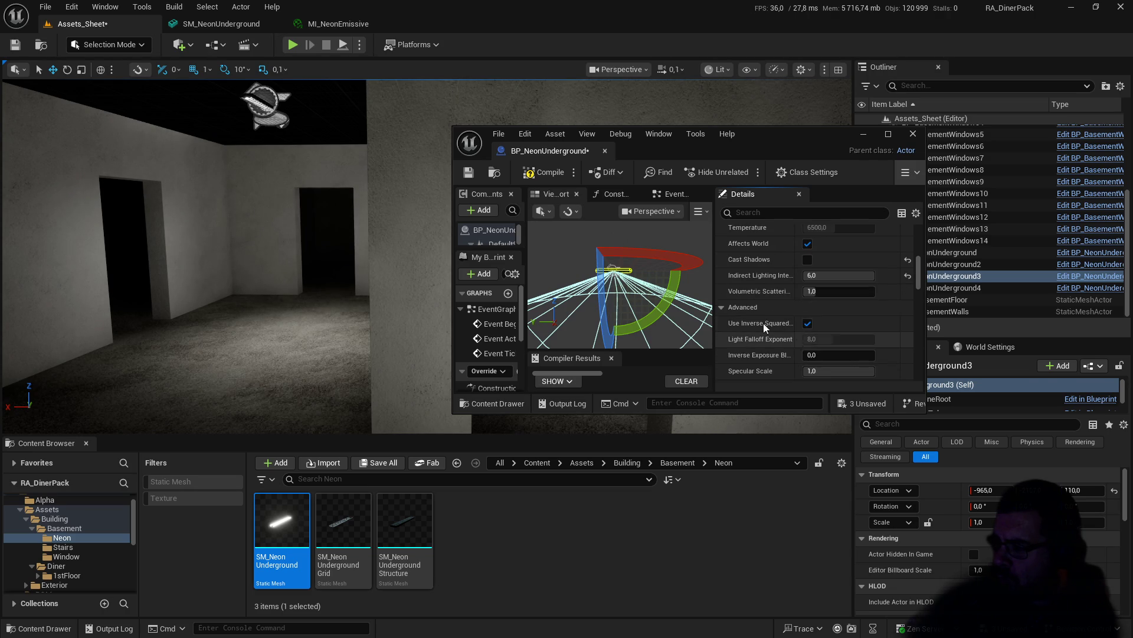
pyautogui.click(476, 177)
pyautogui.click(605, 151)
pyautogui.moveTo(561, 240)
pyautogui.mouseDown()
pyautogui.moveTo(566, 201)
pyautogui.moveTo(525, 177)
pyautogui.moveTo(597, 188)
pyautogui.moveTo(581, 187)
pyautogui.mouseUp()
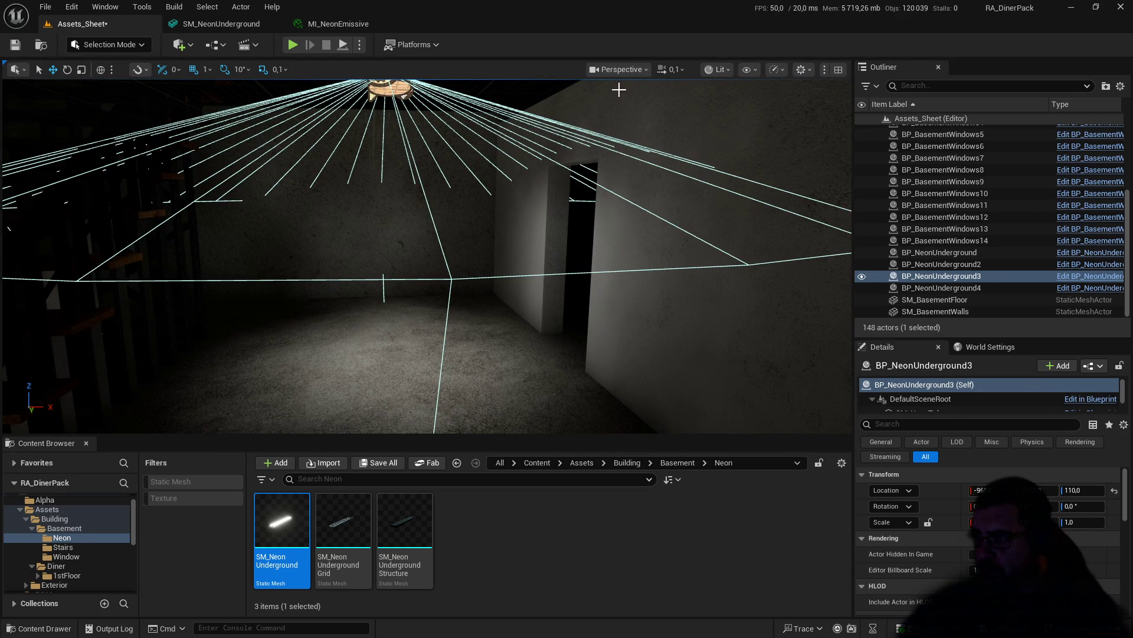
# Step: Switch the viewport to a top-down wireframe view framed on the neon light
pyautogui.click(646, 69)
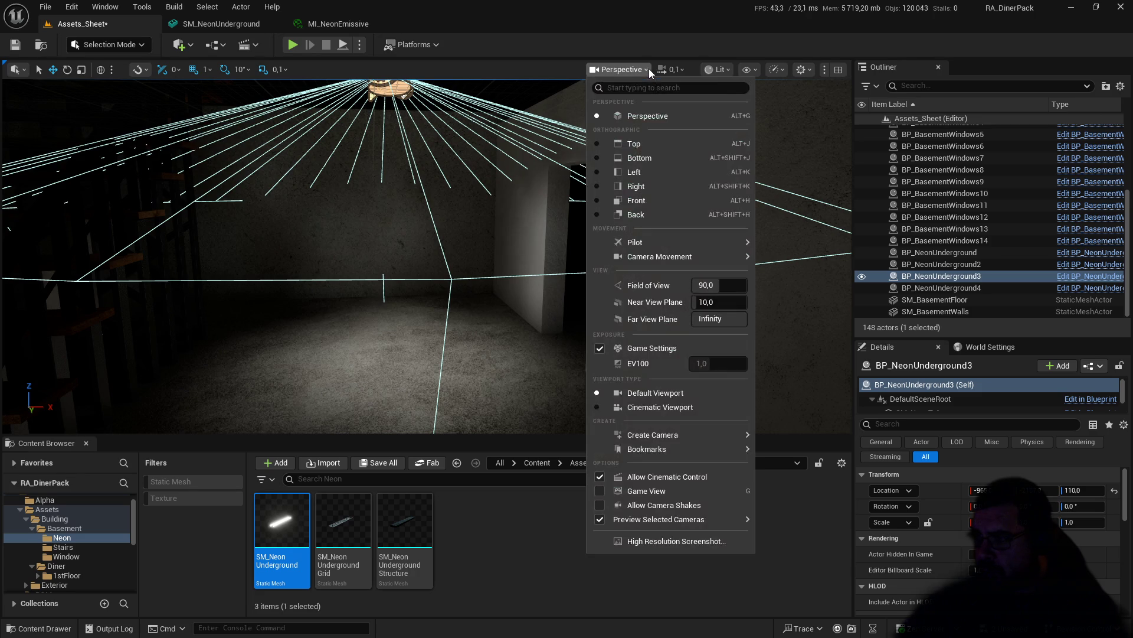
pyautogui.click(634, 143)
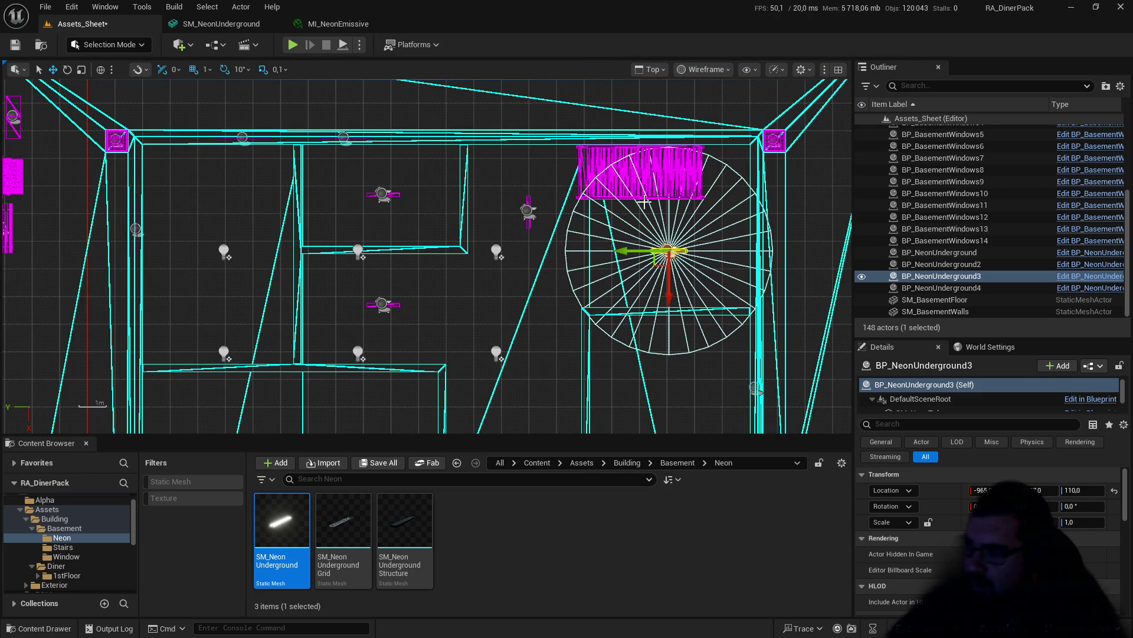
pyautogui.moveTo(634, 216)
pyautogui.mouseDown()
pyautogui.moveTo(630, 258)
pyautogui.moveTo(638, 197)
pyautogui.moveTo(604, 84)
pyautogui.moveTo(528, 54)
pyautogui.mouseUp()
pyautogui.moveTo(580, 127)
pyautogui.mouseDown()
pyautogui.moveTo(537, 195)
pyautogui.moveTo(519, 324)
pyautogui.mouseUp()
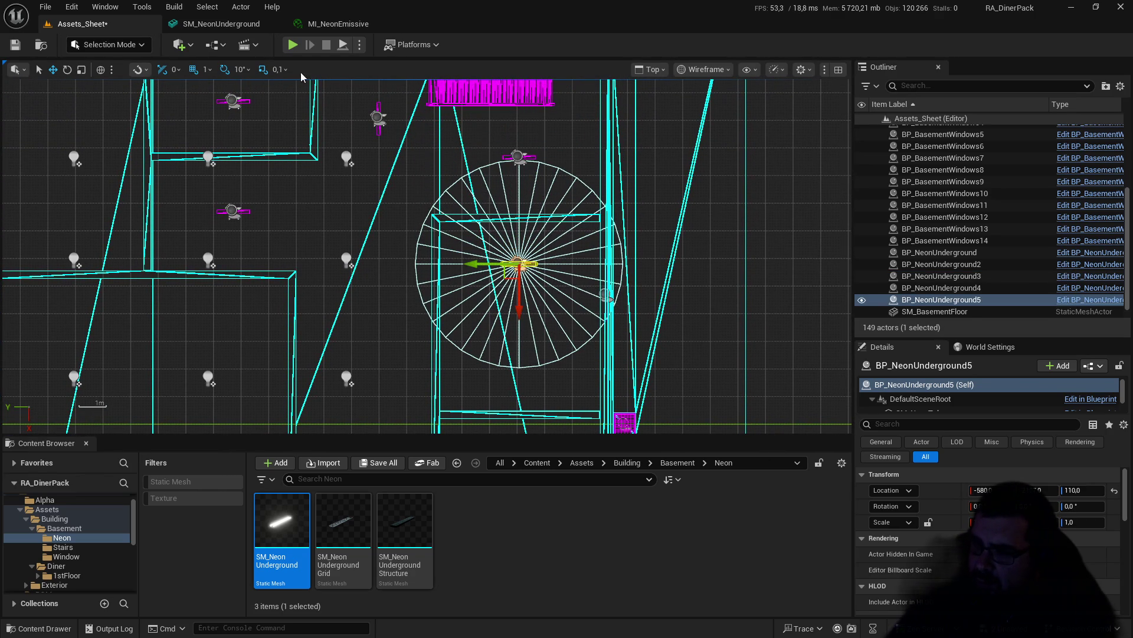
# Step: Rotate the selected neon light about its vertical axis and nudge it into place
pyautogui.click(66, 71)
pyautogui.moveTo(538, 318)
pyautogui.mouseDown()
pyautogui.moveTo(531, 329)
pyautogui.moveTo(565, 317)
pyautogui.moveTo(586, 286)
pyautogui.moveTo(587, 241)
pyautogui.mouseUp()
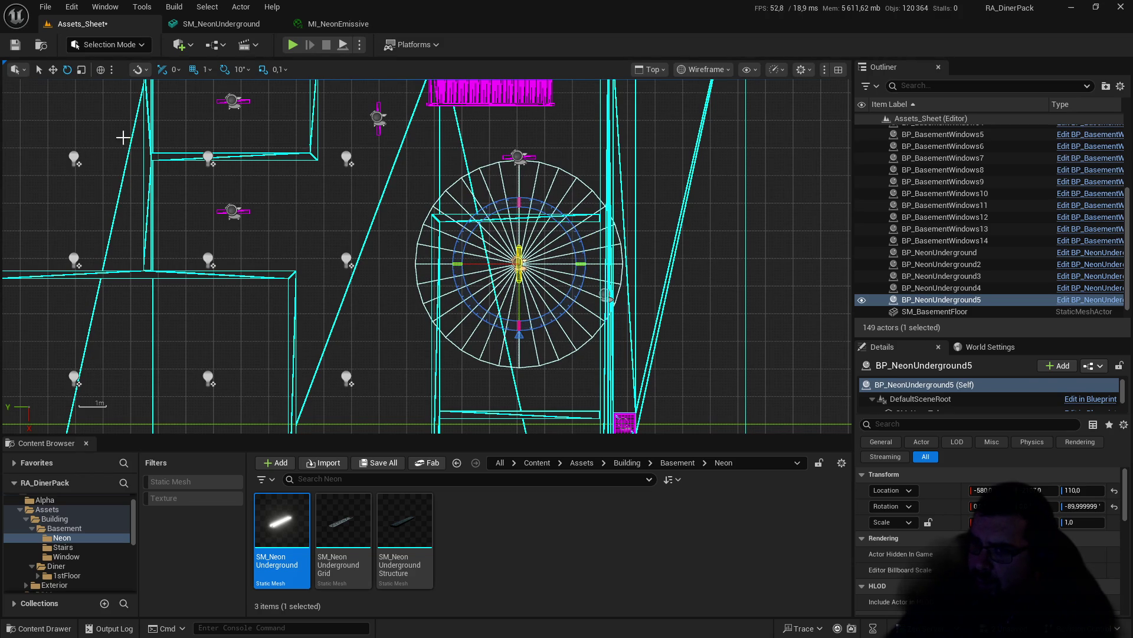
pyautogui.click(53, 69)
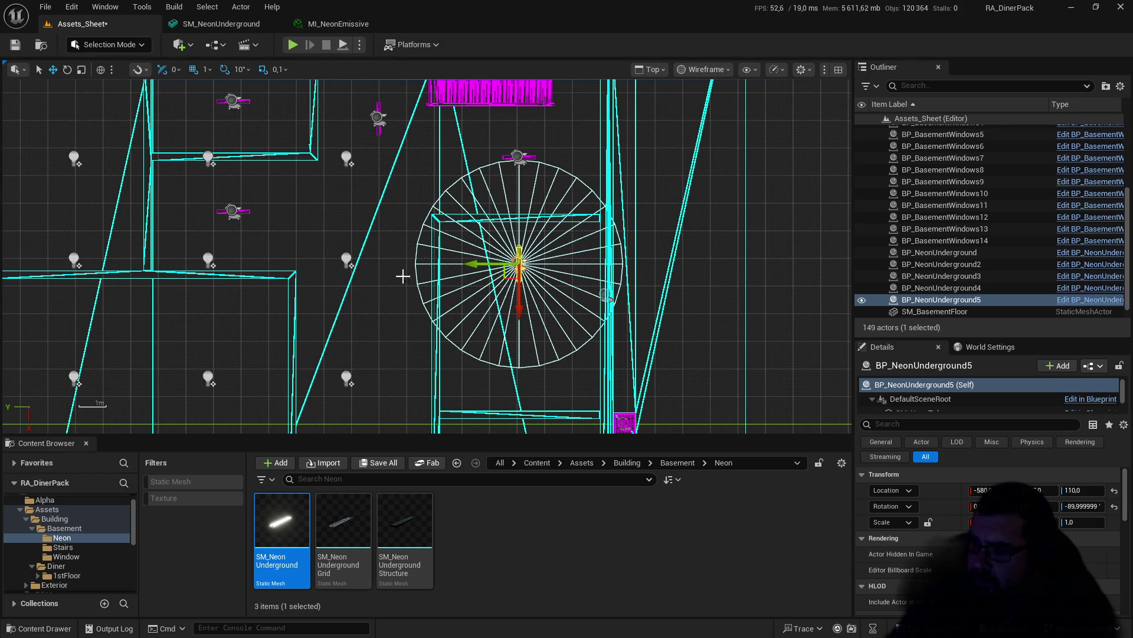
pyautogui.moveTo(475, 262)
pyautogui.mouseDown()
pyautogui.moveTo(530, 366)
pyautogui.moveTo(563, 352)
pyautogui.moveTo(546, 117)
pyautogui.moveTo(516, 245)
pyautogui.moveTo(515, 377)
pyautogui.mouseUp()
# Step: Turn BP_NeonUnderground6 back to 0°
pyautogui.click(69, 73)
pyautogui.moveTo(515, 334); pyautogui.dragTo(513, 335)
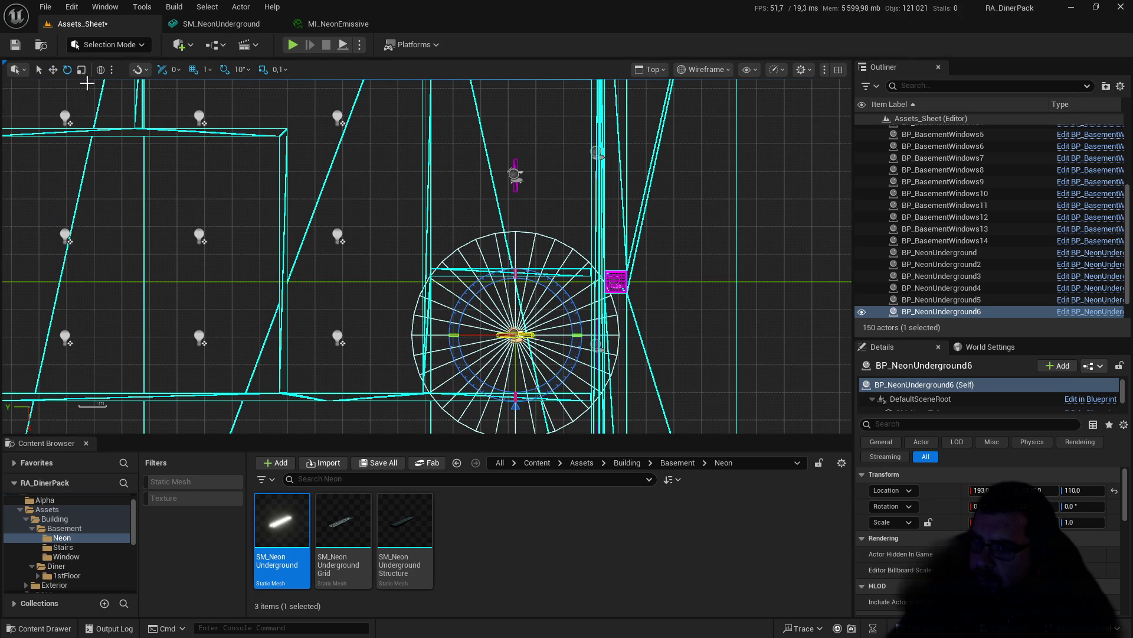
pyautogui.click(55, 72)
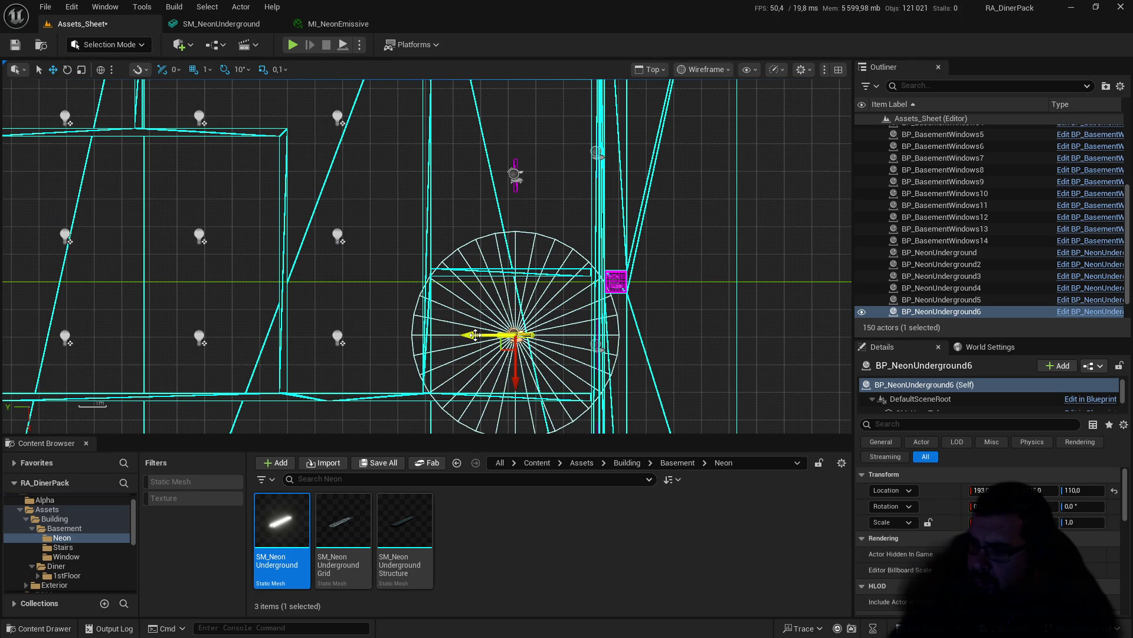
pyautogui.moveTo(471, 289)
pyautogui.mouseDown()
pyautogui.moveTo(463, 251)
pyautogui.moveTo(548, 400)
pyautogui.moveTo(526, 261)
pyautogui.moveTo(543, 283)
pyautogui.mouseUp()
# Step: Alt-drag two copies of the light, rotating the first to 90°, then start a play test
pyautogui.moveTo(536, 334)
pyautogui.keyDown('alt'); pyautogui.mouseDown()
pyautogui.moveTo(389, 332)
pyautogui.moveTo(410, 332)
pyautogui.mouseUp(); pyautogui.keyUp('alt')
pyautogui.click(68, 71)
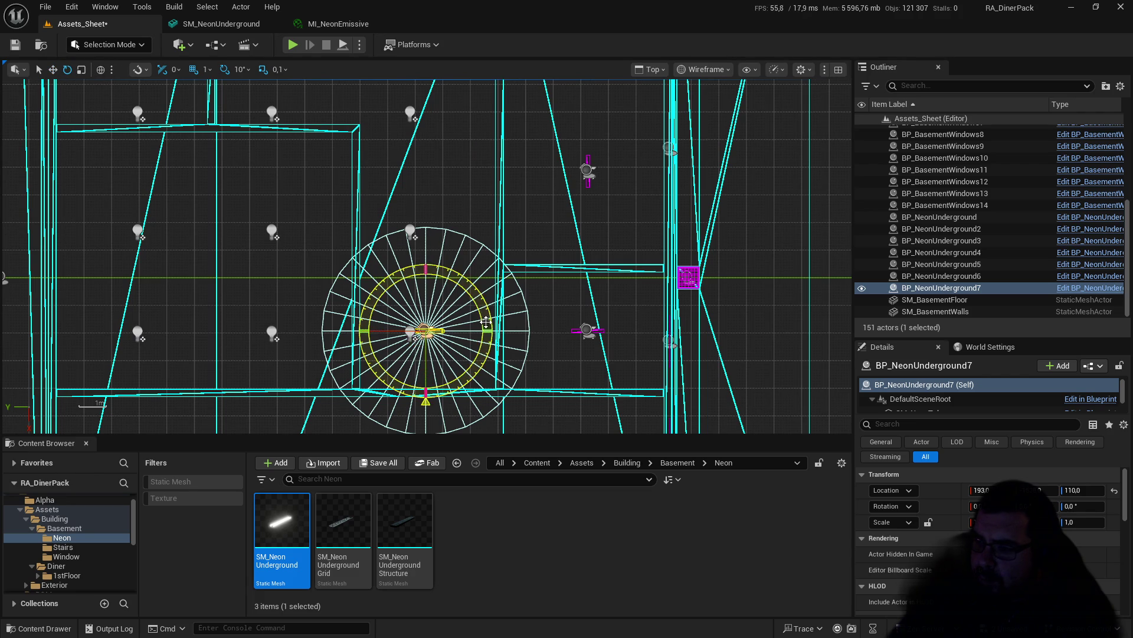
pyautogui.moveTo(425, 394)
pyautogui.mouseDown()
pyautogui.moveTo(364, 369)
pyautogui.moveTo(355, 319)
pyautogui.moveTo(355, 334)
pyautogui.mouseUp()
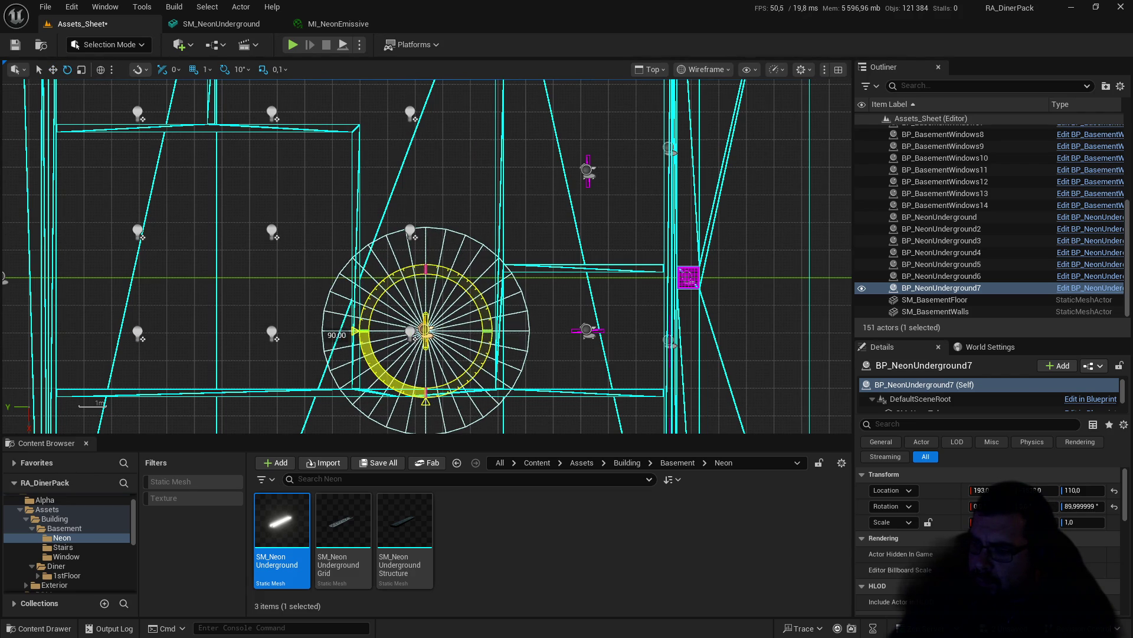
pyautogui.moveTo(482, 301); pyautogui.dragTo(483, 301)
pyautogui.press('w')
pyautogui.moveTo(429, 373); pyautogui.dragTo(430, 355)
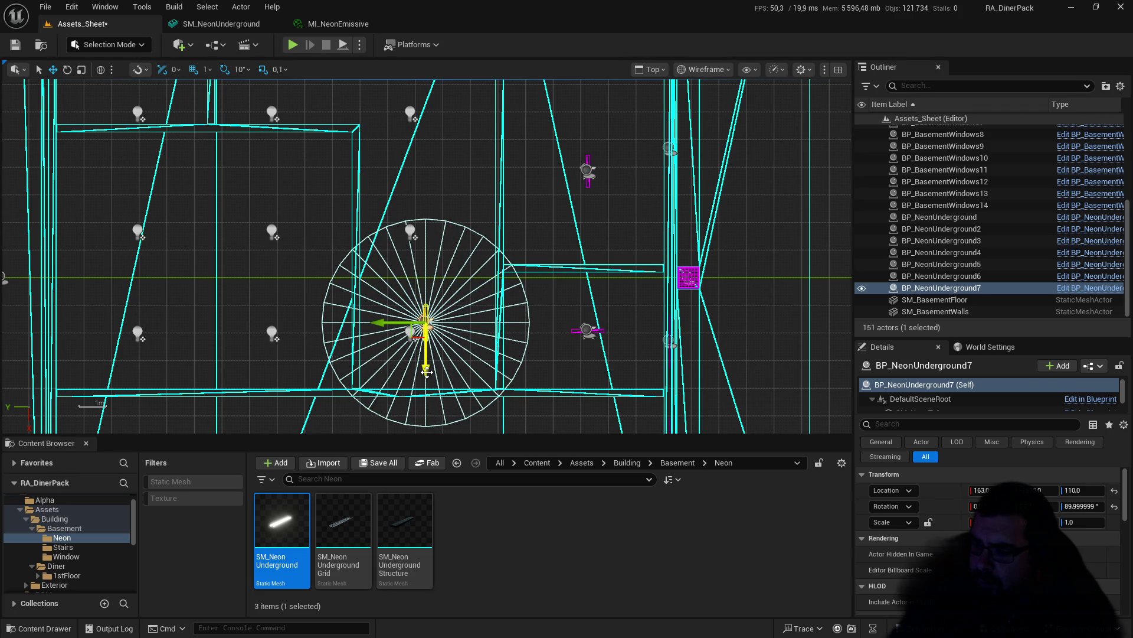
pyautogui.moveTo(427, 370); pyautogui.dragTo(426, 197)
pyautogui.hotkey('alt', 'p')
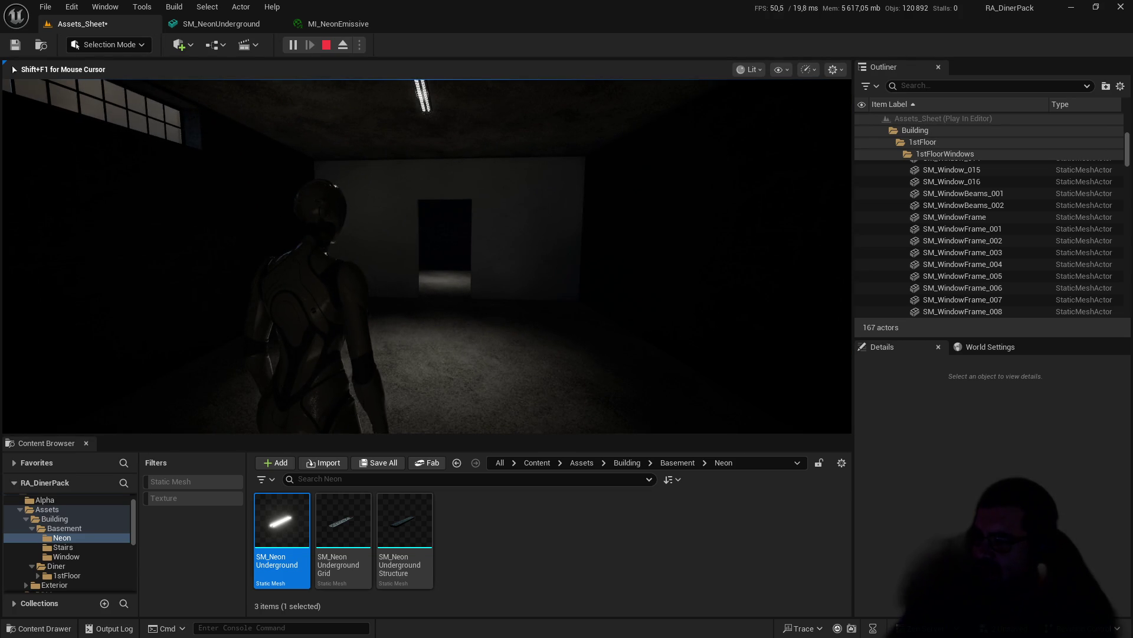
# Step: Walk the character through the stair room and neon-lit basement rooms, then stop the play session
pyautogui.press('w')
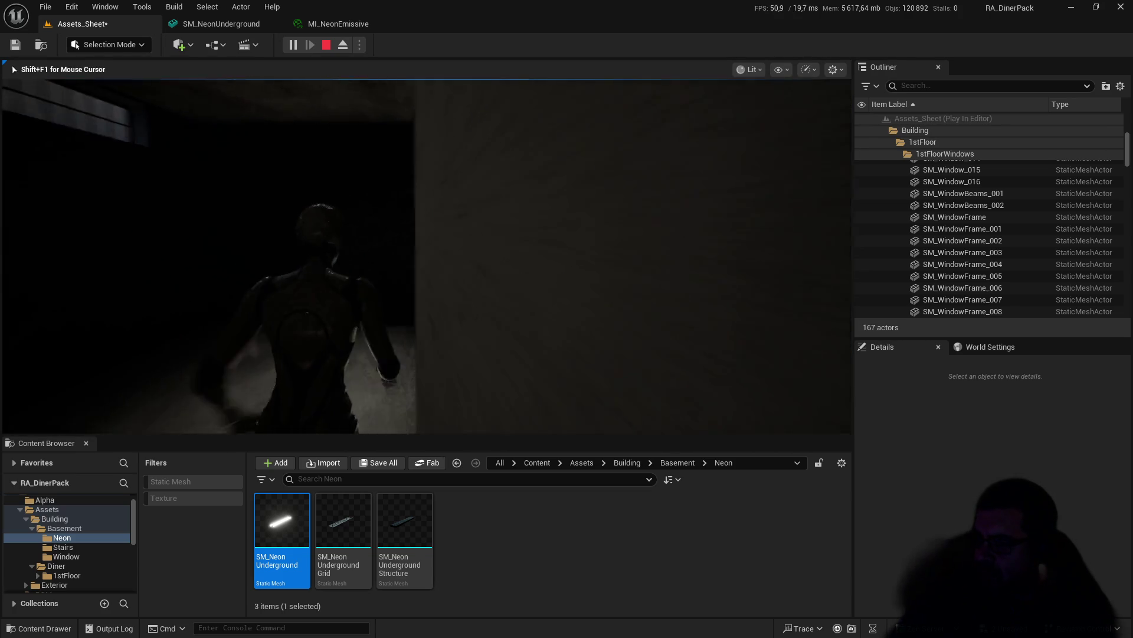
pyautogui.press('w')
pyautogui.press('w')
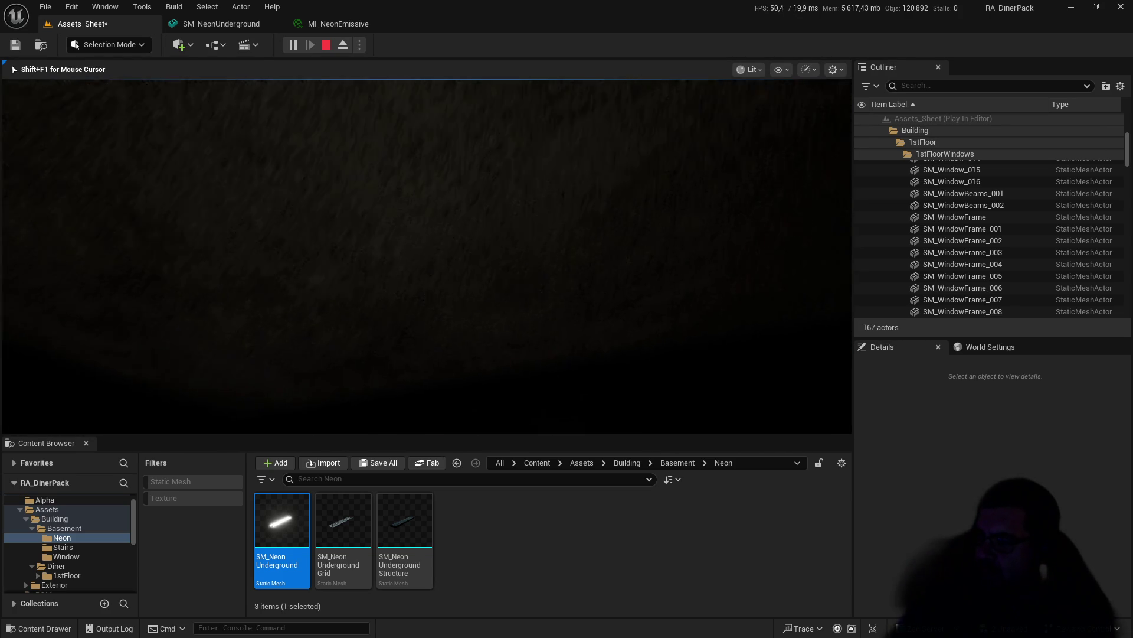
pyautogui.press('w')
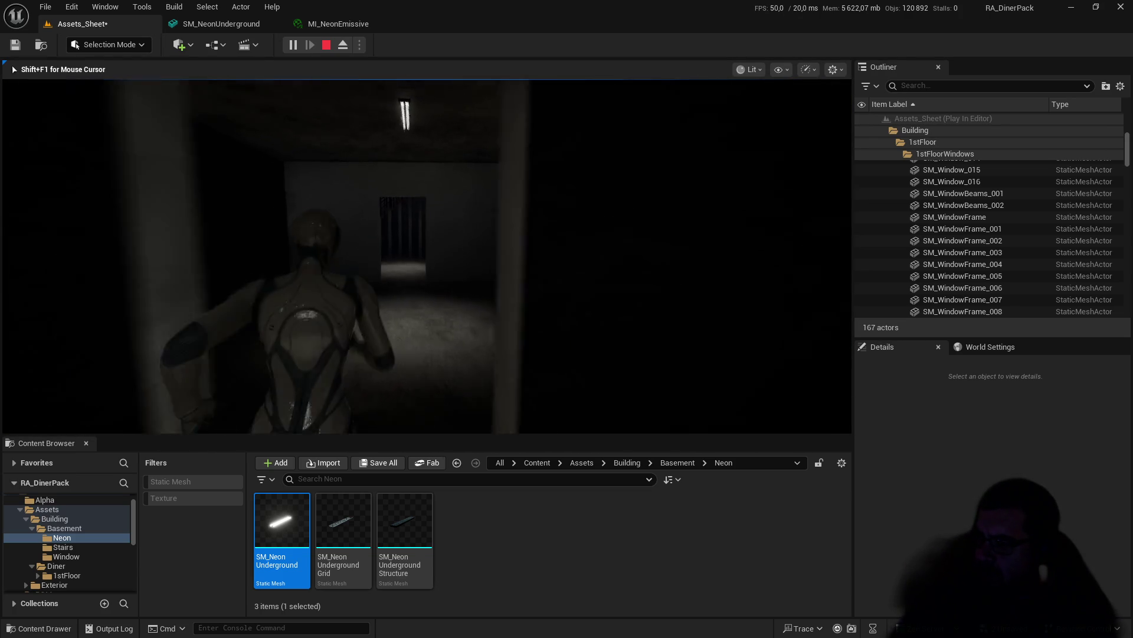
pyautogui.press('w')
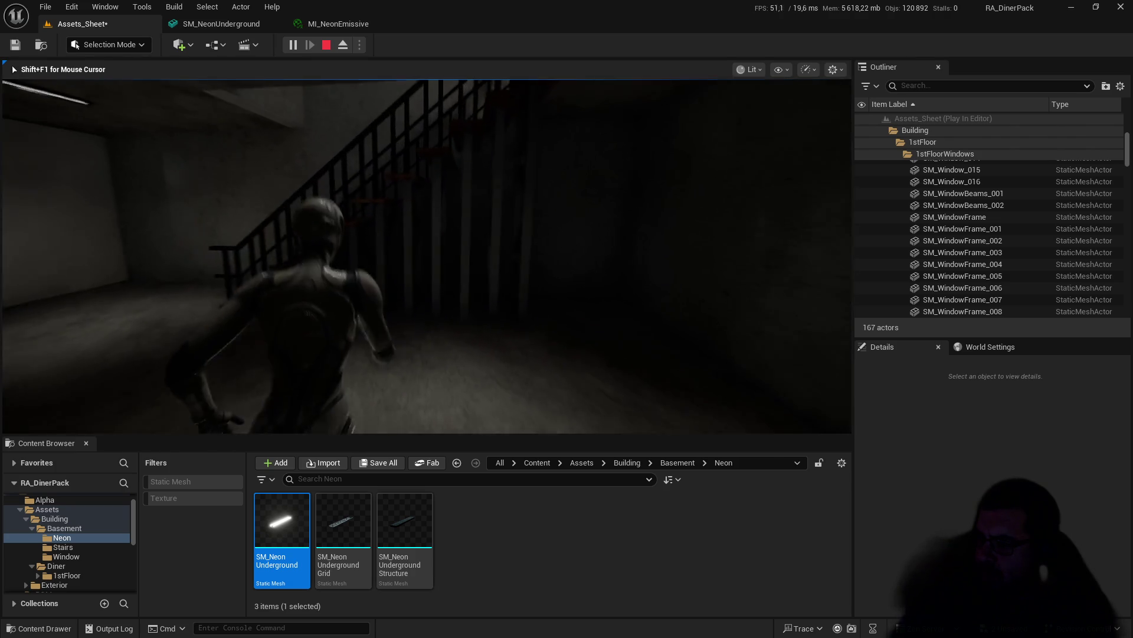
pyautogui.press('w')
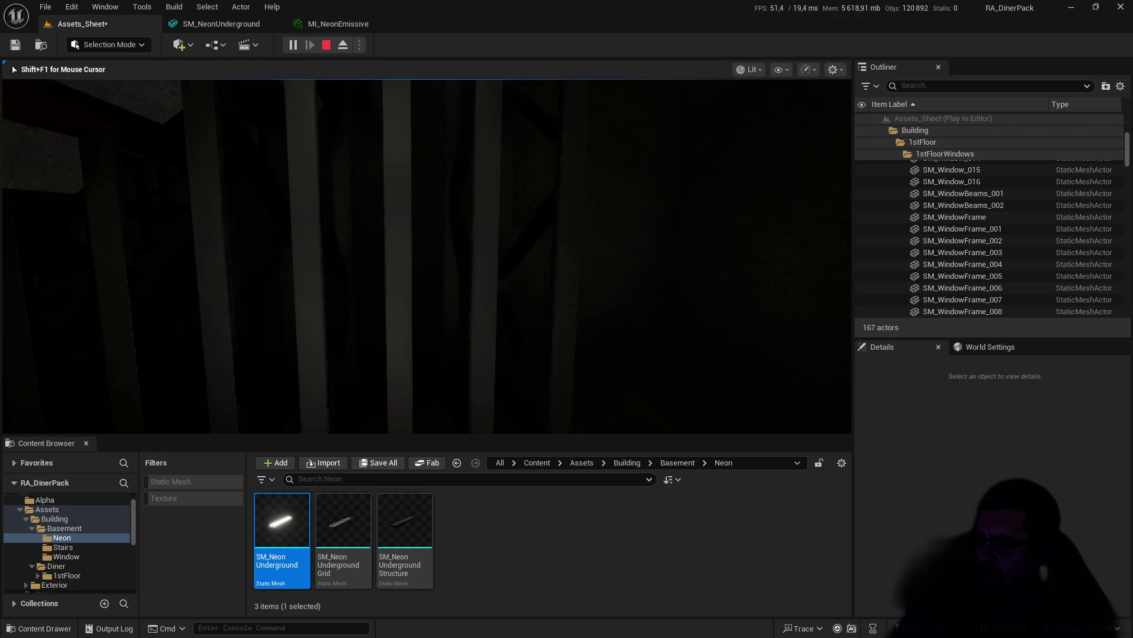
pyautogui.press('w')
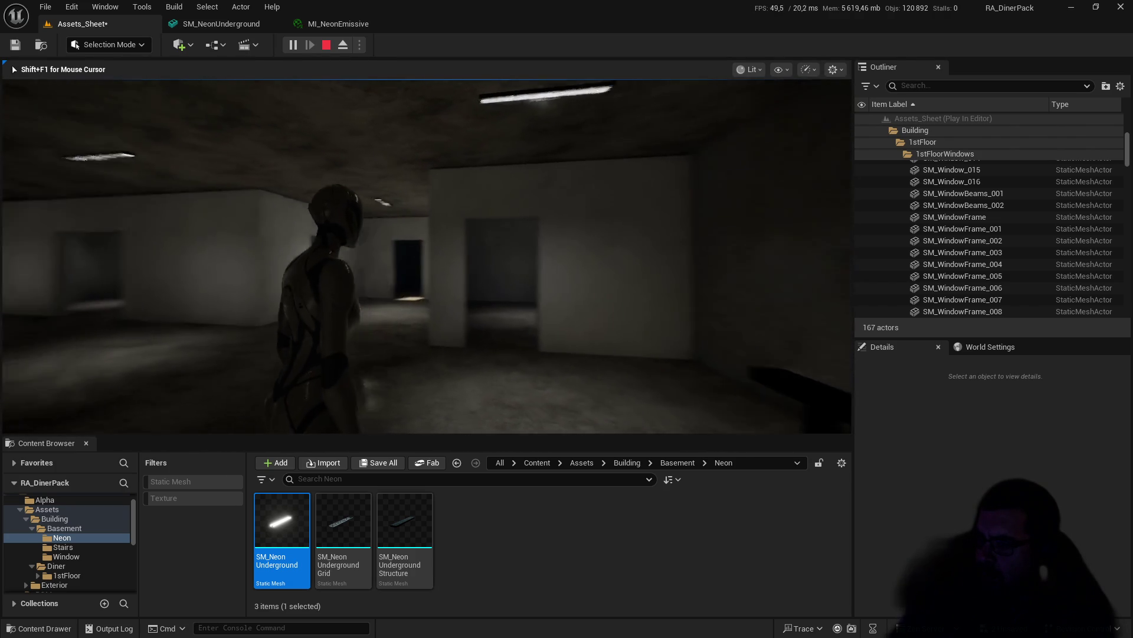
pyautogui.press('w')
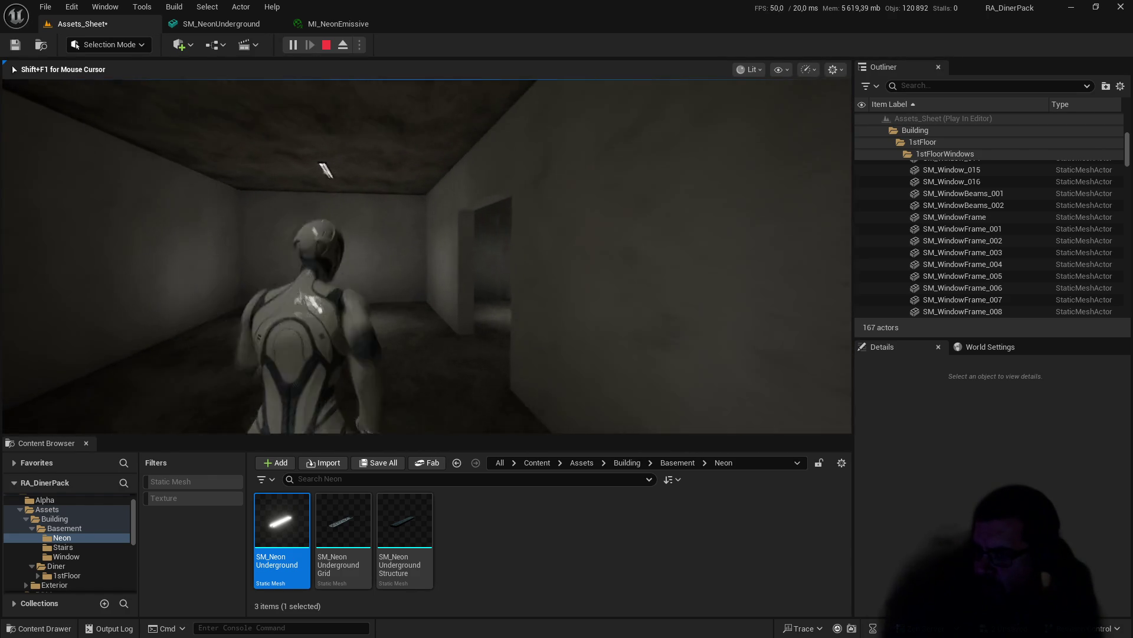
pyautogui.press('w')
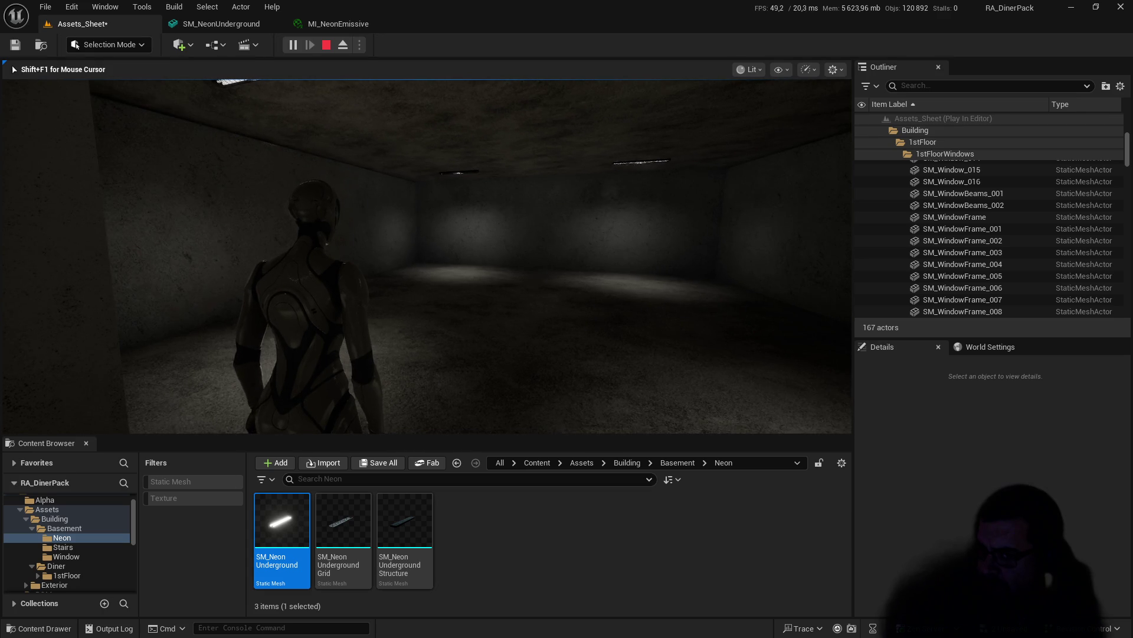
pyautogui.press('w')
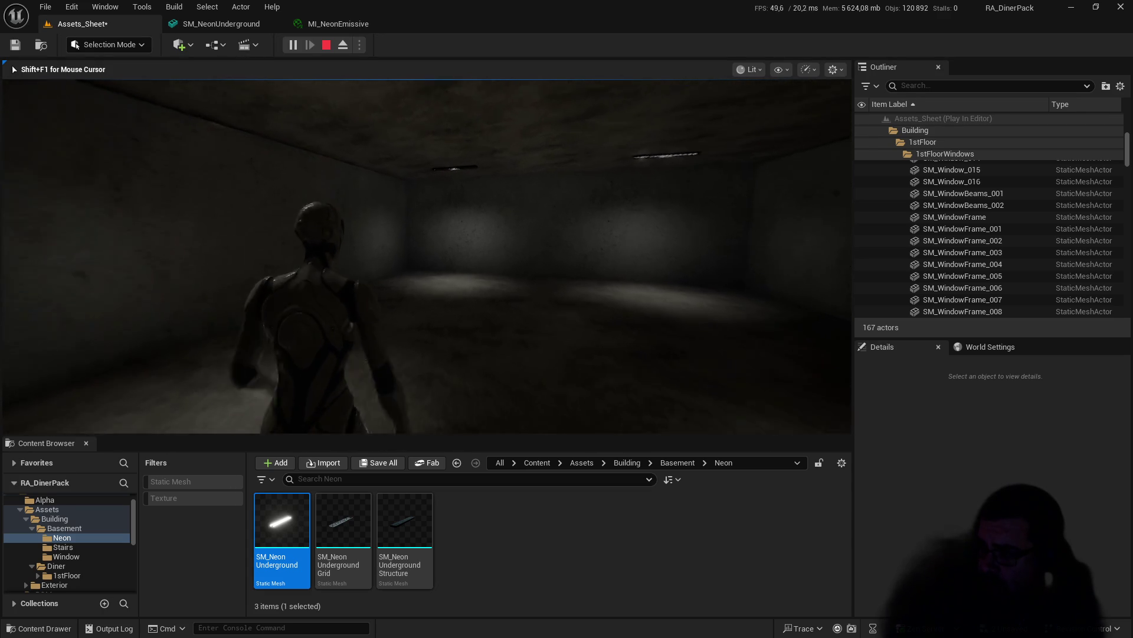
pyautogui.press('w')
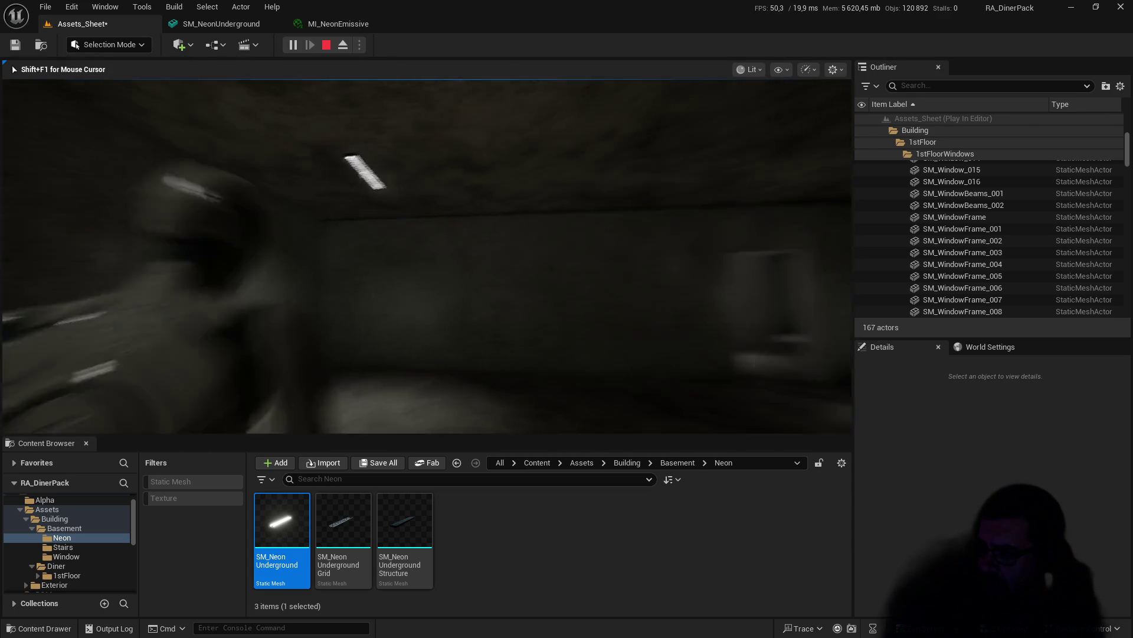
pyautogui.press('w')
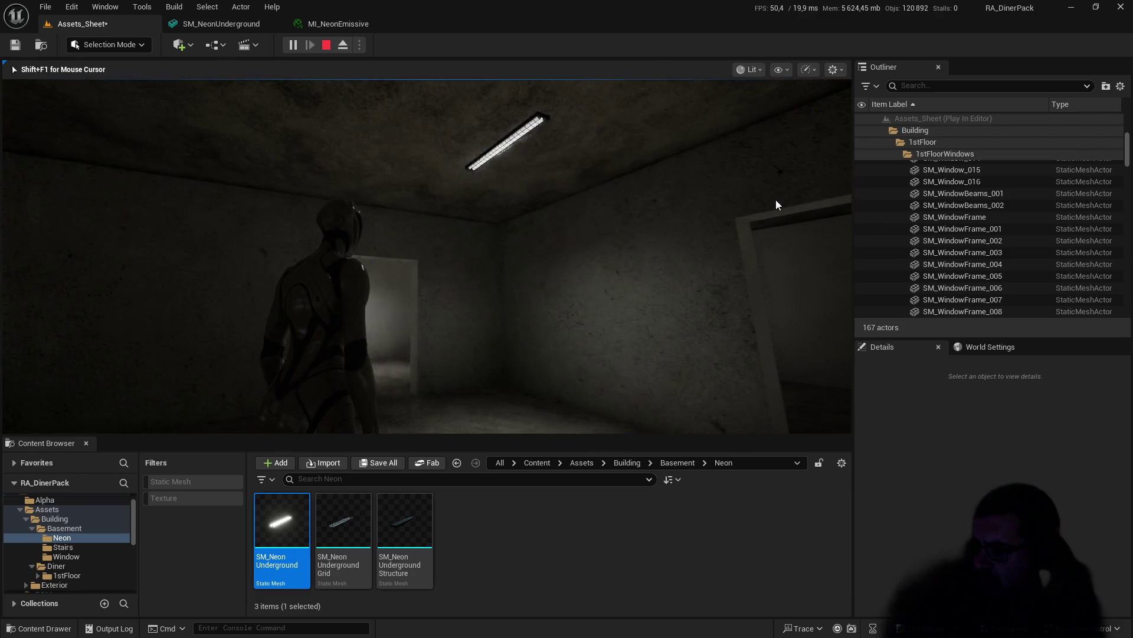
pyautogui.press('Escape')
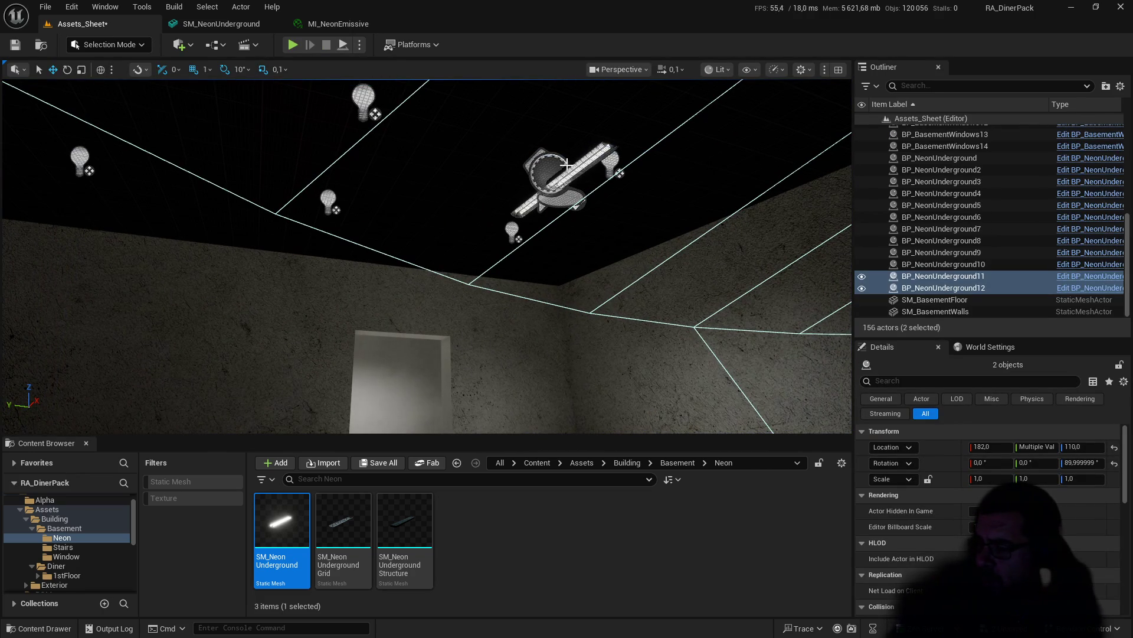
# Step: Switch the viewport to Top view and frame the selected neon lights
pyautogui.click(729, 70)
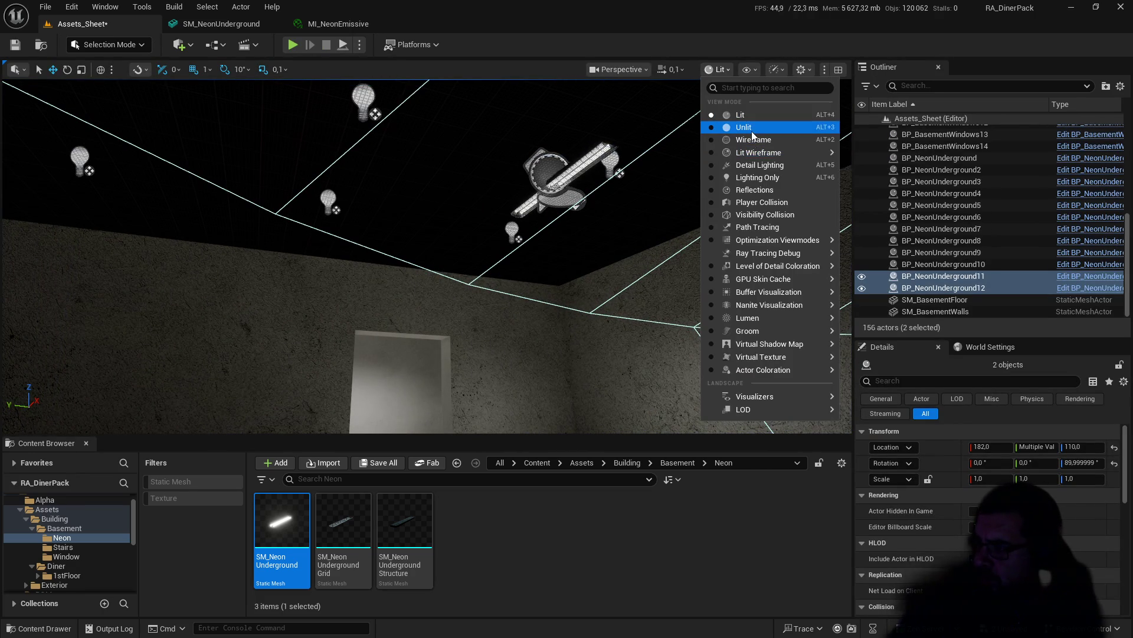
pyautogui.click(750, 69)
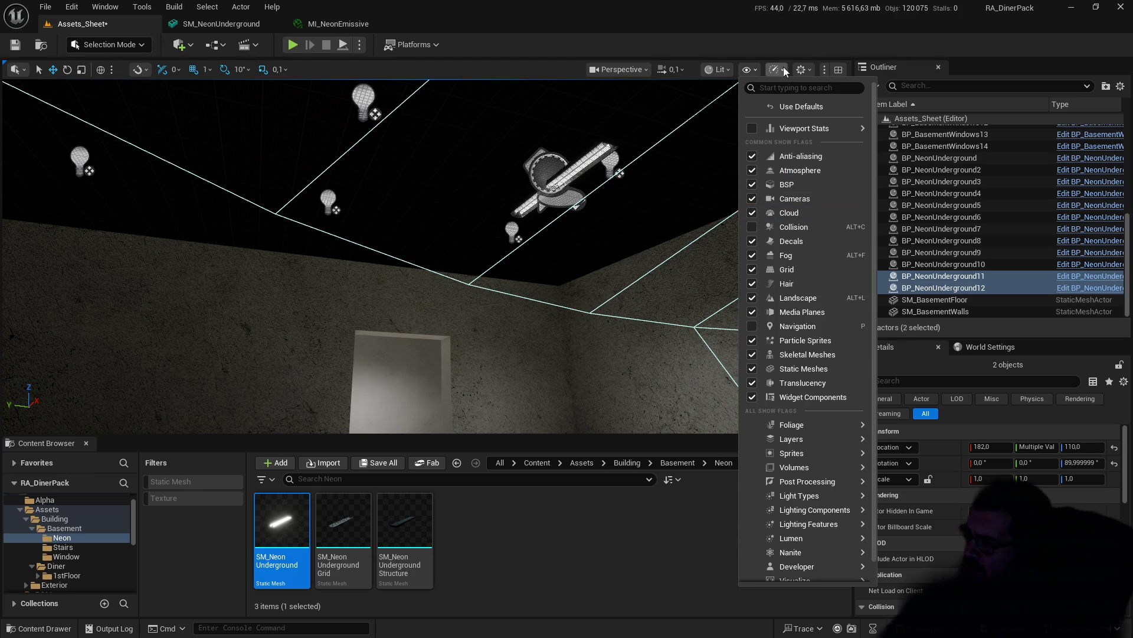
pyautogui.click(628, 72)
pyautogui.click(639, 159)
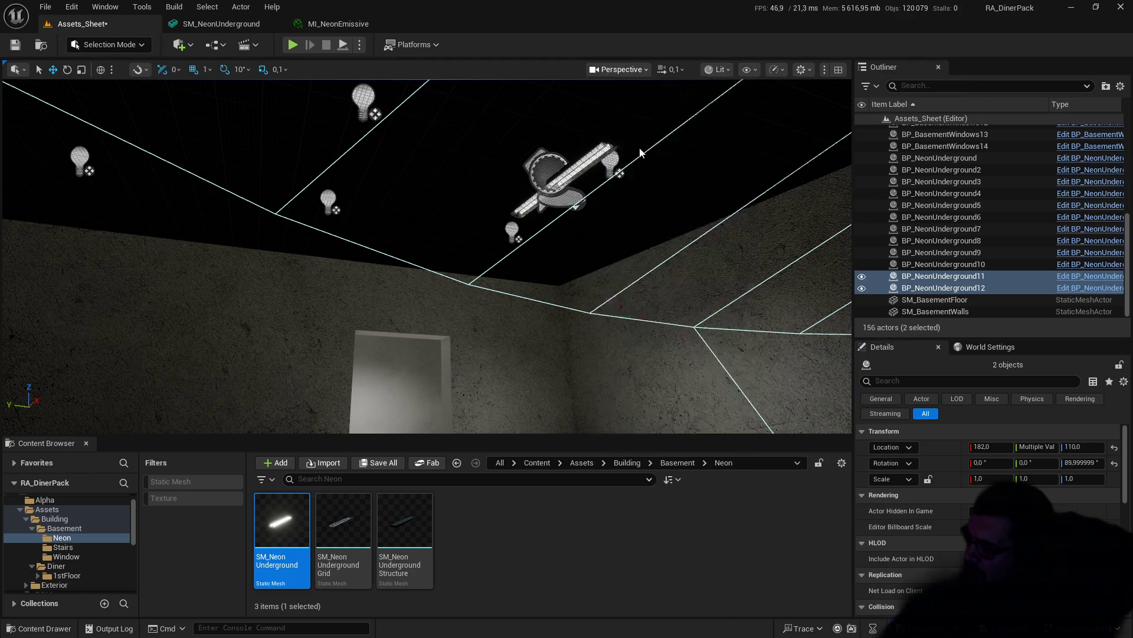
pyautogui.press('f')
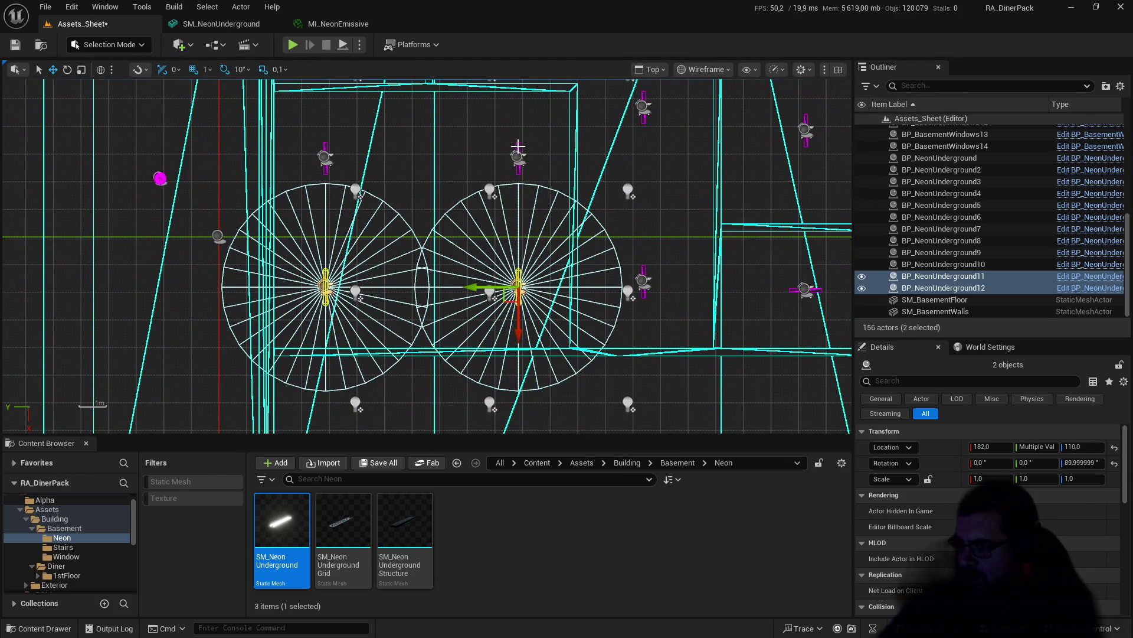
# Step: Select BP_NeonUnderground9 with BP_NeonUnderground12 and slide both along the Y axis
pyautogui.click(518, 145)
pyautogui.keyDown('ctrl'); pyautogui.click(521, 276); pyautogui.keyUp('ctrl')
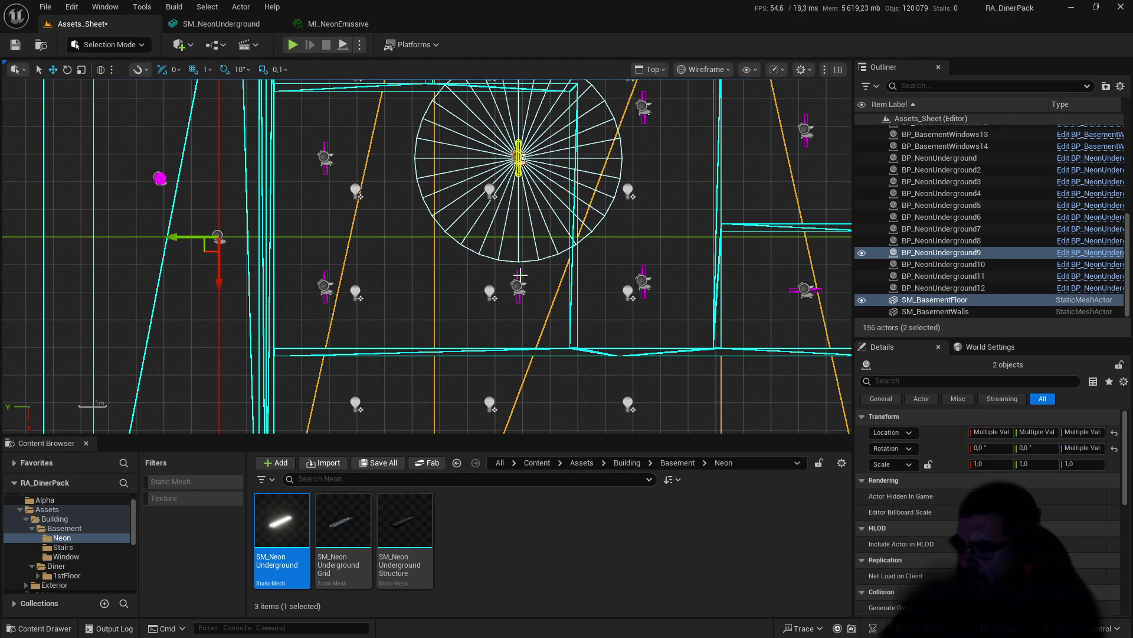
pyautogui.hotkey('ctrl', 'z')
pyautogui.hotkey('ctrl', 'z')
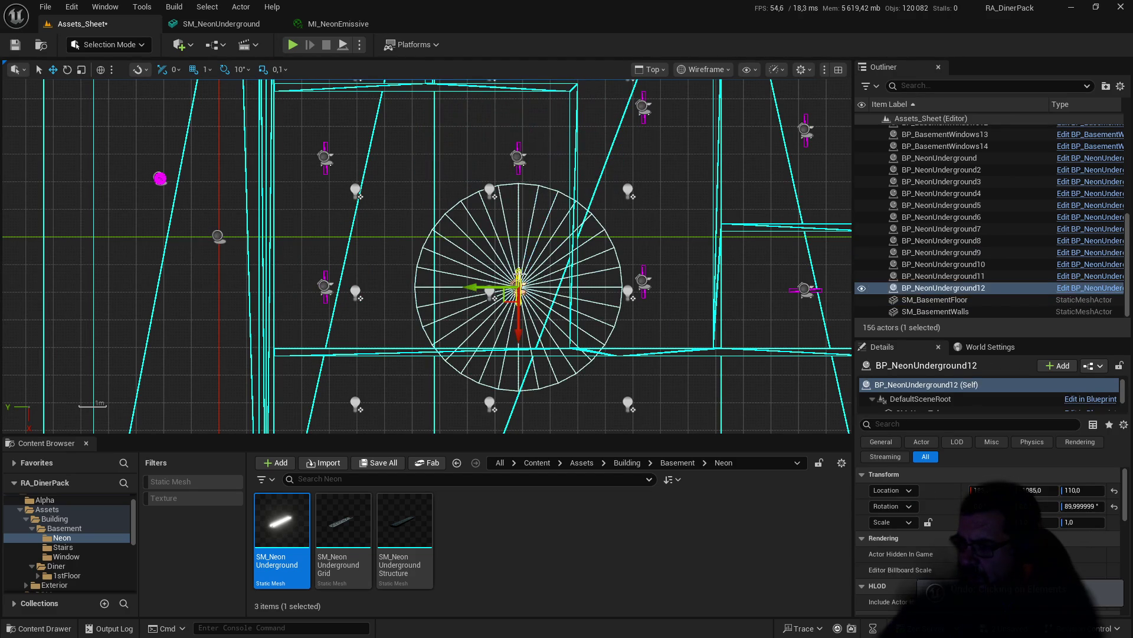
pyautogui.keyDown('ctrl'); pyautogui.click(518, 146); pyautogui.keyUp('ctrl')
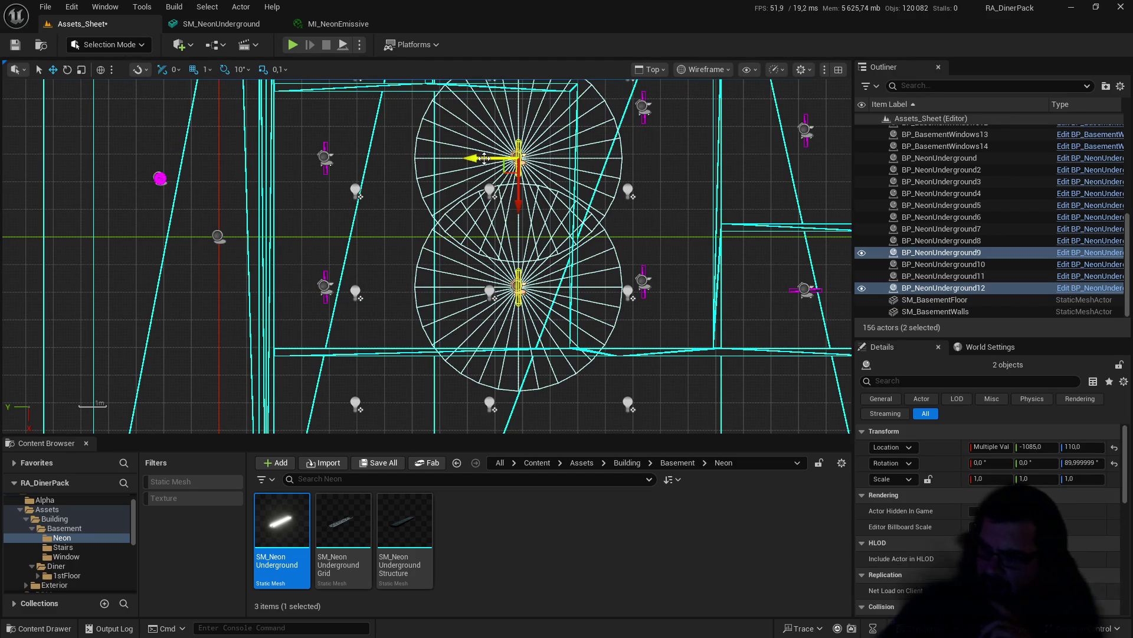
pyautogui.moveTo(481, 158); pyautogui.dragTo(458, 155)
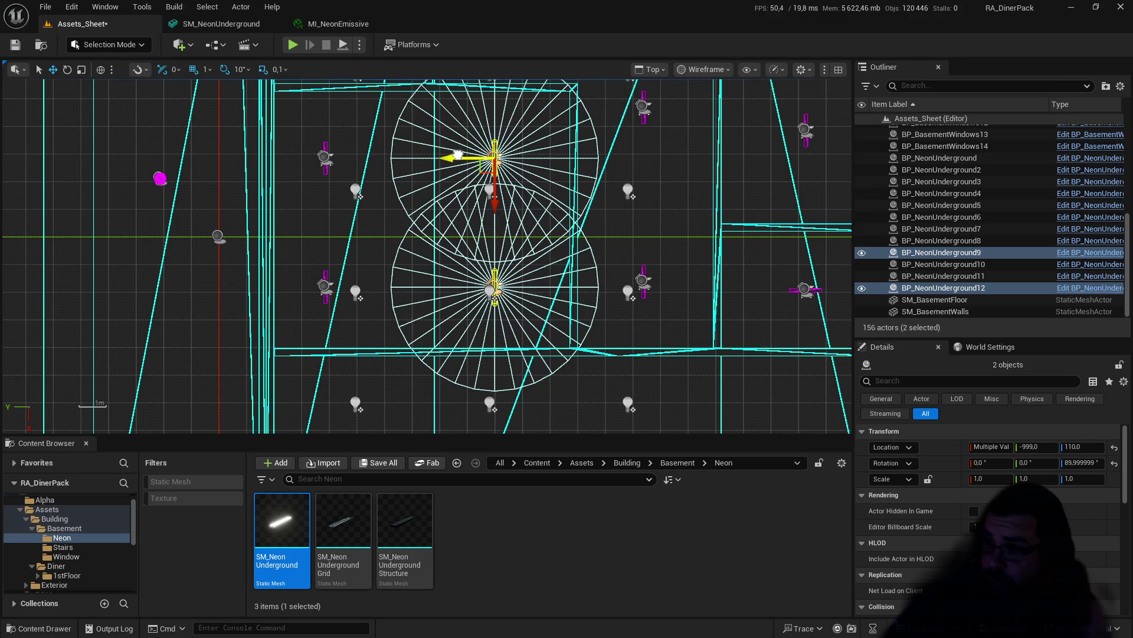
# Step: Move BP_NeonUnderground10 and 11 together along the Y axis and save the level
pyautogui.click(325, 143)
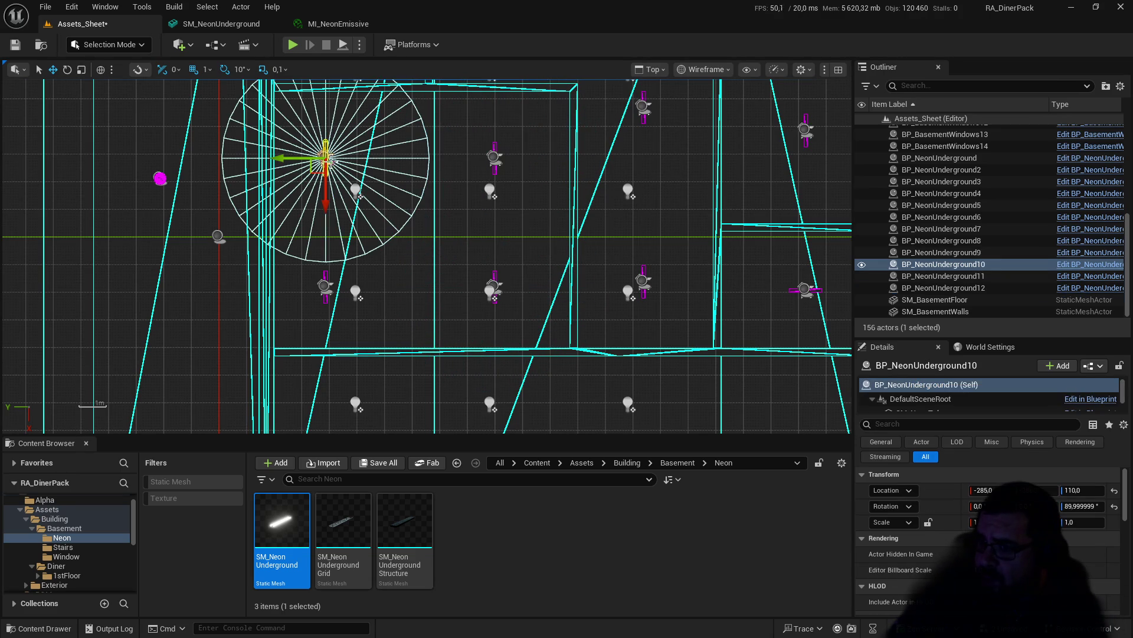
pyautogui.keyDown('ctrl'); pyautogui.click(325, 284); pyautogui.keyUp('ctrl')
pyautogui.moveTo(287, 288); pyautogui.dragTo(320, 289)
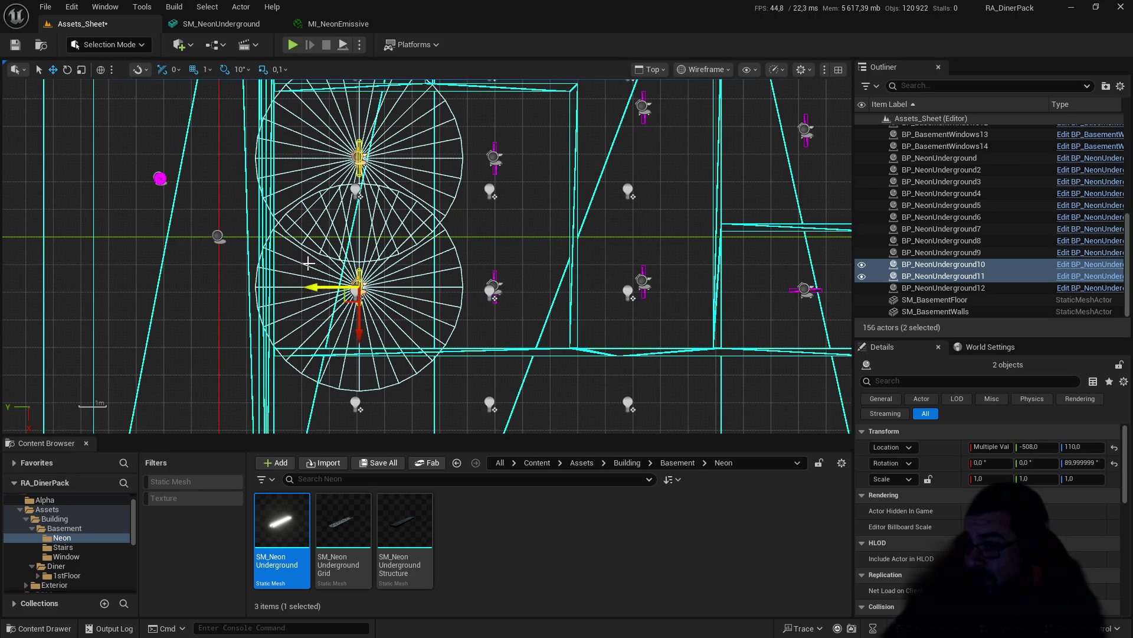
pyautogui.click(16, 45)
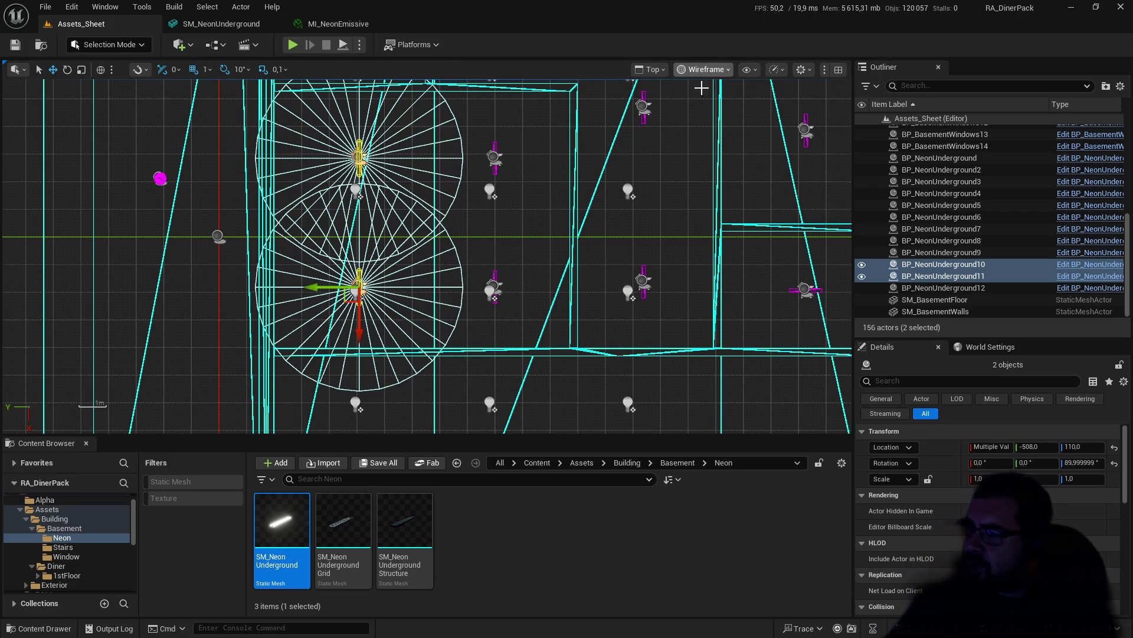
# Step: Return to the lit Perspective view and frame the camera on the ceiling neon fixture
pyautogui.moveTo(581, 295); pyautogui.dragTo(421, 525)
pyautogui.moveTo(261, 96)
pyautogui.mouseDown()
pyautogui.moveTo(299, 132)
pyautogui.moveTo(349, 144)
pyautogui.moveTo(381, 129)
pyautogui.mouseUp()
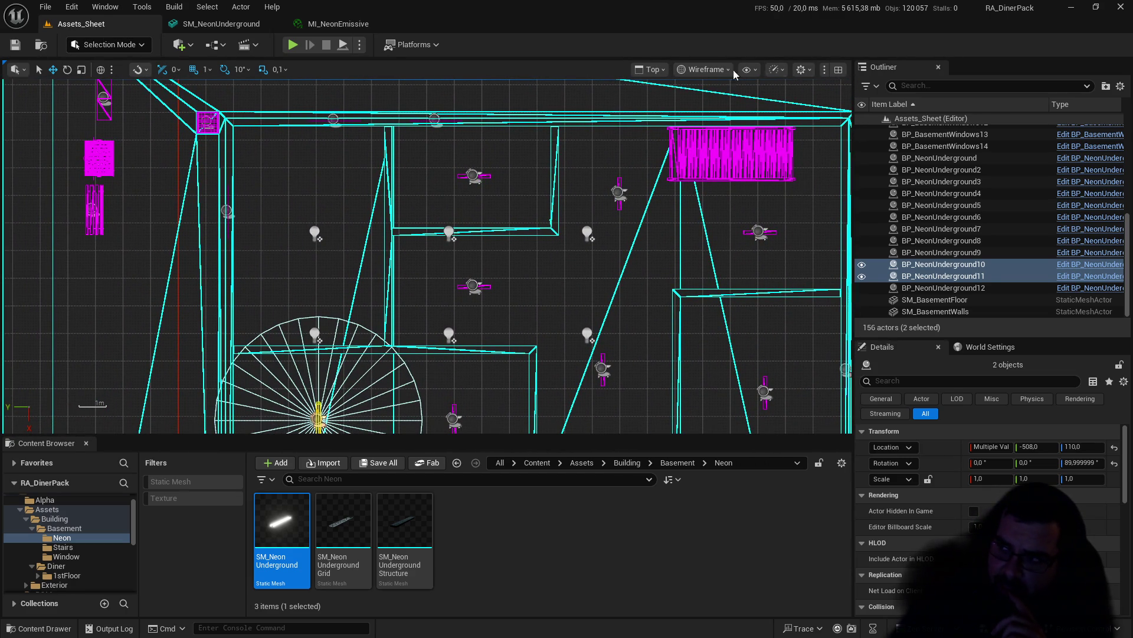
pyautogui.click(652, 69)
pyautogui.click(665, 114)
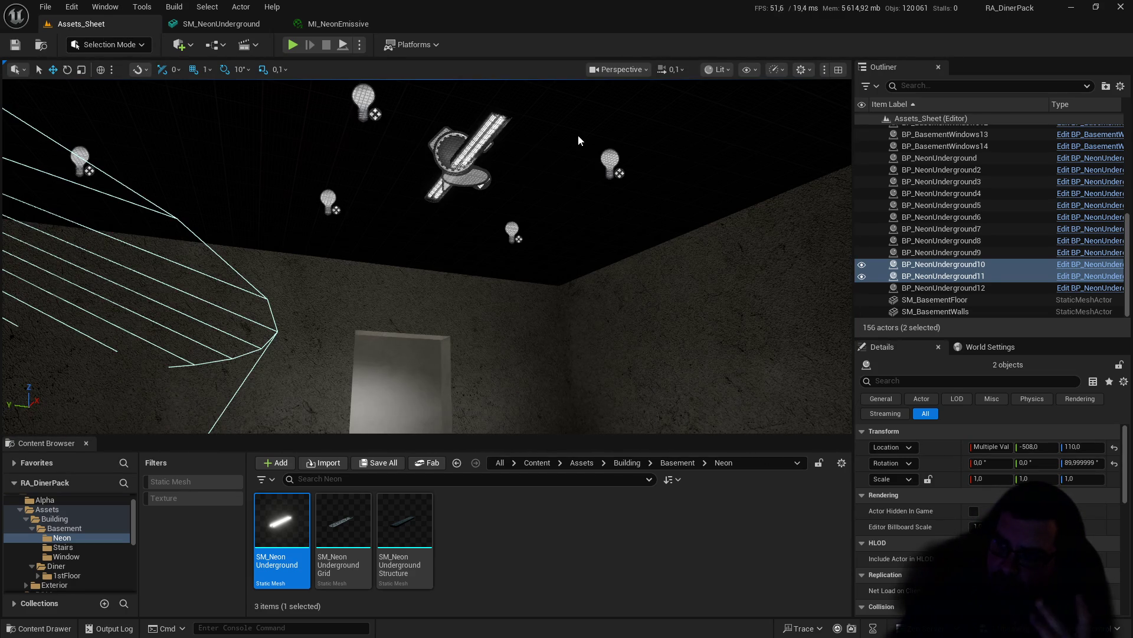
pyautogui.moveTo(566, 148)
pyautogui.mouseDown()
pyautogui.moveTo(467, 127)
pyautogui.moveTo(537, 189)
pyautogui.moveTo(564, 147)
pyautogui.mouseUp()
pyautogui.moveTo(670, 126)
pyautogui.mouseDown()
pyautogui.moveTo(644, 88)
pyautogui.moveTo(657, 140)
pyautogui.moveTo(620, 132)
pyautogui.mouseUp()
pyautogui.press('f')
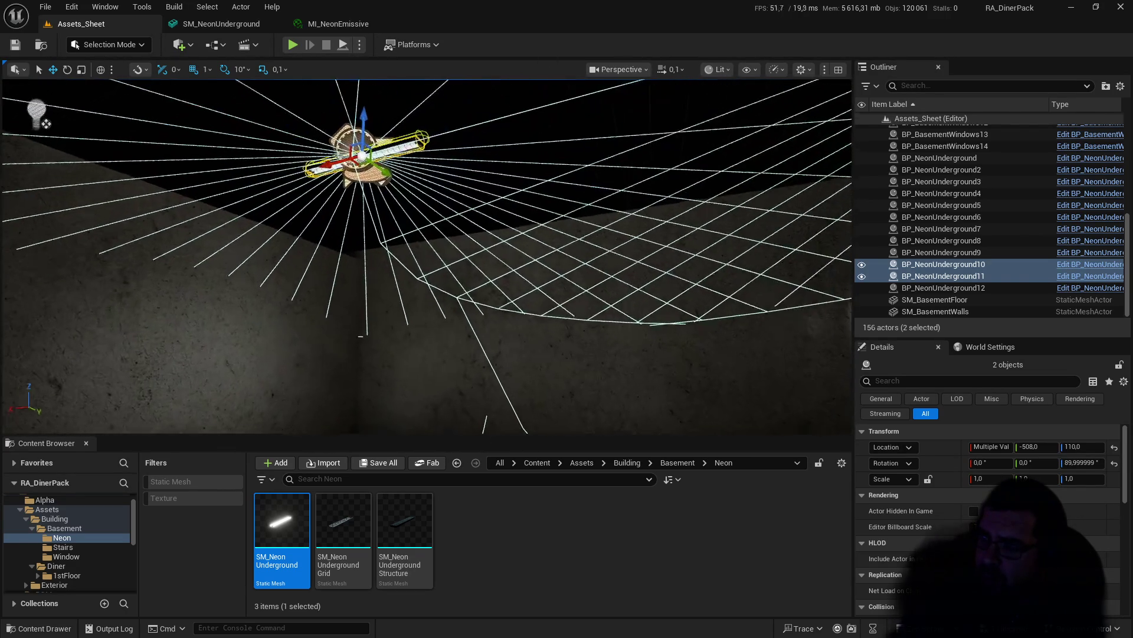
pyautogui.click(293, 45)
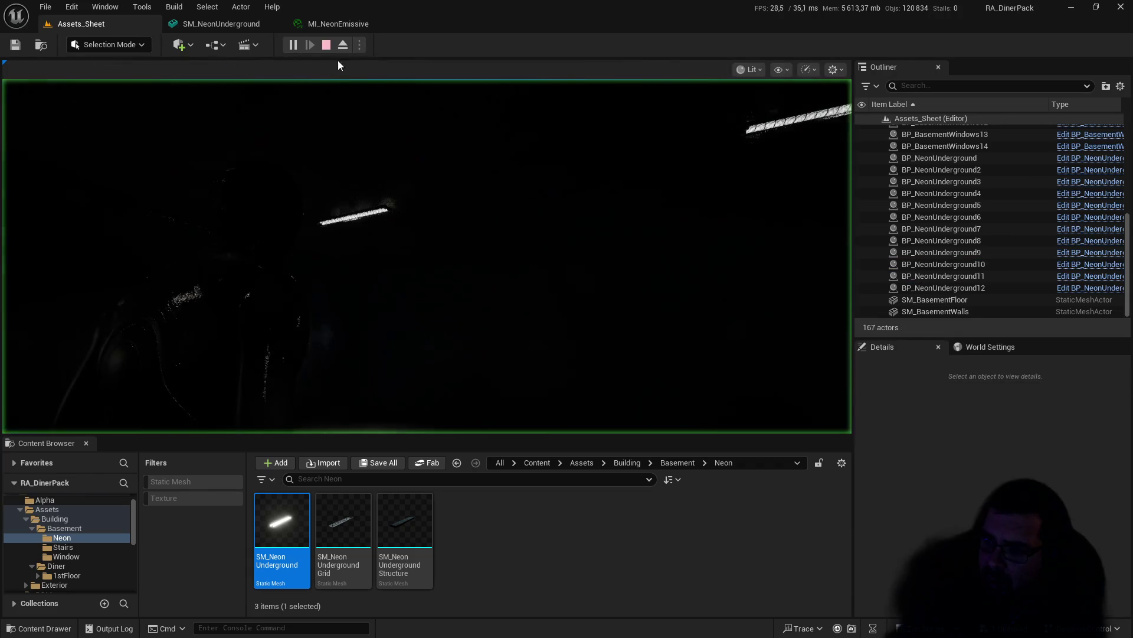
pyautogui.press('w')
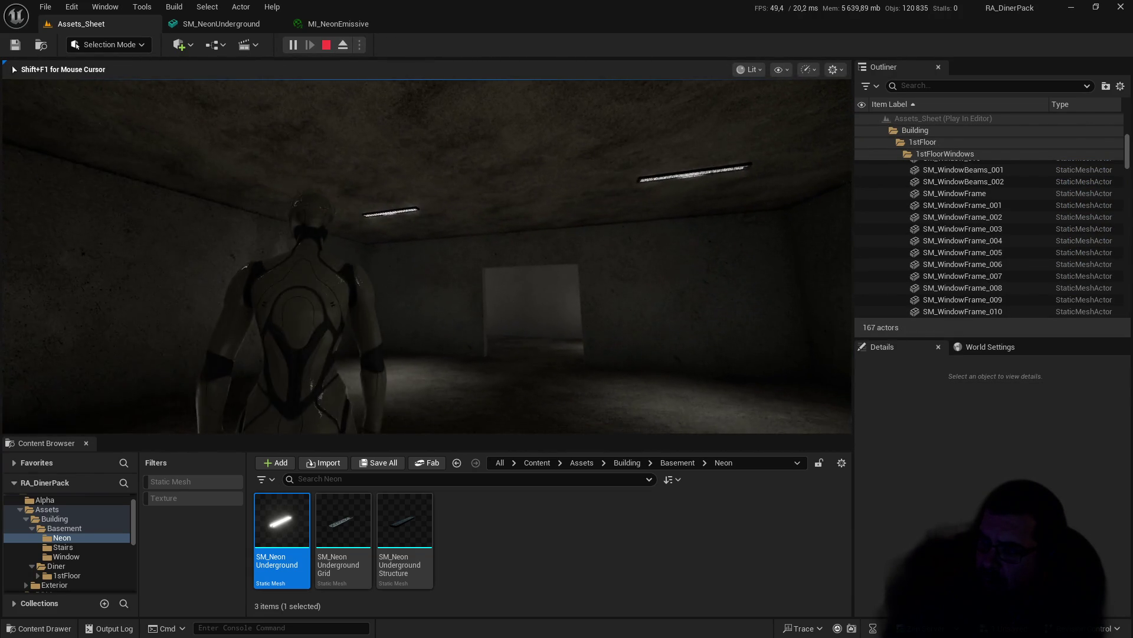
pyautogui.press('Escape')
pyautogui.click(727, 69)
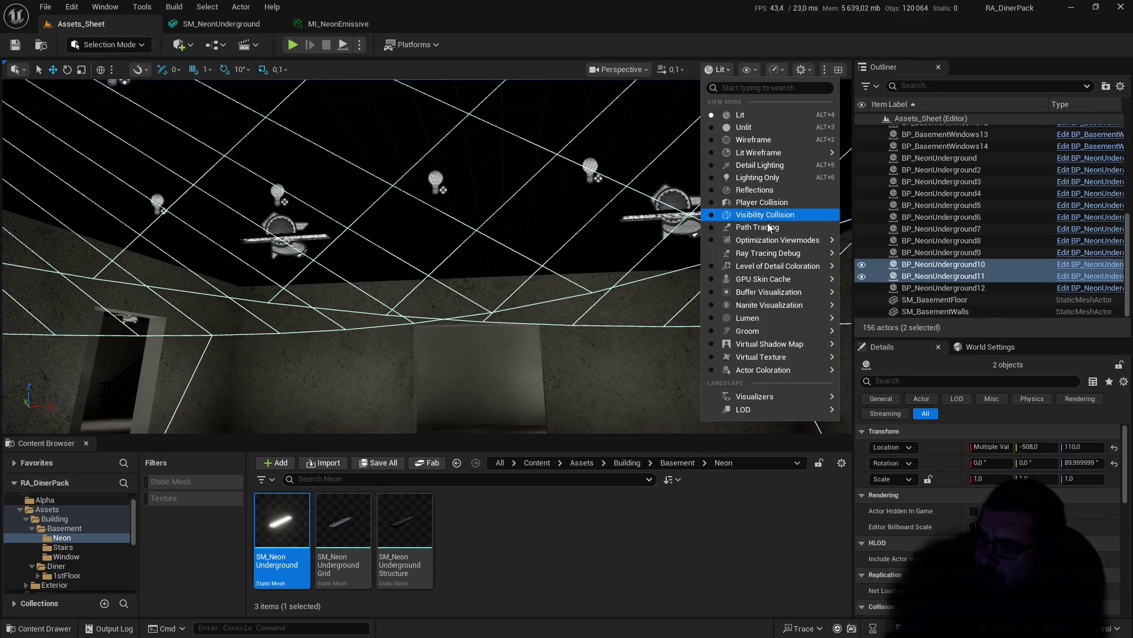
# Step: Show the basement in the Light Complexity view mode
pyautogui.moveTo(764, 242)
pyautogui.click(872, 270)
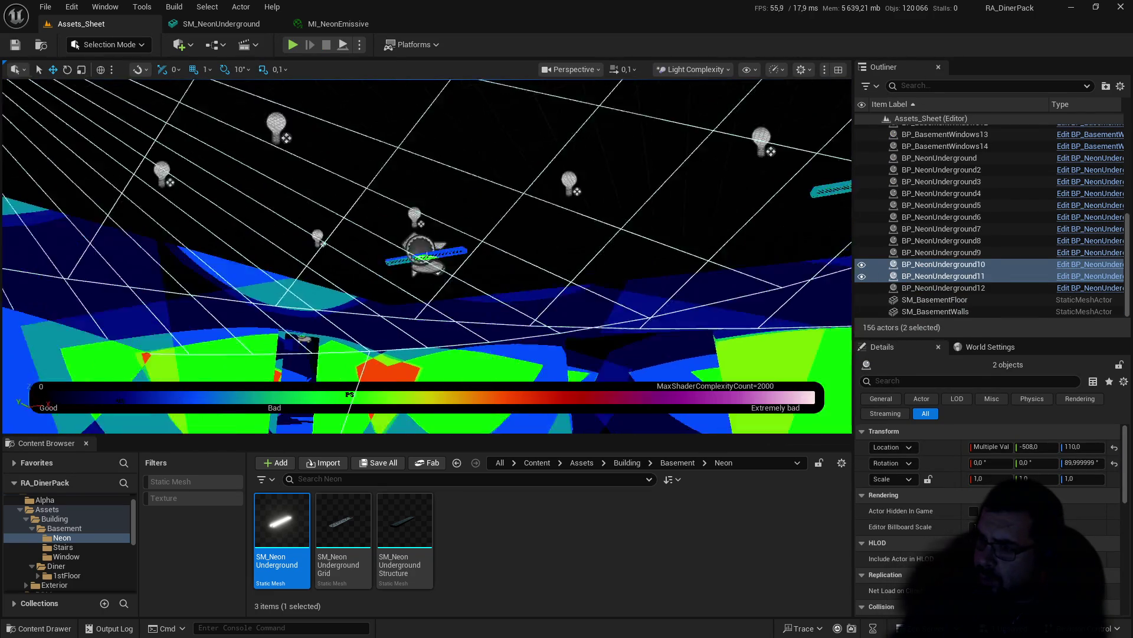
pyautogui.moveTo(427, 256); pyautogui.dragTo(427, 256)
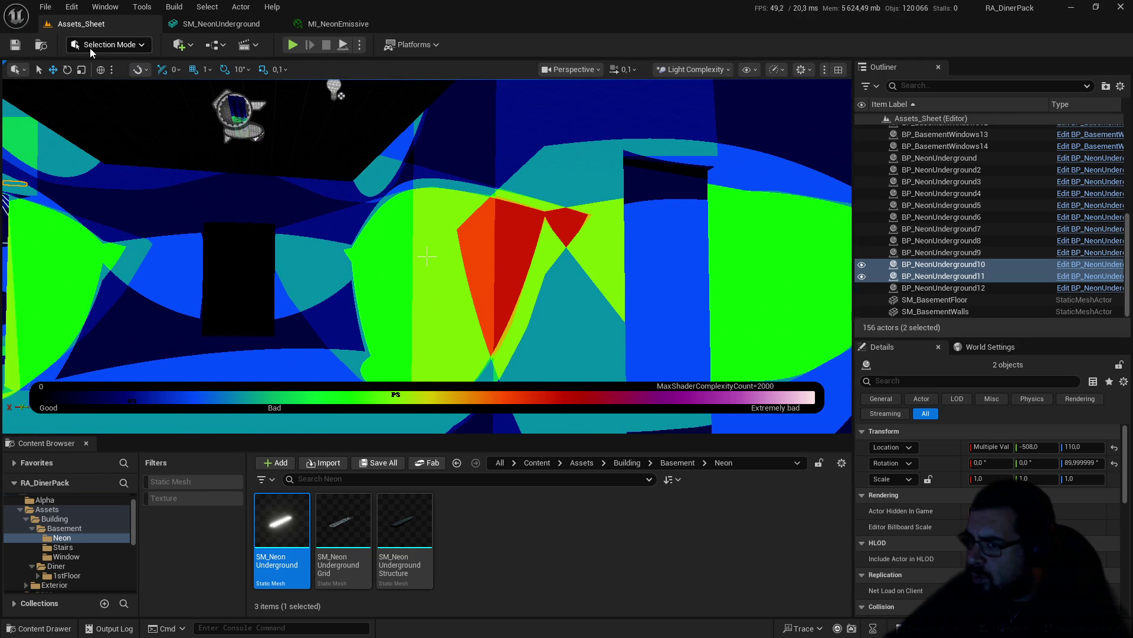
# Step: Close the MI_NeonEmissive and SM_NeonUnderground editors and set the viewport back to Lit
pyautogui.click(305, 22)
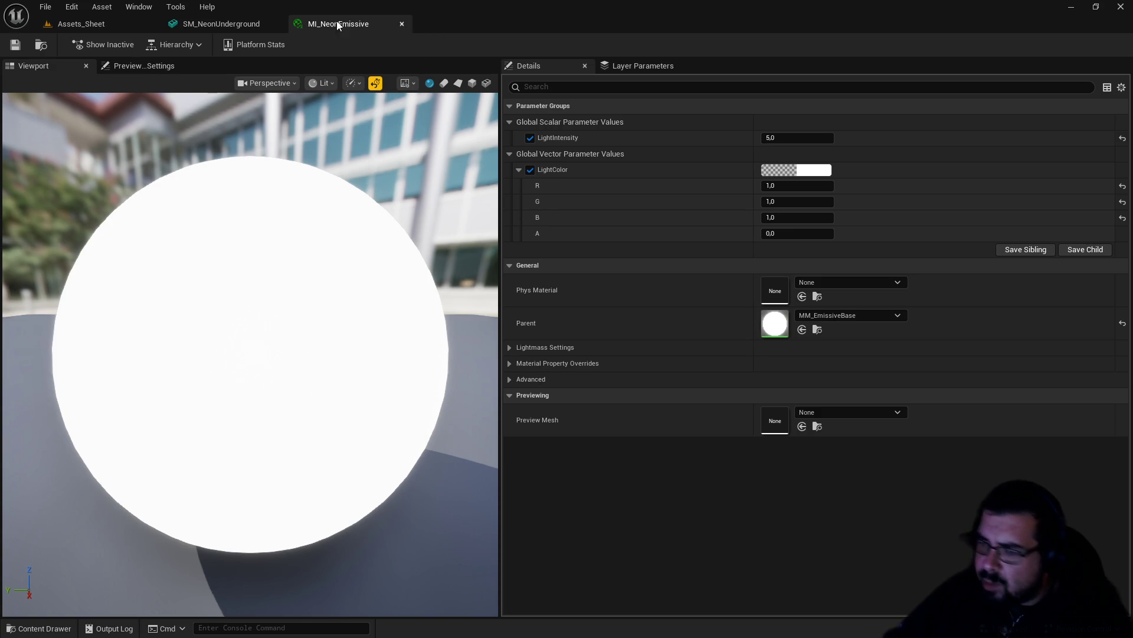
pyautogui.click(402, 24)
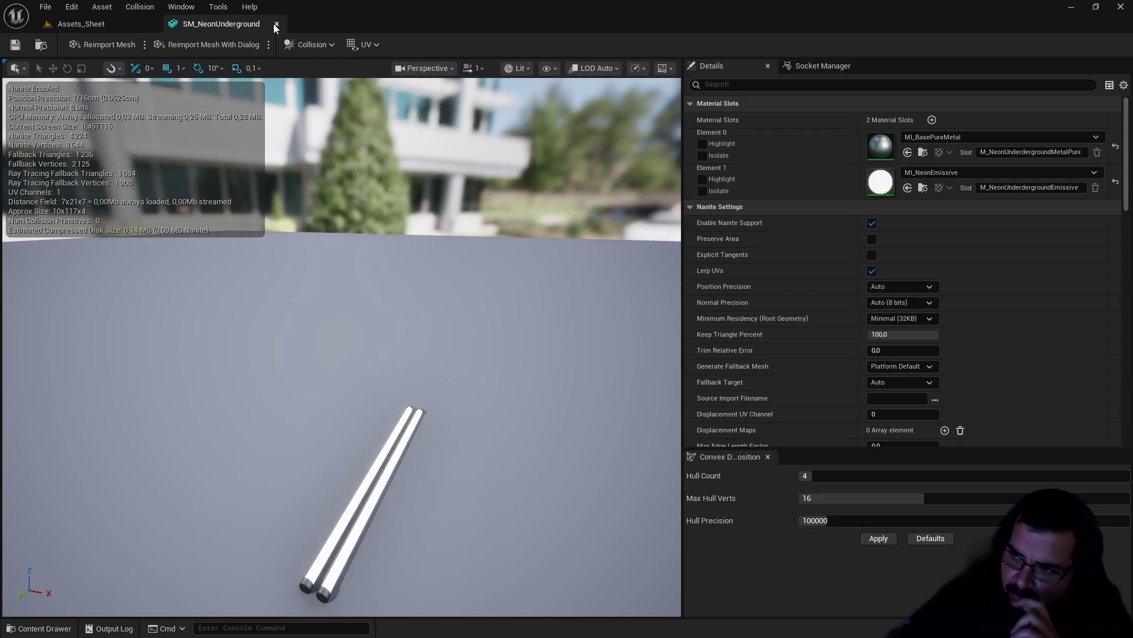
pyautogui.click(276, 24)
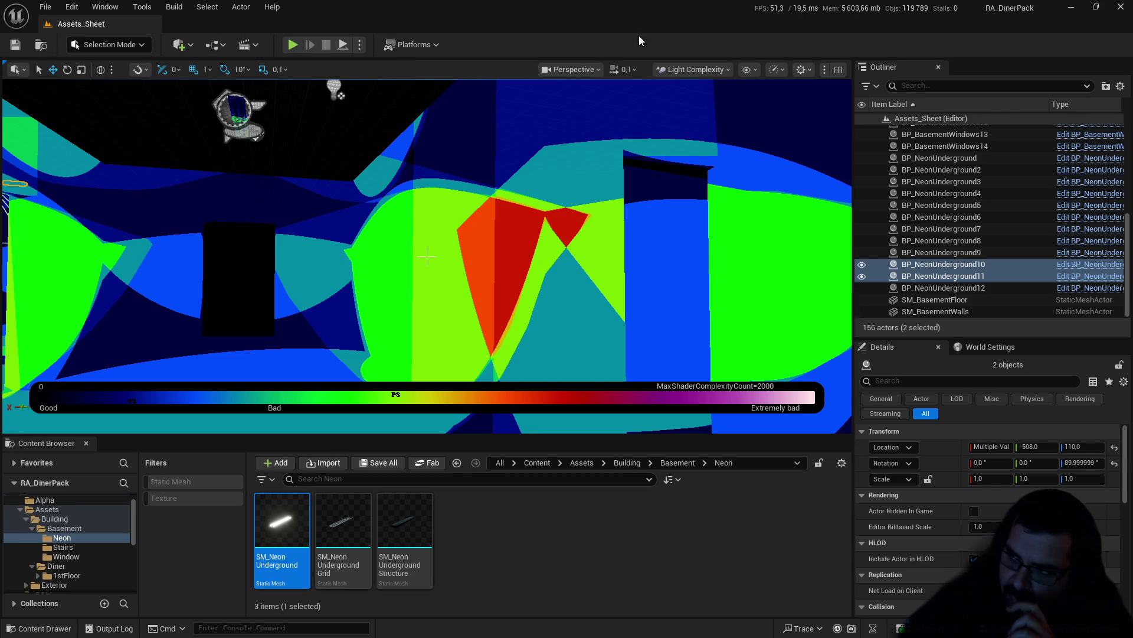
pyautogui.click(691, 70)
pyautogui.click(692, 114)
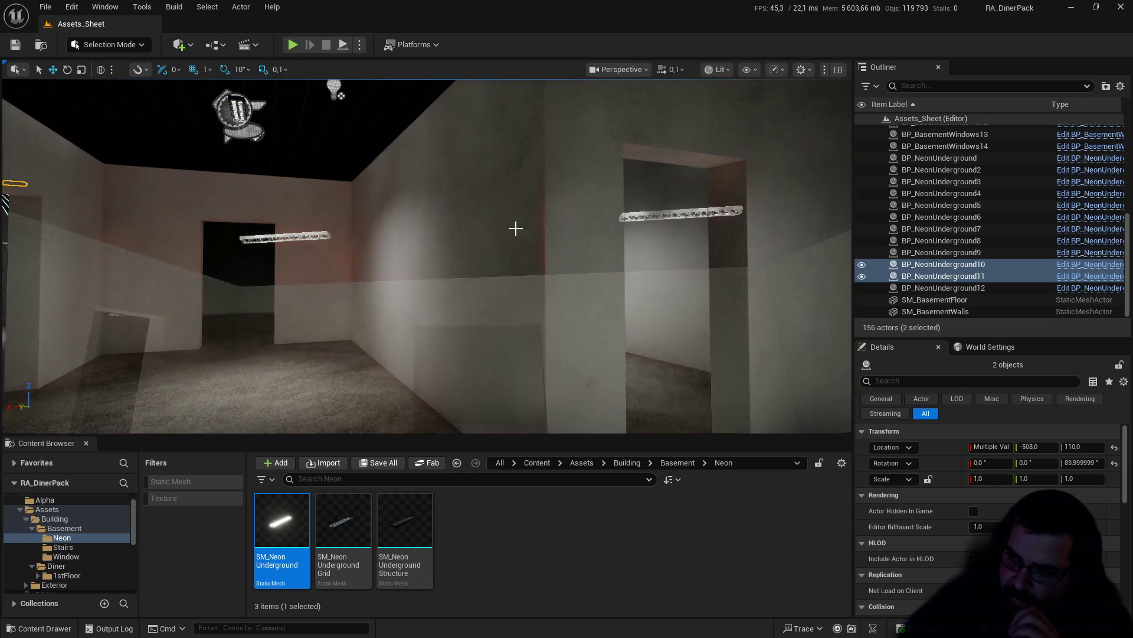
# Step: Make the Enviro and Building outliner folders visible again
pyautogui.moveTo(445, 214)
pyautogui.mouseDown()
pyautogui.moveTo(355, 218)
pyautogui.moveTo(354, 201)
pyautogui.moveTo(363, 222)
pyautogui.moveTo(662, 136)
pyautogui.mouseUp()
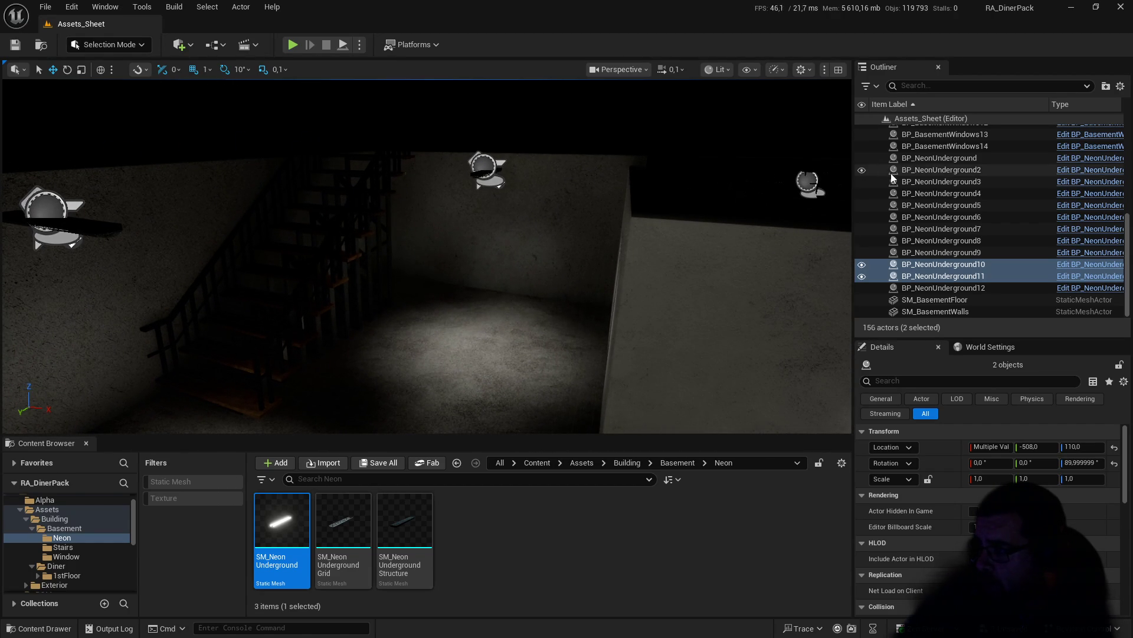
pyautogui.scroll(5, 891, 173)
pyautogui.click(862, 167)
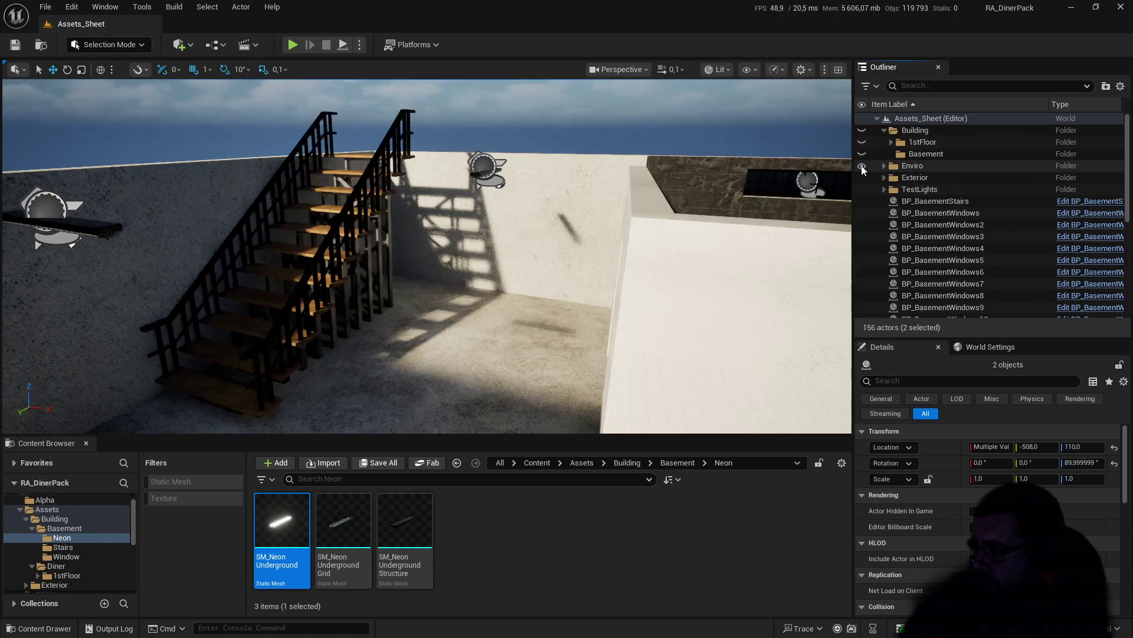
pyautogui.click(862, 153)
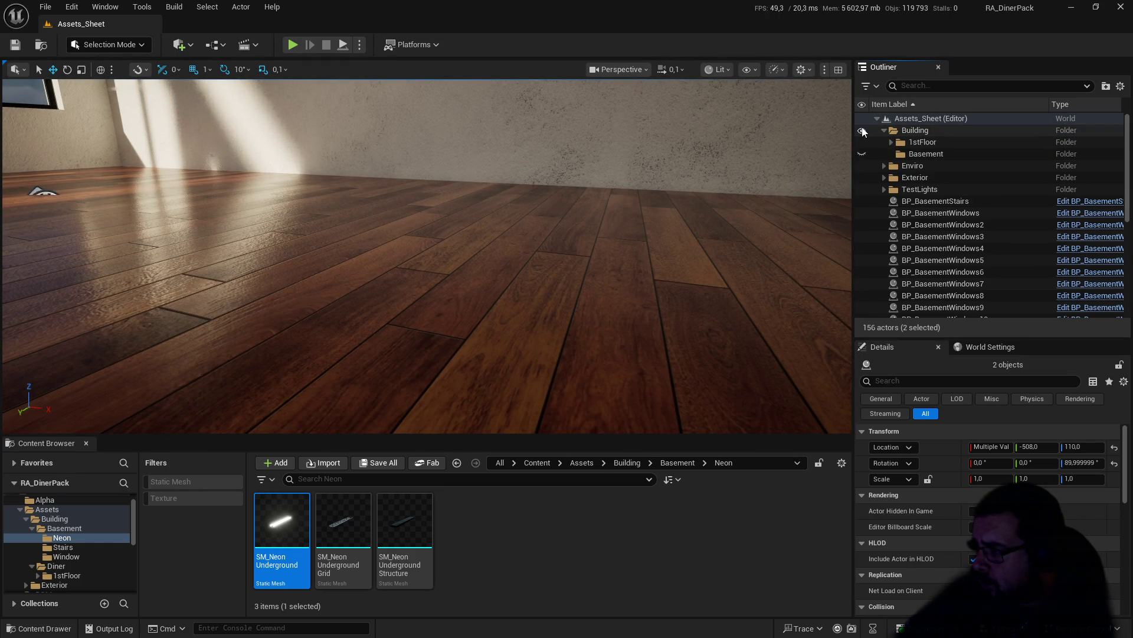
# Step: Move BP_BasementStairs through SM_BasementWalls into Building/Basement, collapse it, and start a play test
pyautogui.click(944, 212)
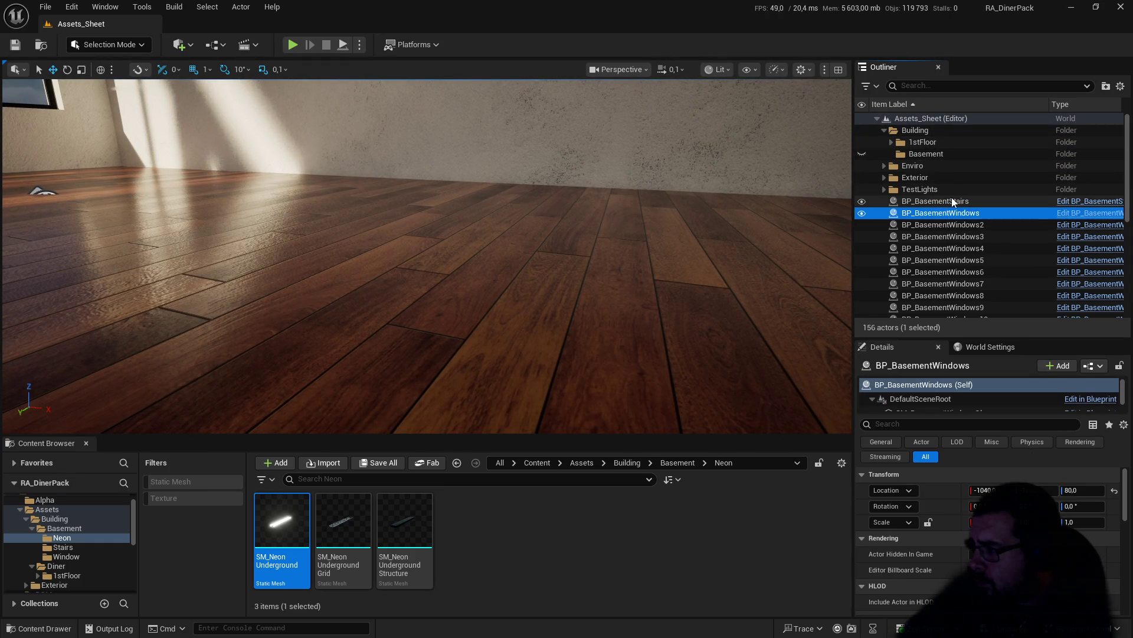
pyautogui.click(952, 200)
pyautogui.scroll(-3, 952, 215)
pyautogui.scroll(-4, 956, 219)
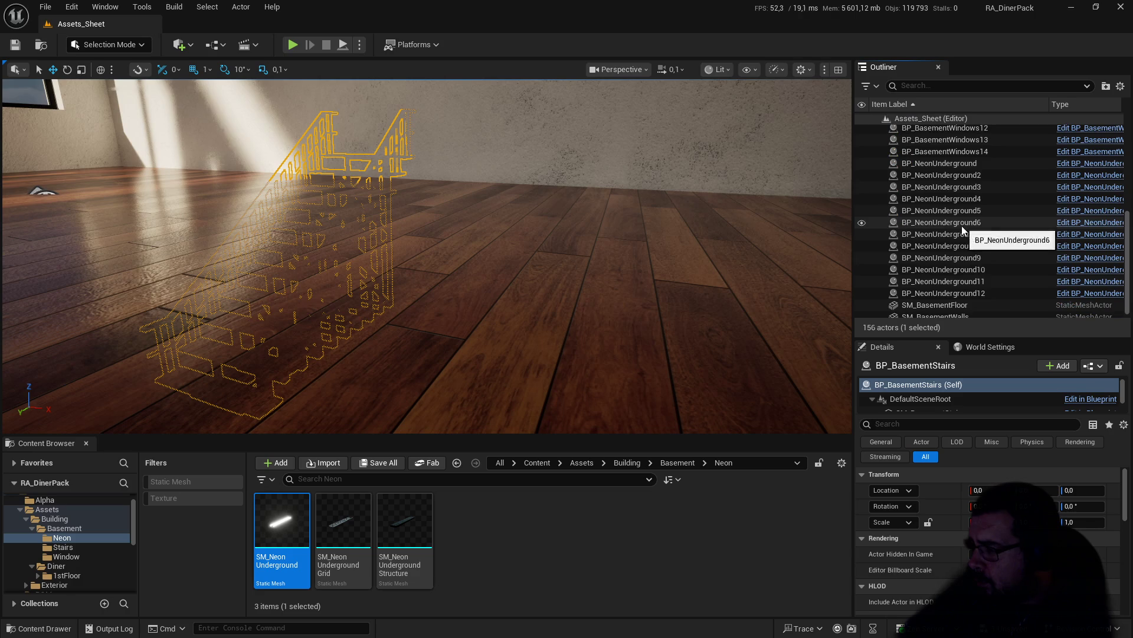
pyautogui.keyDown('shift'); pyautogui.click(953, 310); pyautogui.keyUp('shift')
pyautogui.scroll(7, 972, 253)
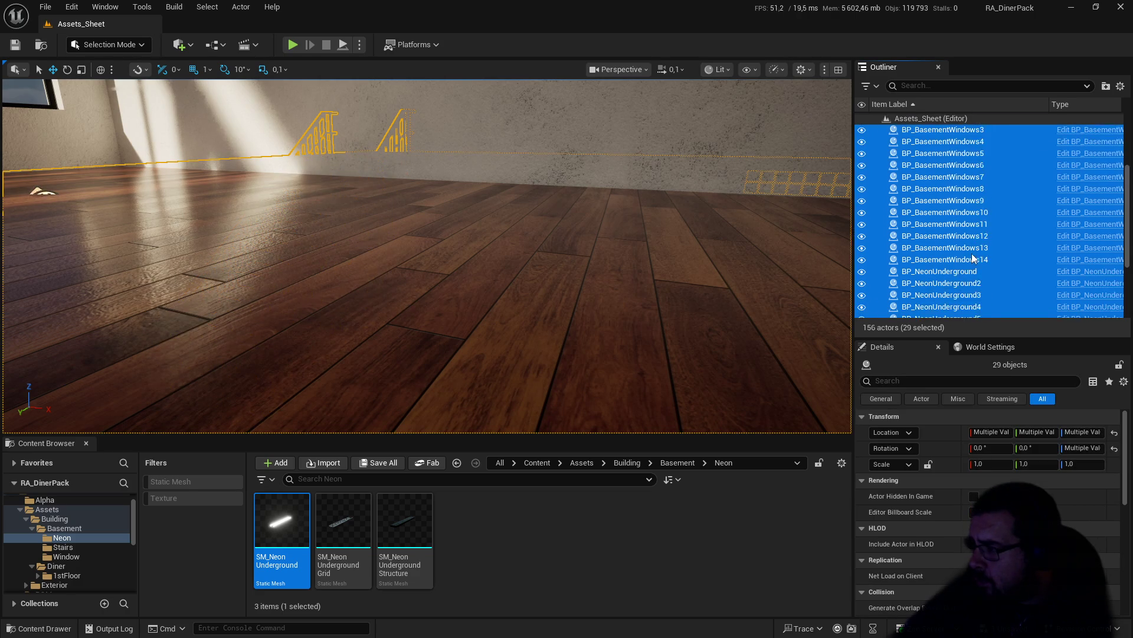
pyautogui.moveTo(947, 203)
pyautogui.mouseDown()
pyautogui.moveTo(964, 174)
pyautogui.moveTo(926, 155)
pyautogui.mouseUp()
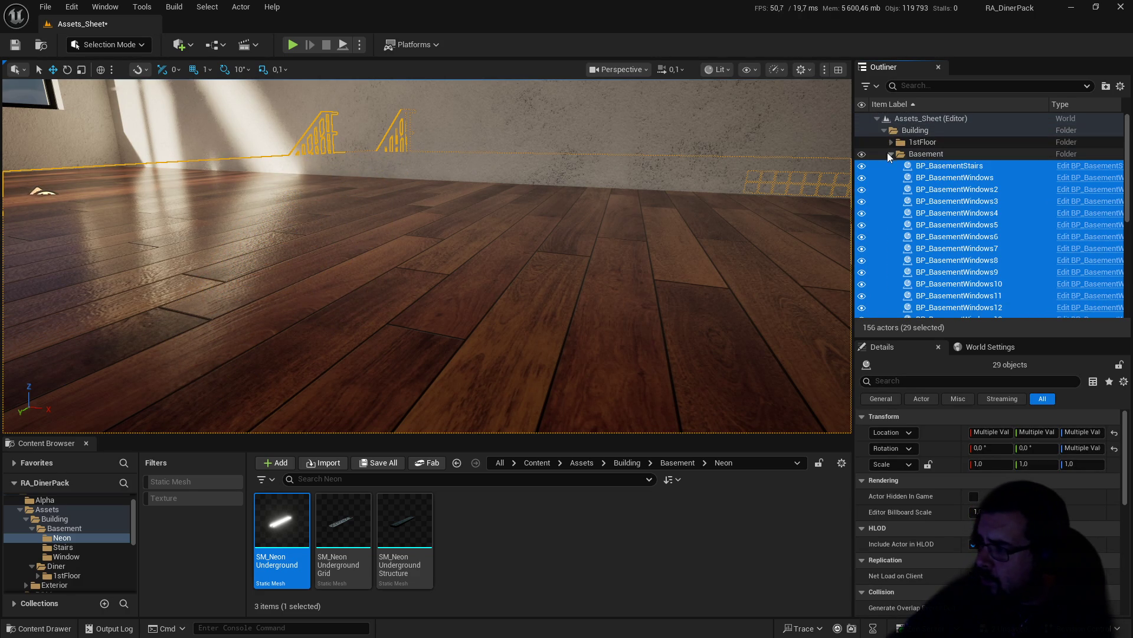
pyautogui.click(890, 154)
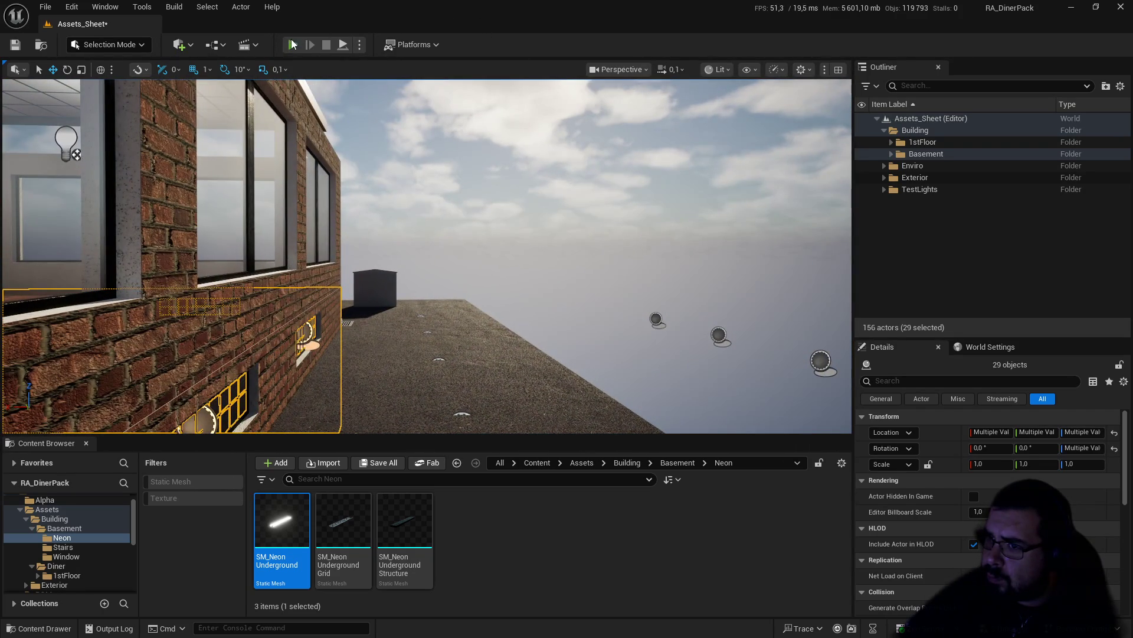
pyautogui.click(292, 44)
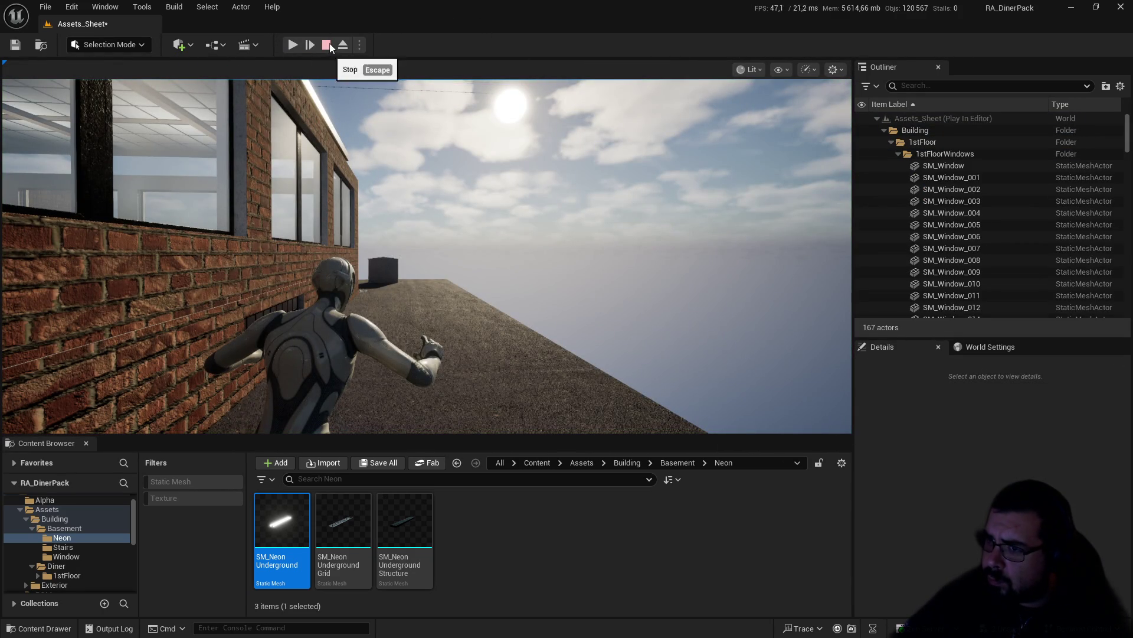
pyautogui.click(329, 46)
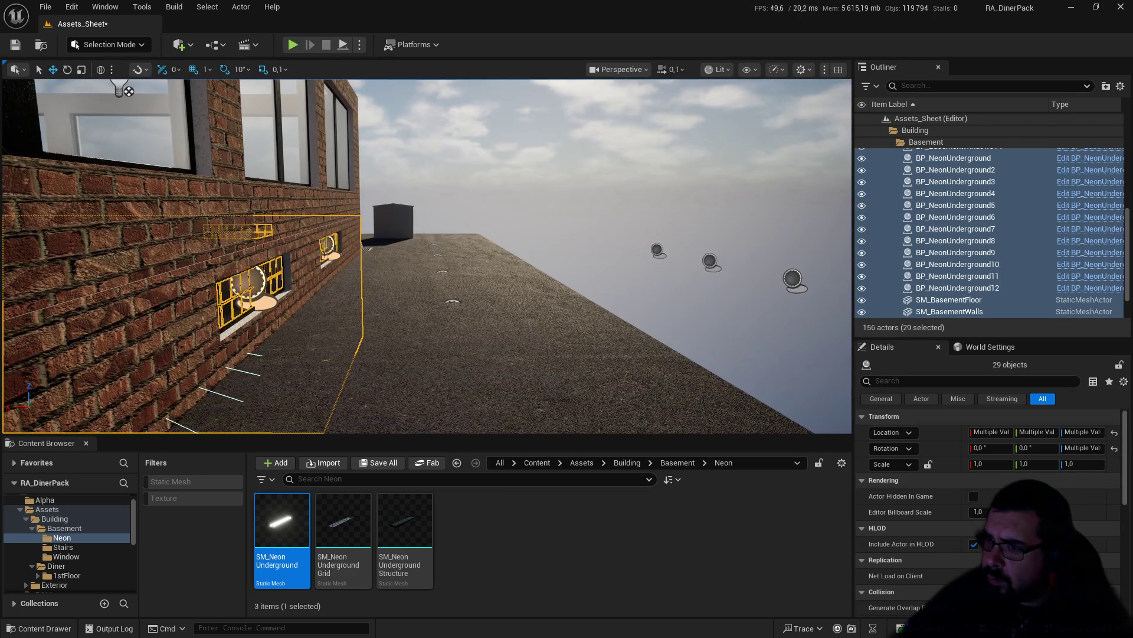
pyautogui.click(293, 44)
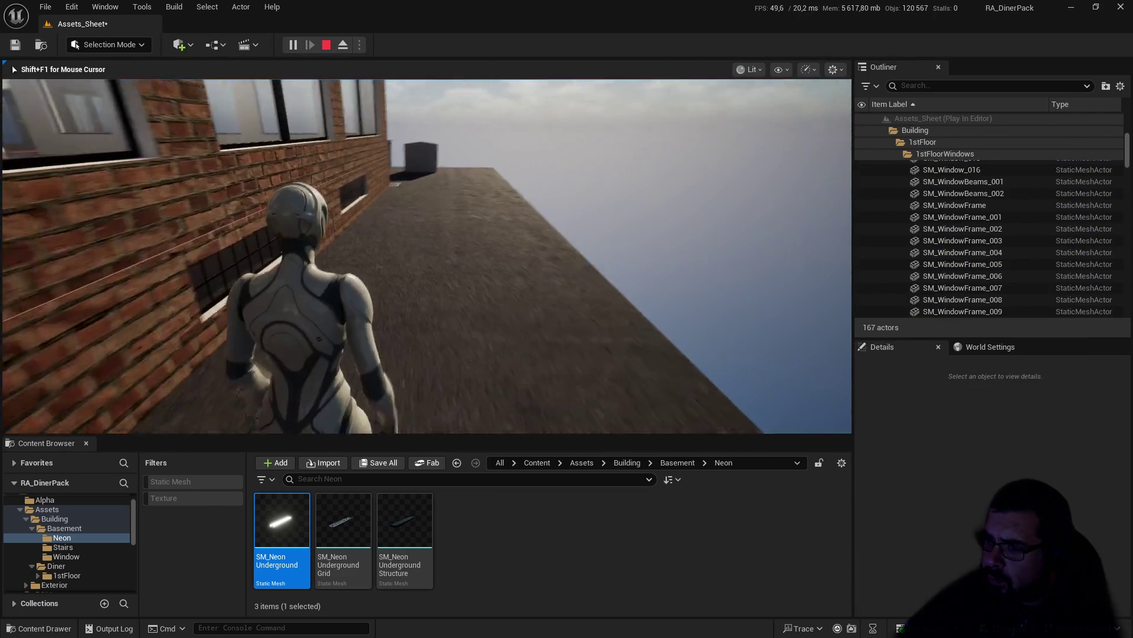
pyautogui.press('s')
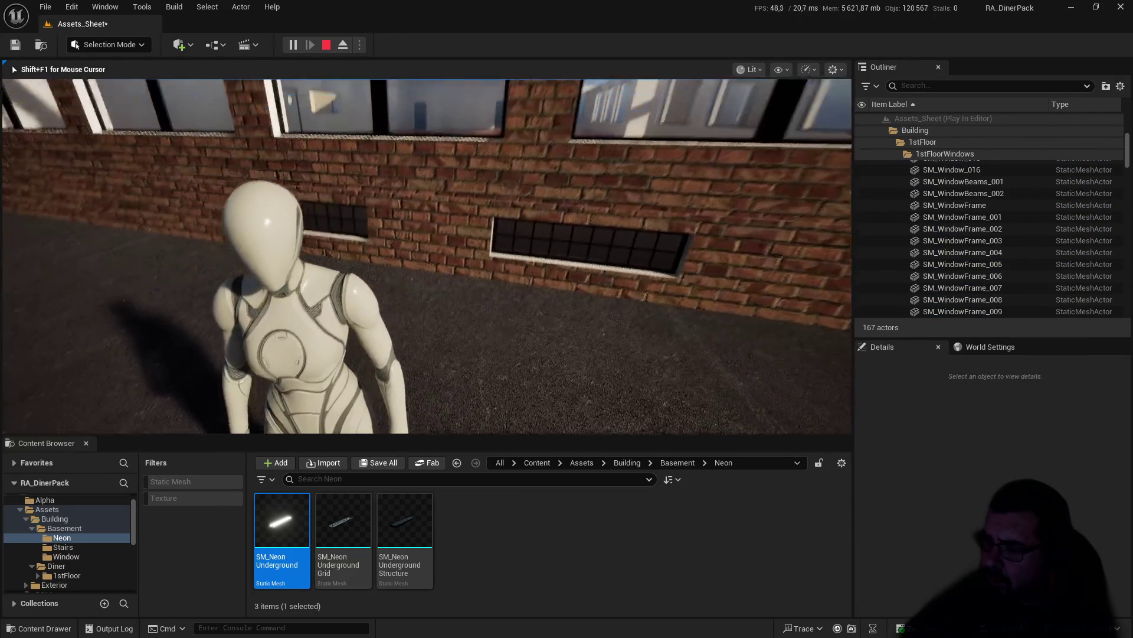
pyautogui.press('w')
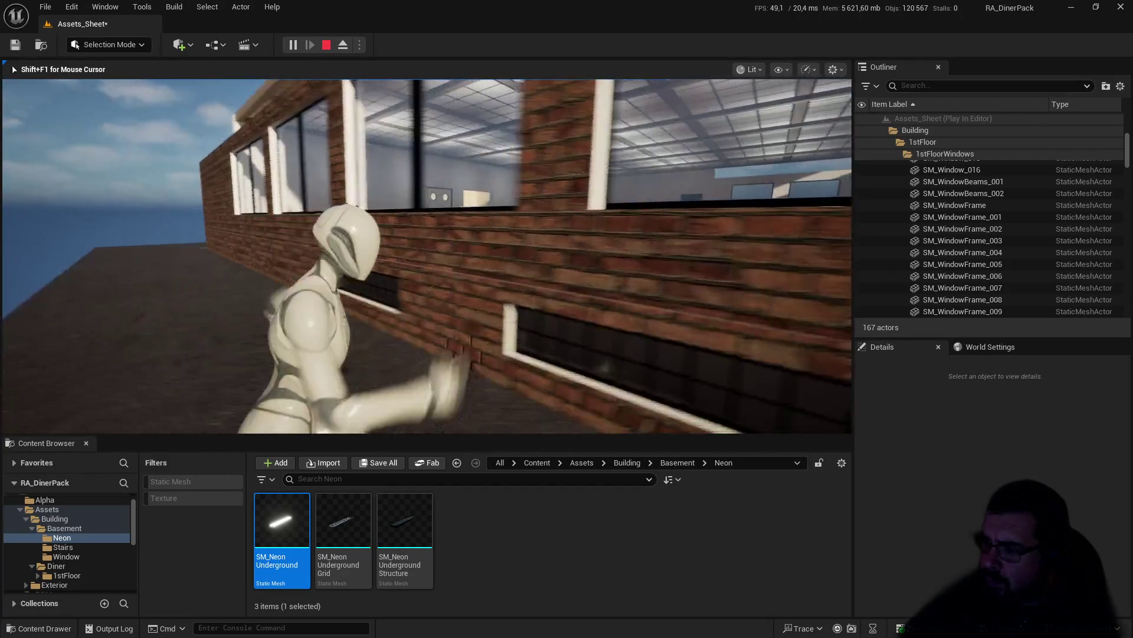
pyautogui.press('s')
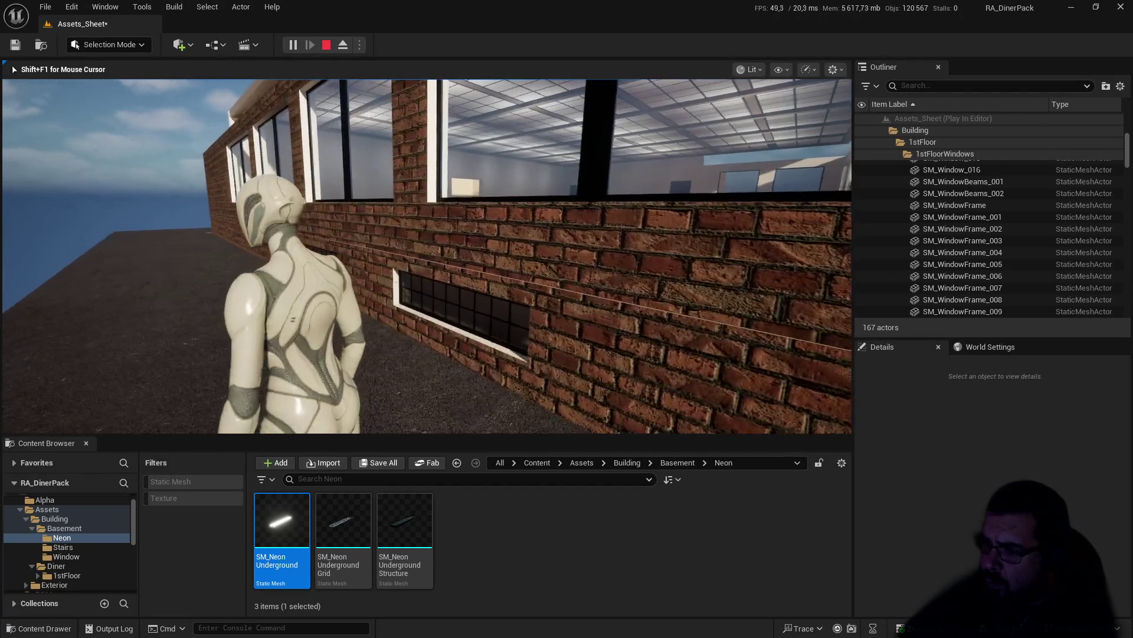
pyautogui.press('w')
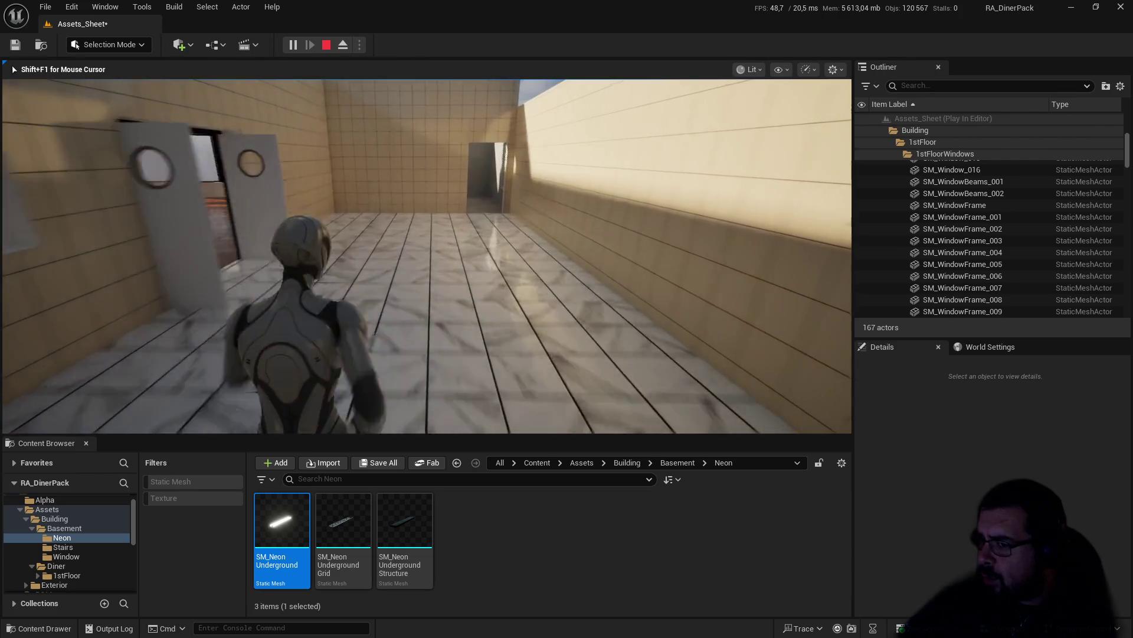
pyautogui.press('w')
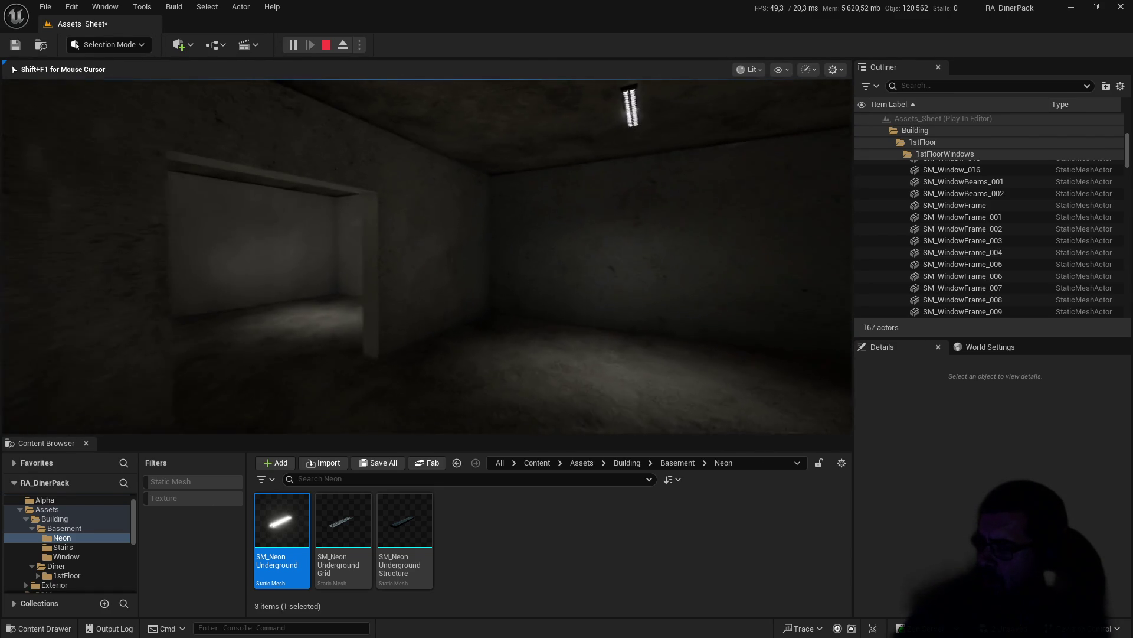
pyautogui.press('w')
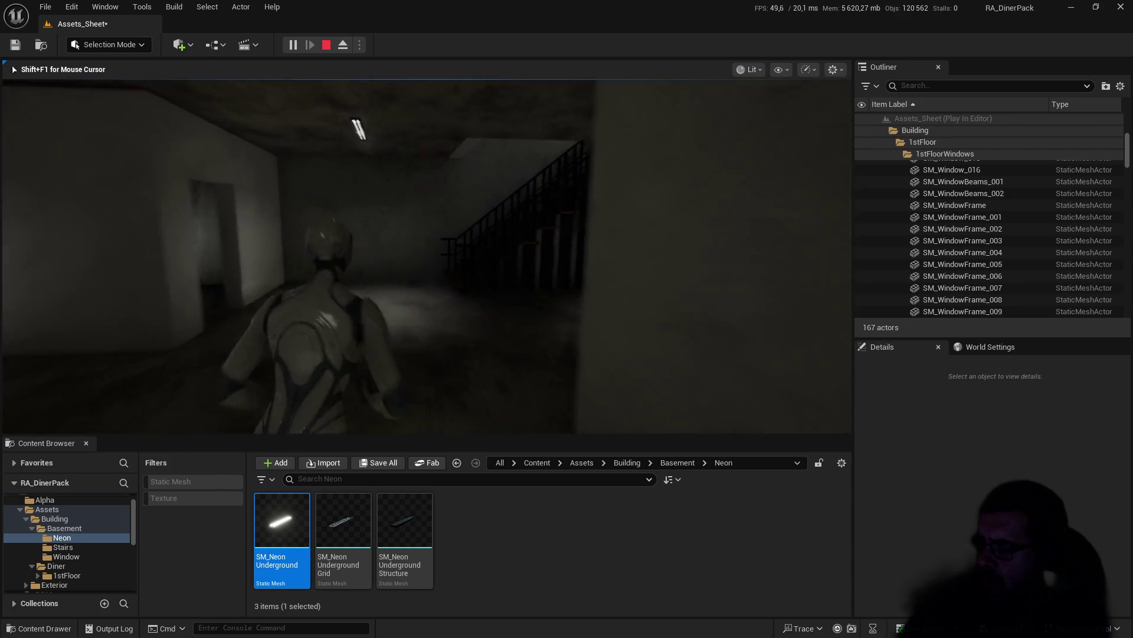
pyautogui.press('w')
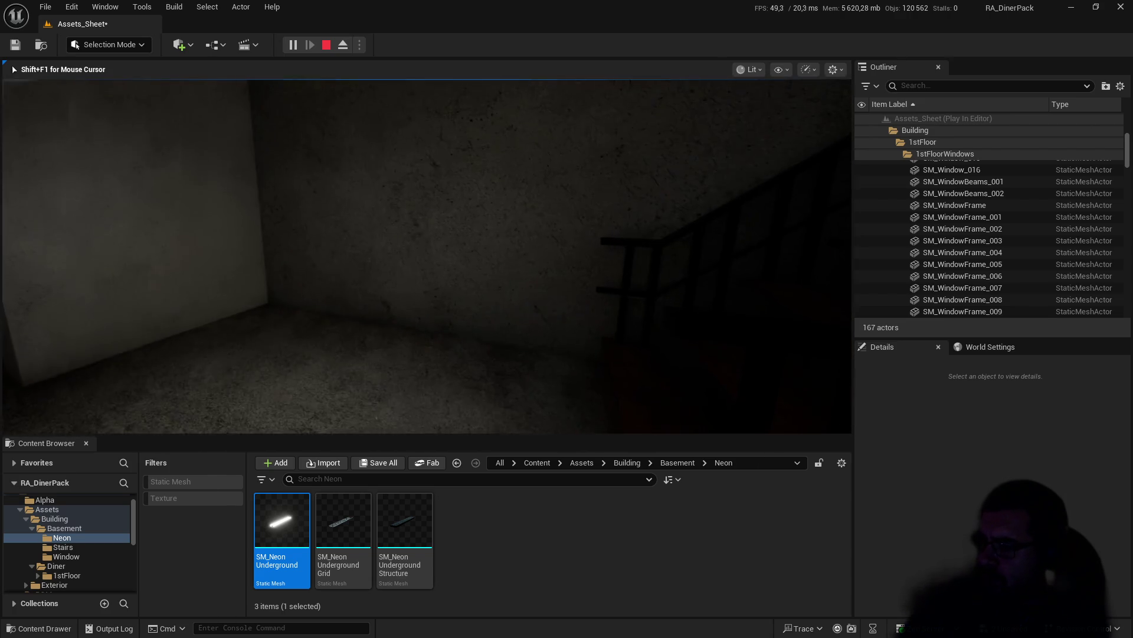
pyautogui.press('w')
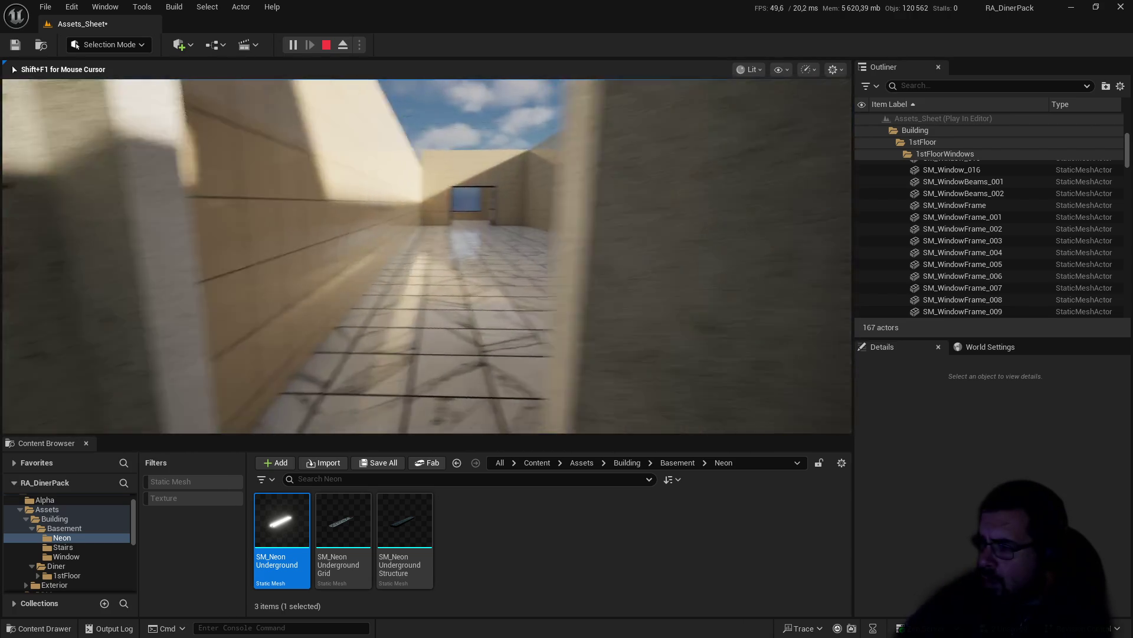
pyautogui.press('w')
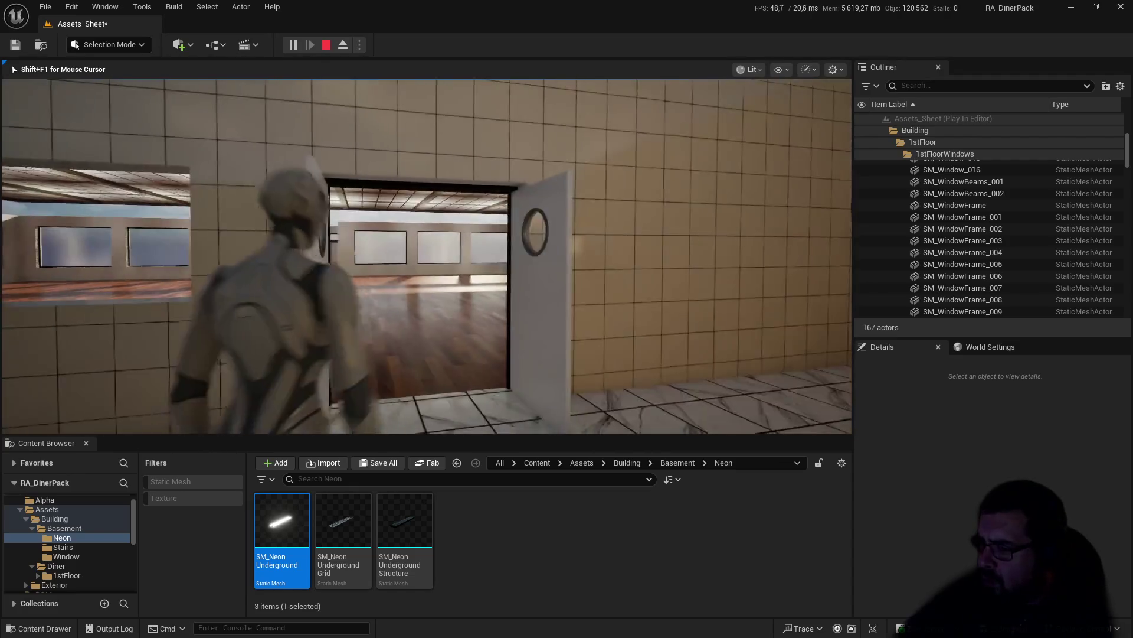
pyautogui.press('w')
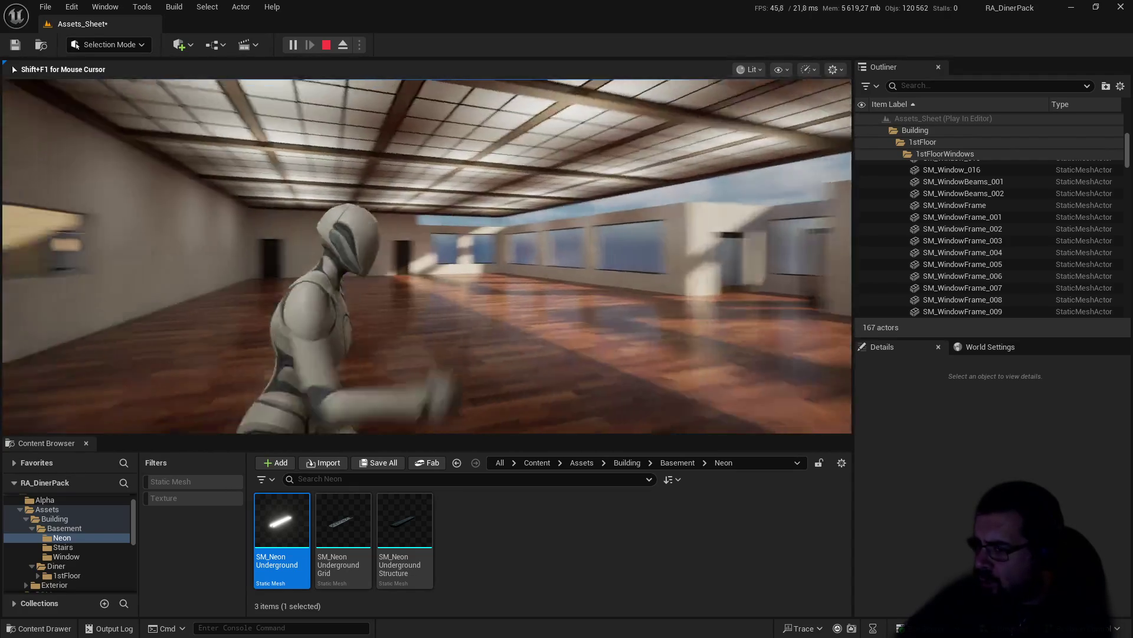
pyautogui.press('w')
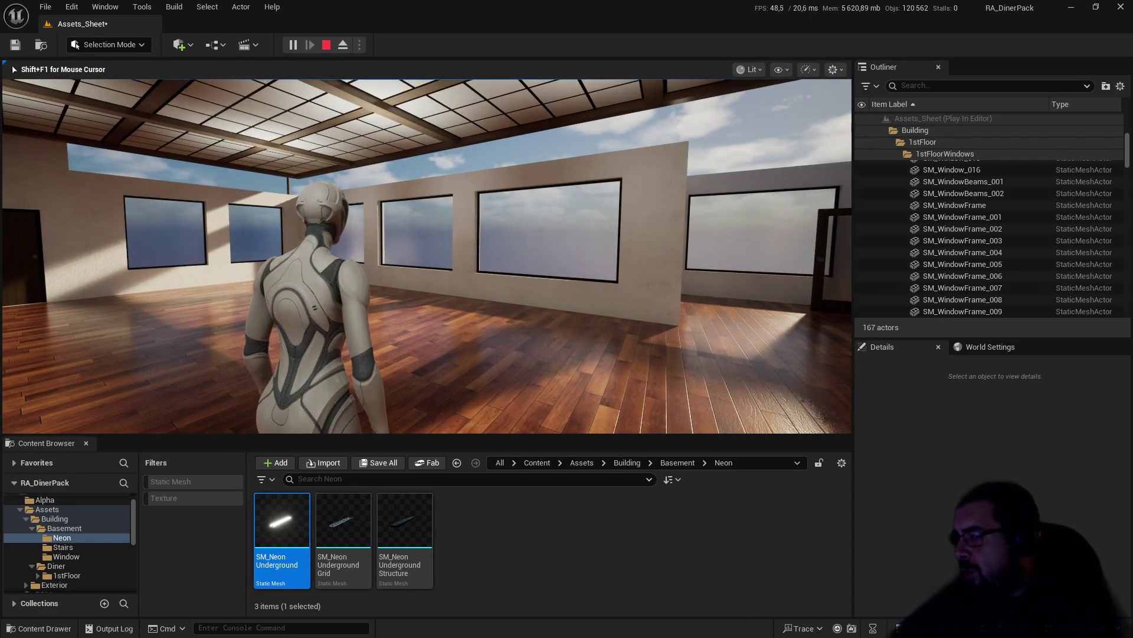
pyautogui.press('Escape')
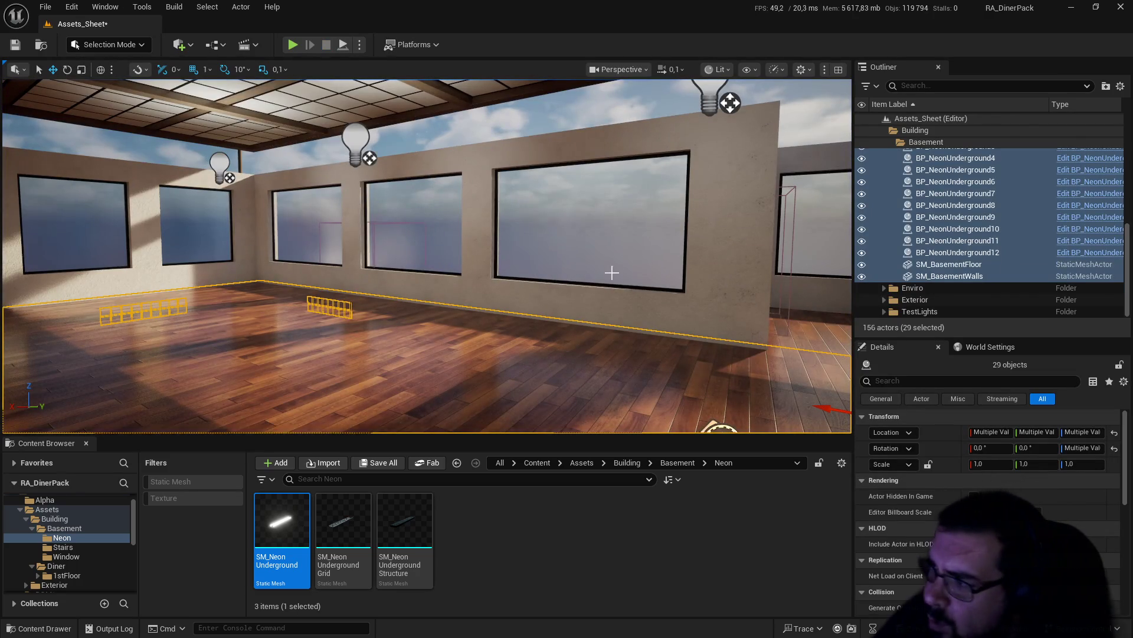
# Step: Raise the viewport camera speed from 0,1 to 1 and save the level
pyautogui.moveTo(611, 272)
pyautogui.mouseDown()
pyautogui.moveTo(578, 237)
pyautogui.moveTo(580, 246)
pyautogui.mouseUp()
pyautogui.click(677, 69)
pyautogui.moveTo(659, 110); pyautogui.dragTo(654, 113)
pyautogui.moveTo(543, 188)
pyautogui.mouseDown()
pyautogui.moveTo(543, 254)
pyautogui.moveTo(519, 266)
pyautogui.mouseUp()
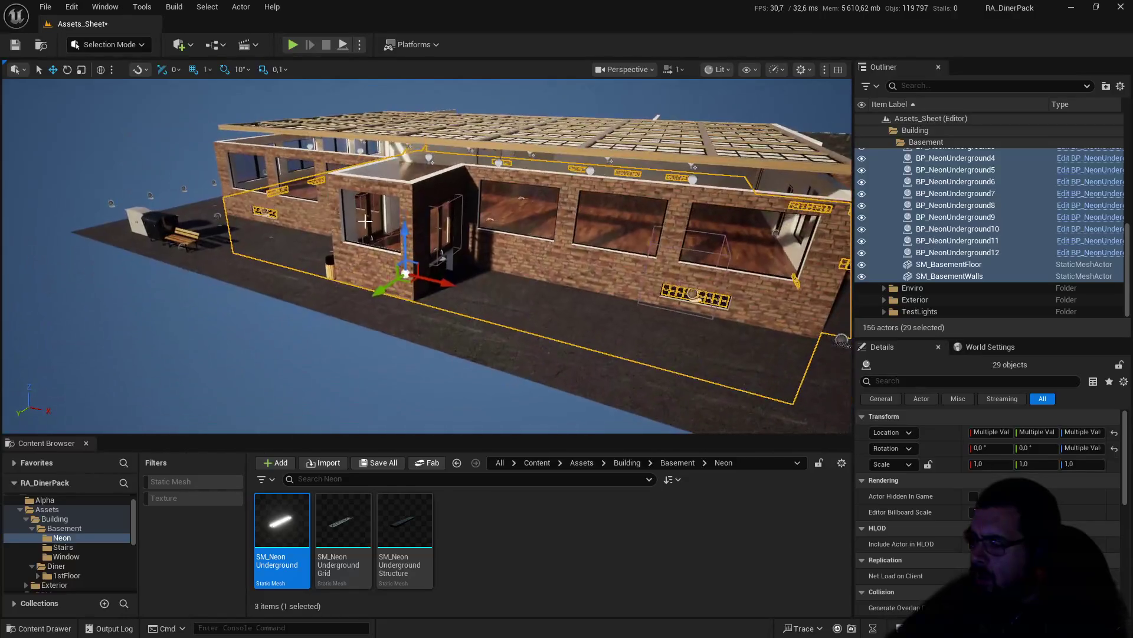
pyautogui.click(15, 45)
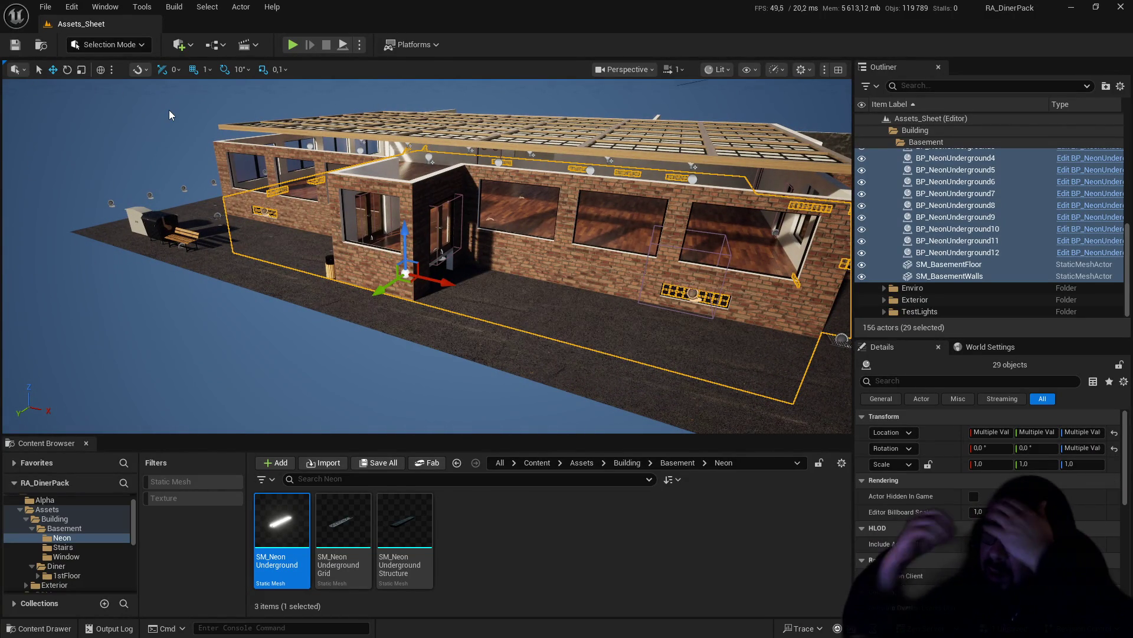
# Step: Lower the sun with Ctrl+L to turn the scene to night
pyautogui.moveTo(186, 150); pyautogui.dragTo(292, 175)
pyautogui.hotkey('ctrl', 'l')
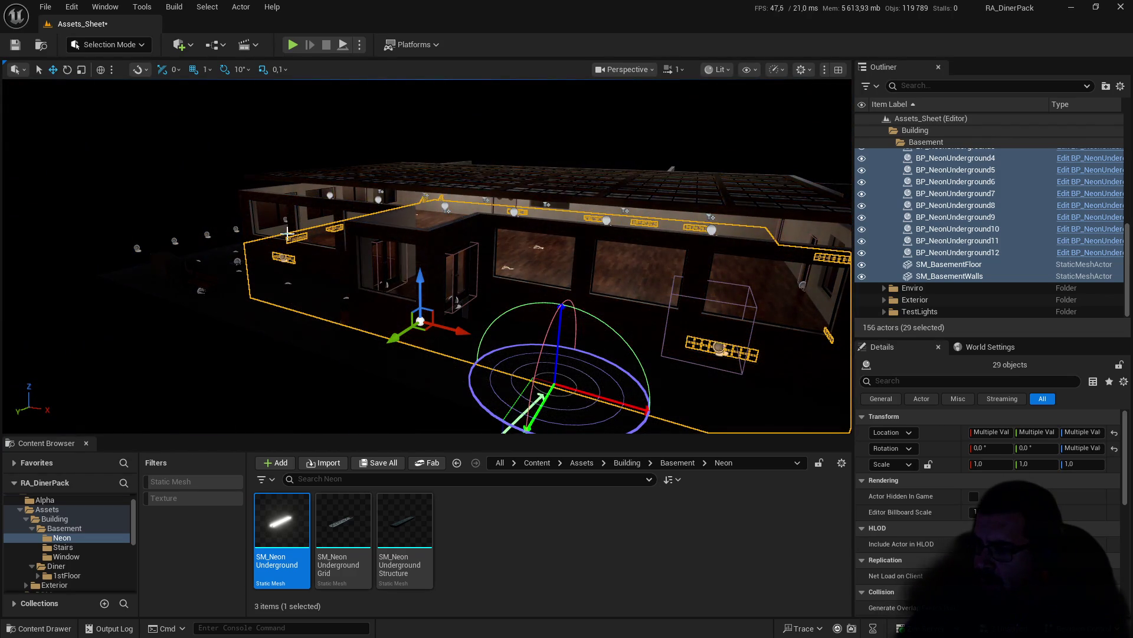
pyautogui.hotkey('ctrl', 'l')
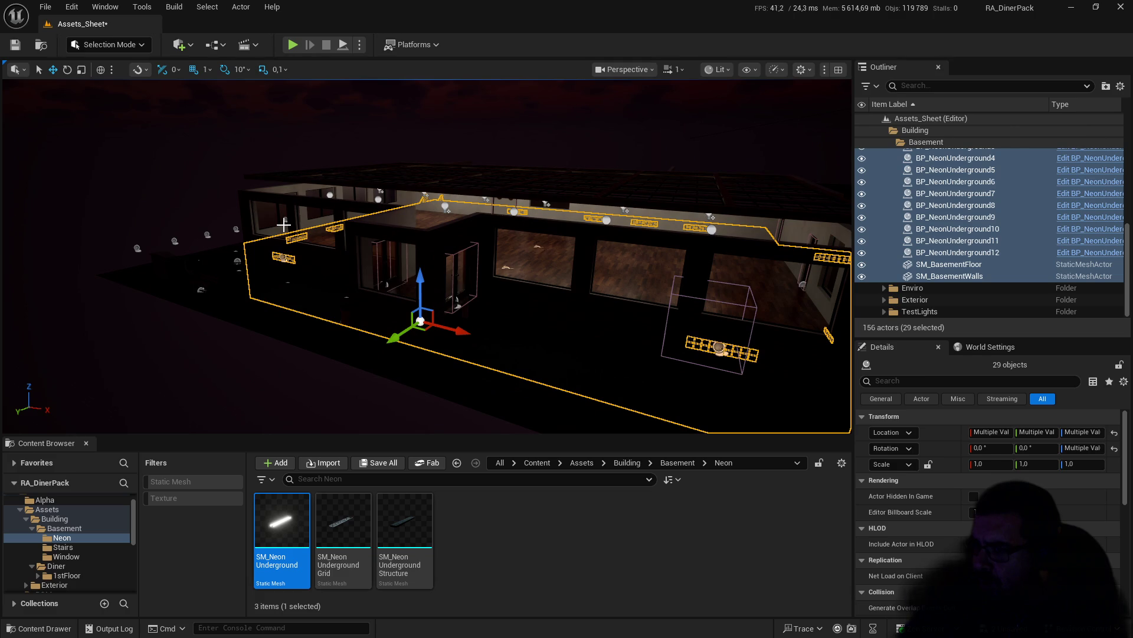
pyautogui.moveTo(310, 266)
pyautogui.mouseDown()
pyautogui.moveTo(301, 224)
pyautogui.moveTo(354, 225)
pyautogui.moveTo(363, 213)
pyautogui.moveTo(375, 225)
pyautogui.moveTo(422, 224)
pyautogui.moveTo(382, 219)
pyautogui.mouseUp()
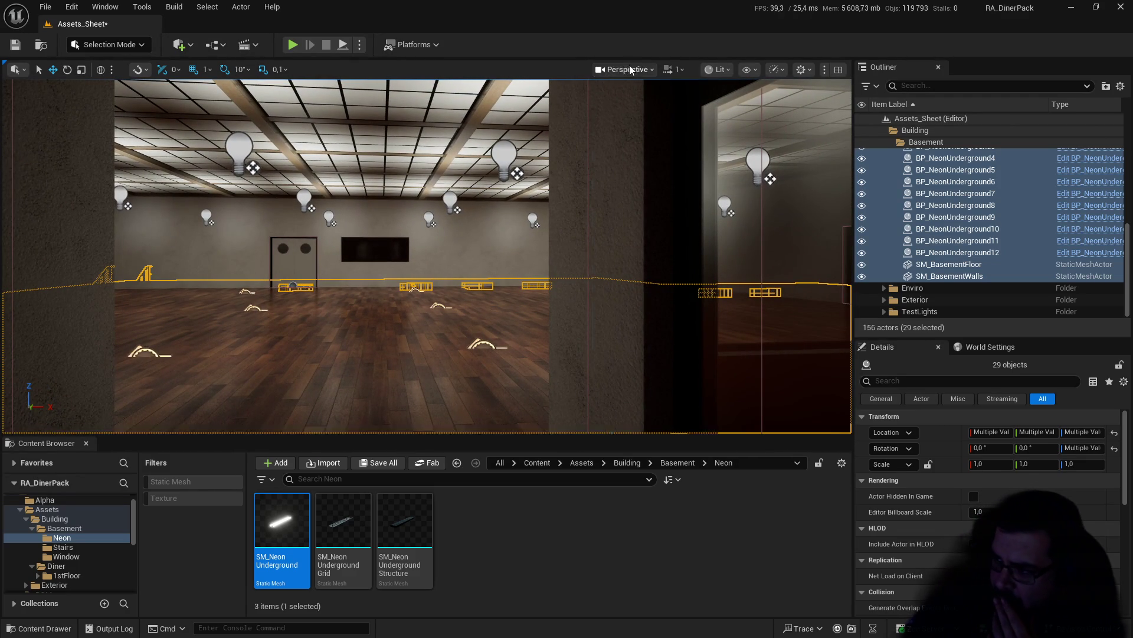
# Step: Switch the viewport to the Light Complexity view mode
pyautogui.click(630, 66)
pyautogui.click(703, 70)
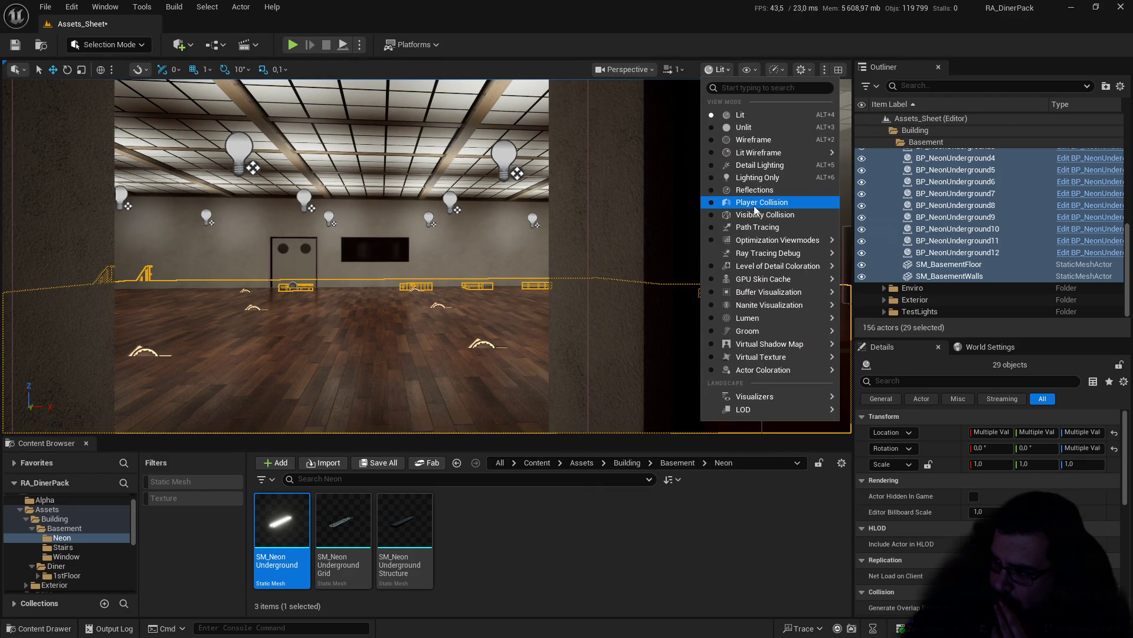
pyautogui.moveTo(802, 241)
pyautogui.click(886, 271)
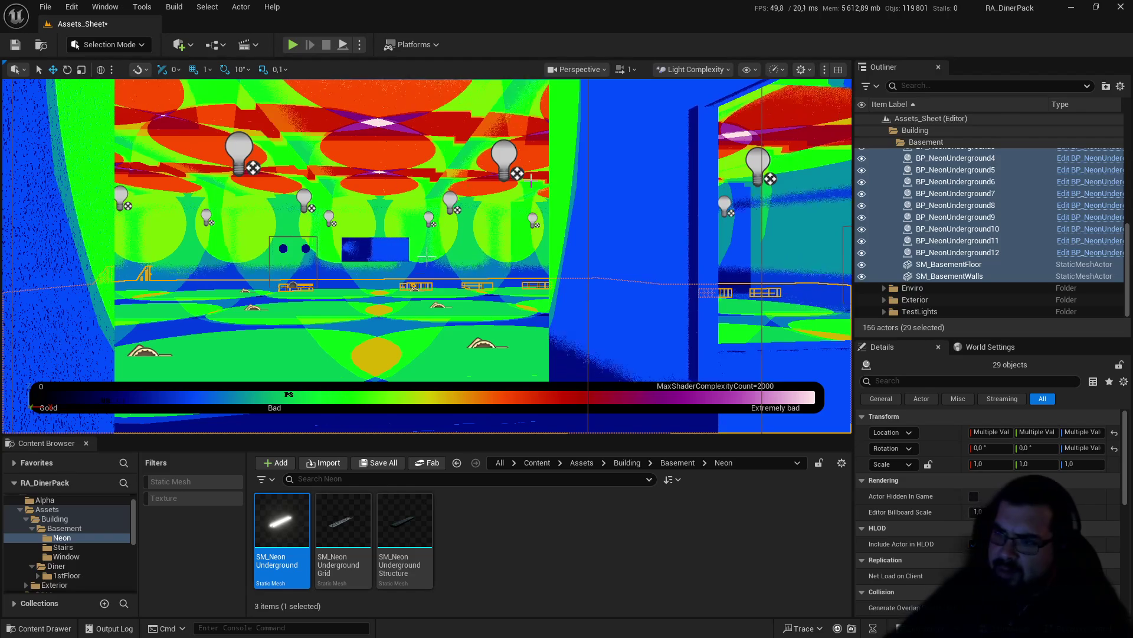
# Step: Inspect the ceiling lights' coverage, then save all modified files
pyautogui.moveTo(427, 255)
pyautogui.mouseDown()
pyautogui.moveTo(522, 190)
pyautogui.moveTo(303, 230)
pyautogui.moveTo(427, 256)
pyautogui.moveTo(427, 284)
pyautogui.mouseUp()
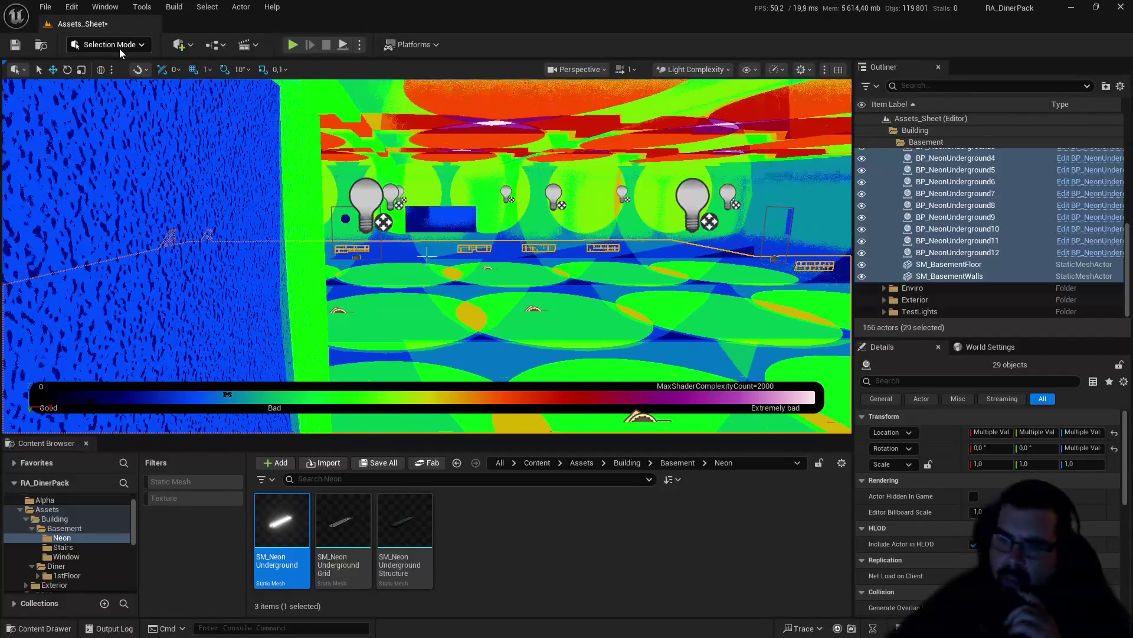
pyautogui.click(46, 6)
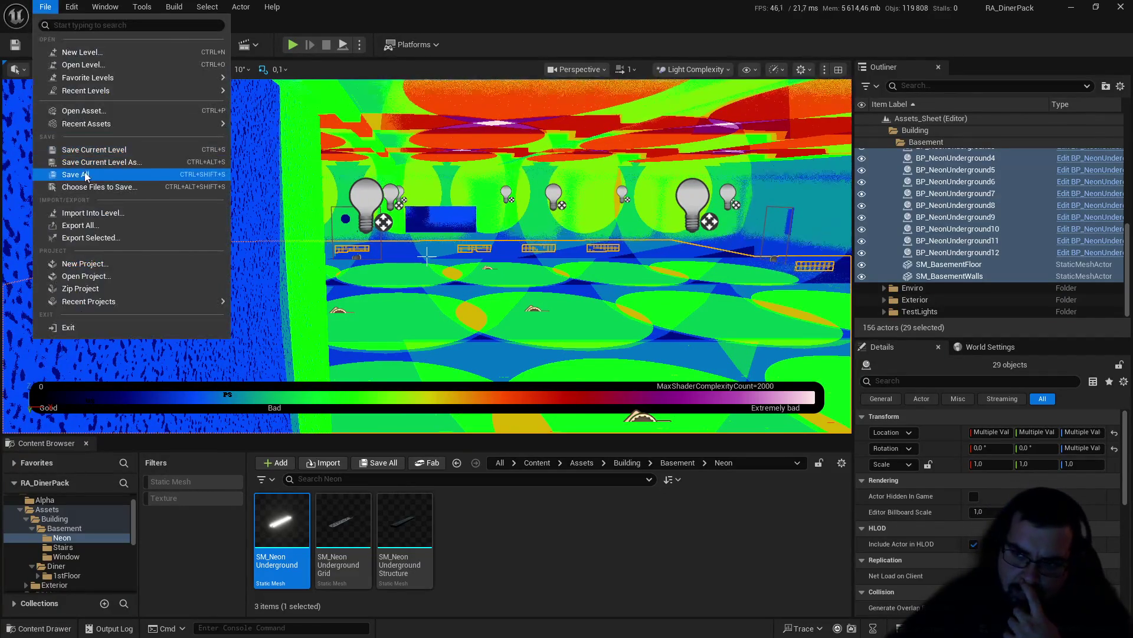
pyautogui.click(122, 183)
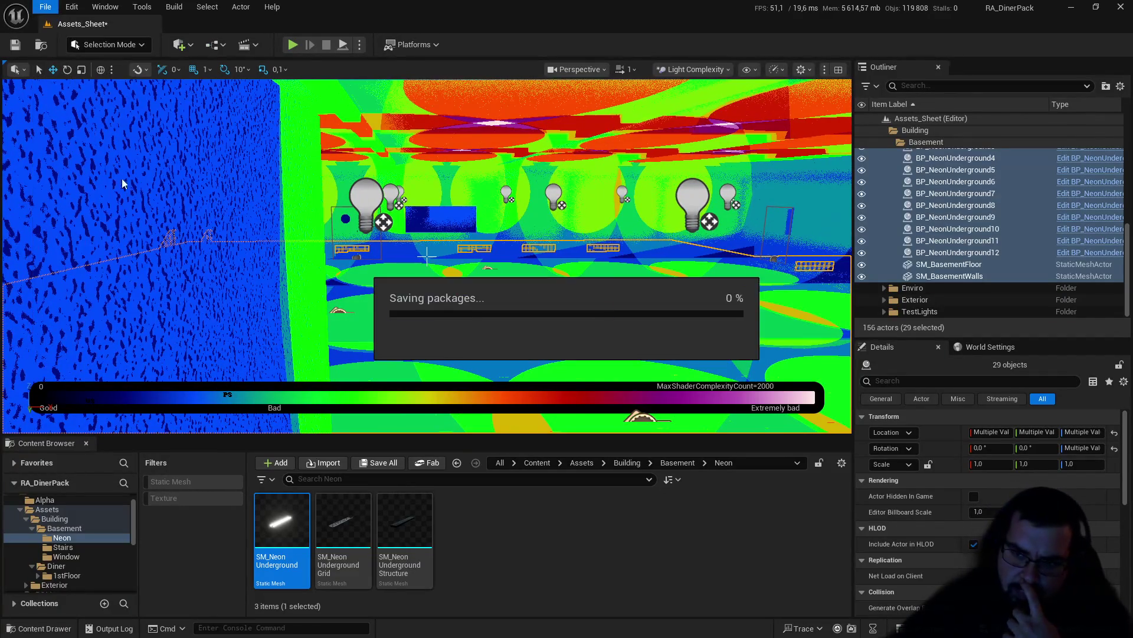
# Step: Switch the viewport back to Lit shading and frame the selected basement
pyautogui.click(695, 69)
pyautogui.click(702, 114)
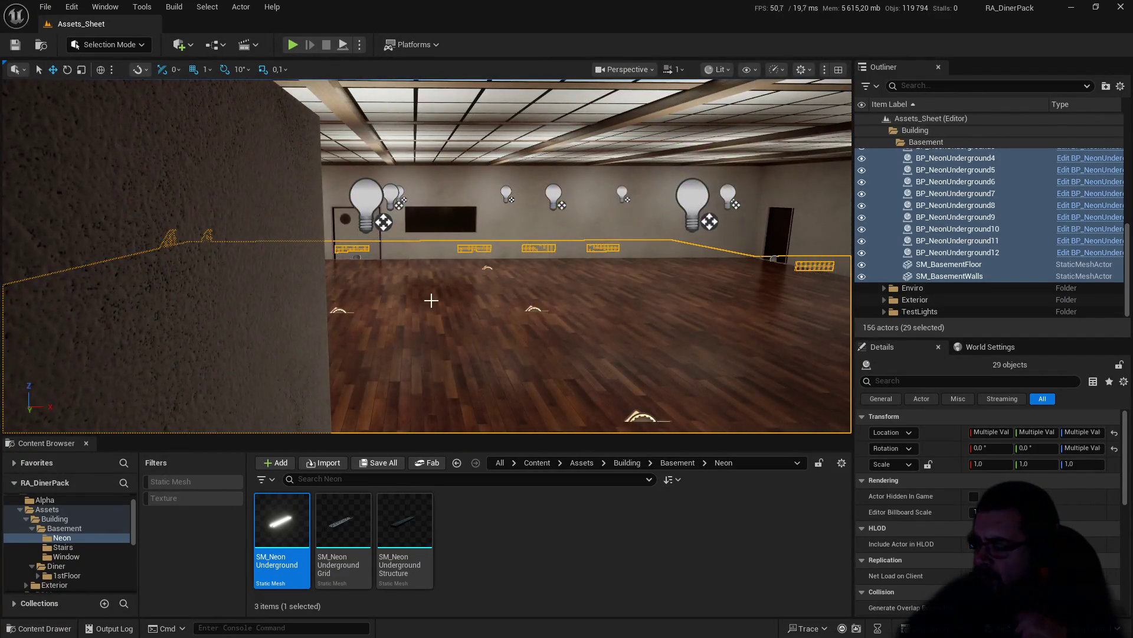
pyautogui.moveTo(449, 257)
pyautogui.mouseDown()
pyautogui.moveTo(519, 257)
pyautogui.moveTo(426, 268)
pyautogui.moveTo(590, 266)
pyautogui.mouseUp()
pyautogui.moveTo(537, 300); pyautogui.dragTo(538, 301)
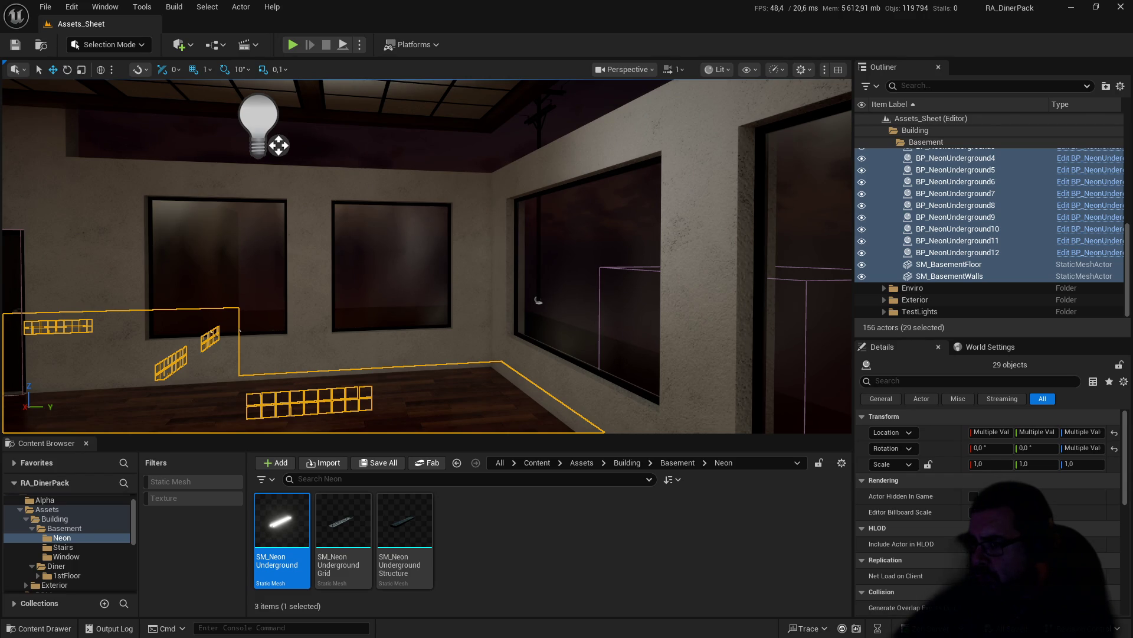
pyautogui.press('f')
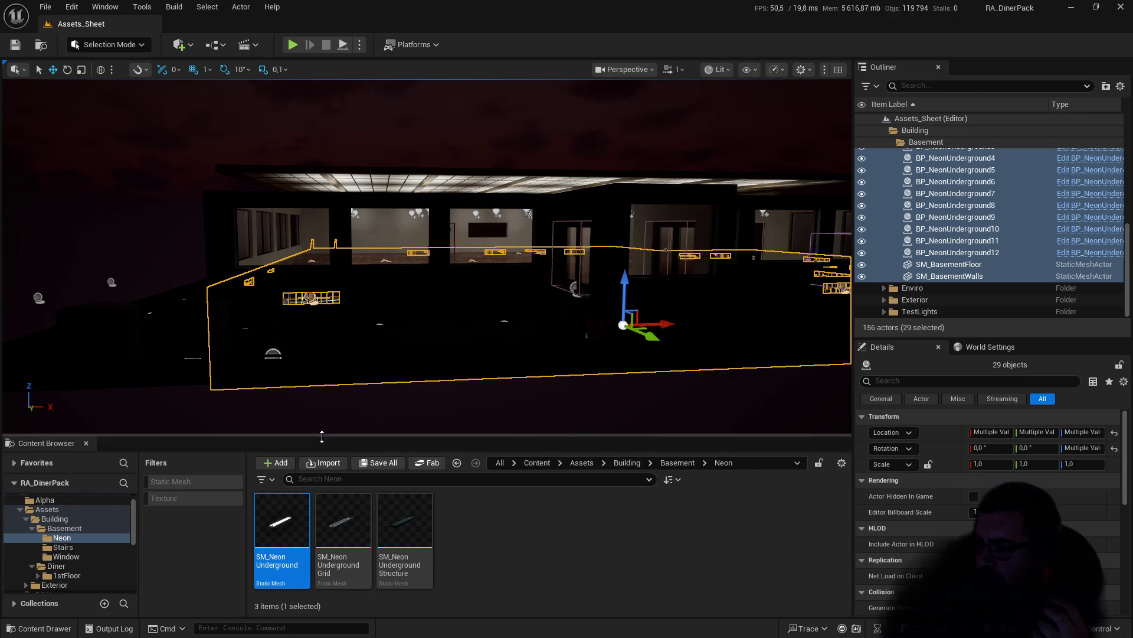
# Step: Fly into the basement, turning left, and show the Building folder's contents
pyautogui.moveTo(372, 514)
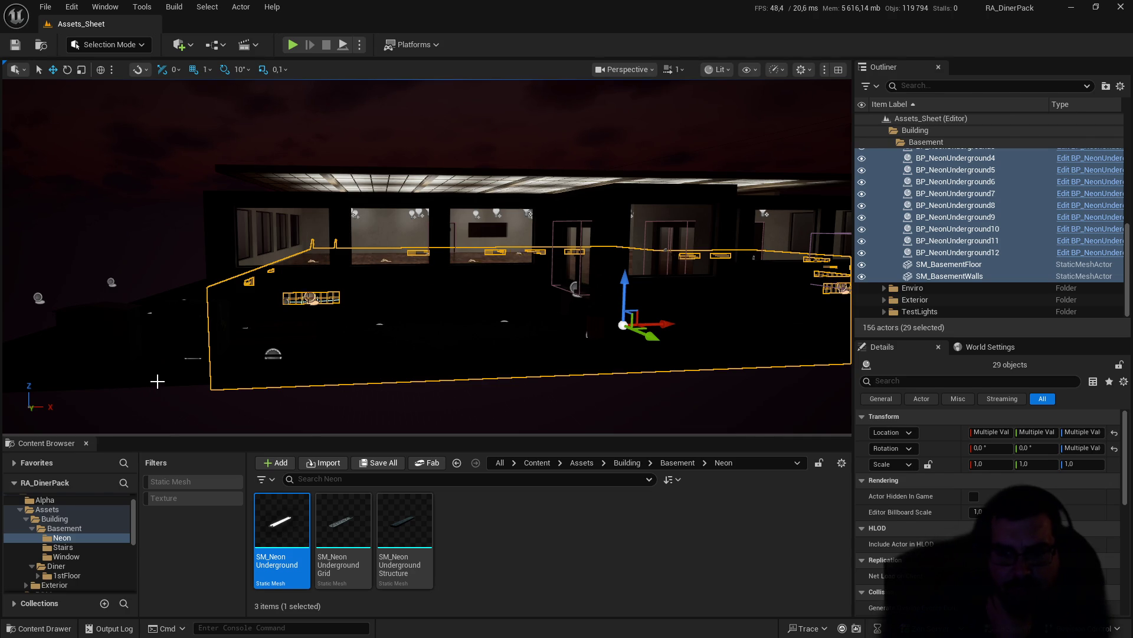
pyautogui.moveTo(538, 289)
pyautogui.mouseDown()
pyautogui.moveTo(514, 224)
pyautogui.moveTo(452, 231)
pyautogui.moveTo(464, 290)
pyautogui.mouseUp()
pyautogui.click(76, 518)
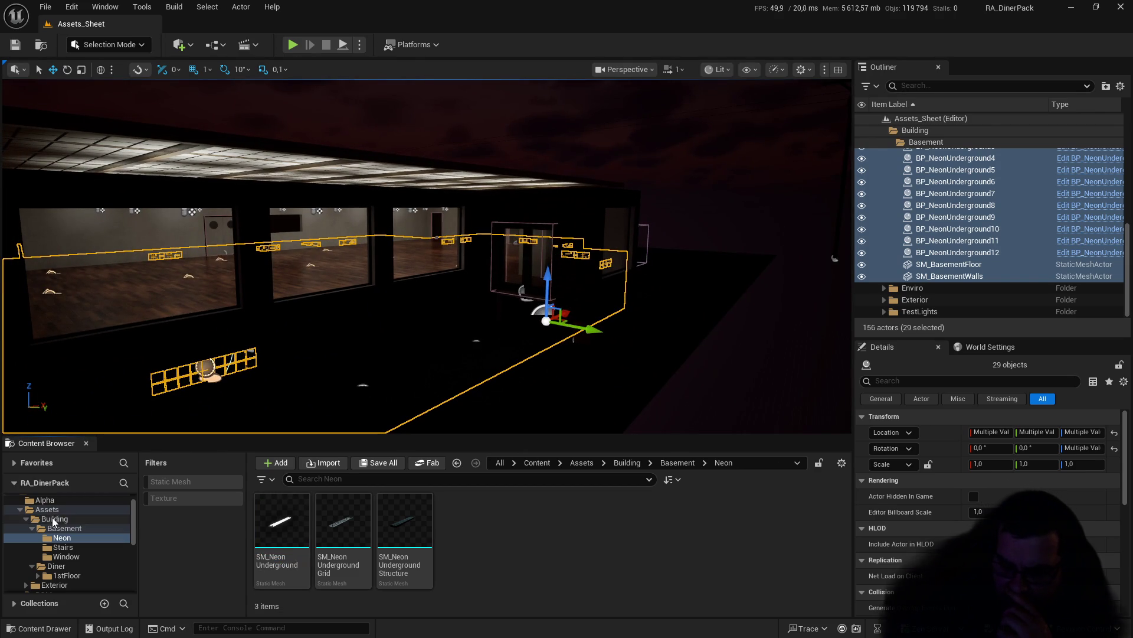
# Step: Create a new folder named Roof inside Building
pyautogui.rightClick(481, 521)
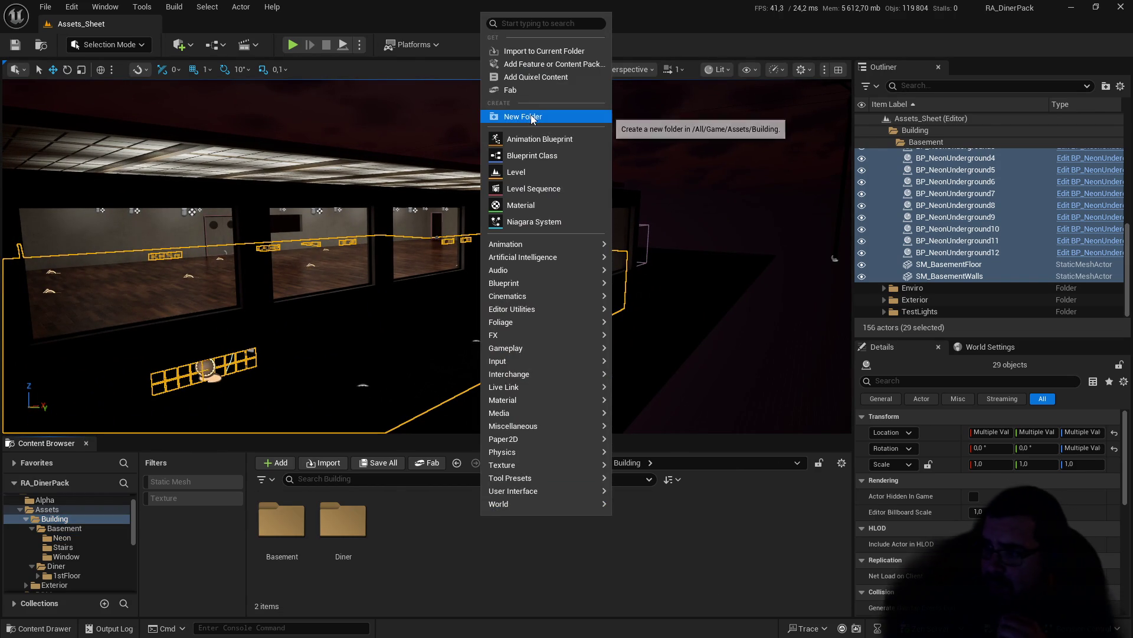
pyautogui.click(530, 114)
pyautogui.write('ood')
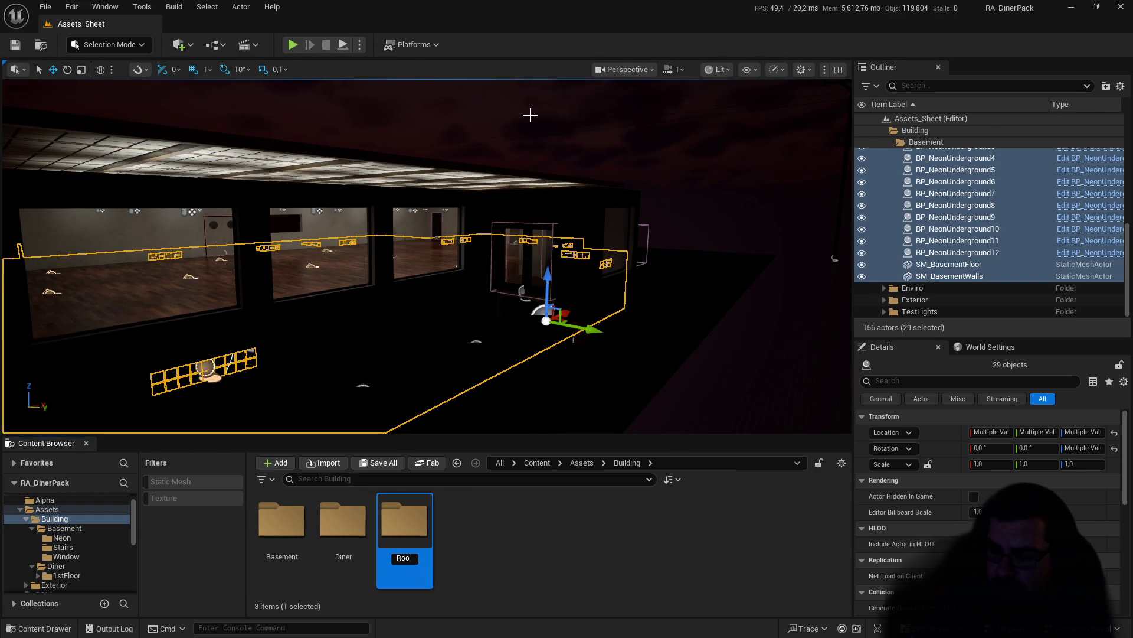
pyautogui.write('f')
pyautogui.press('Return')
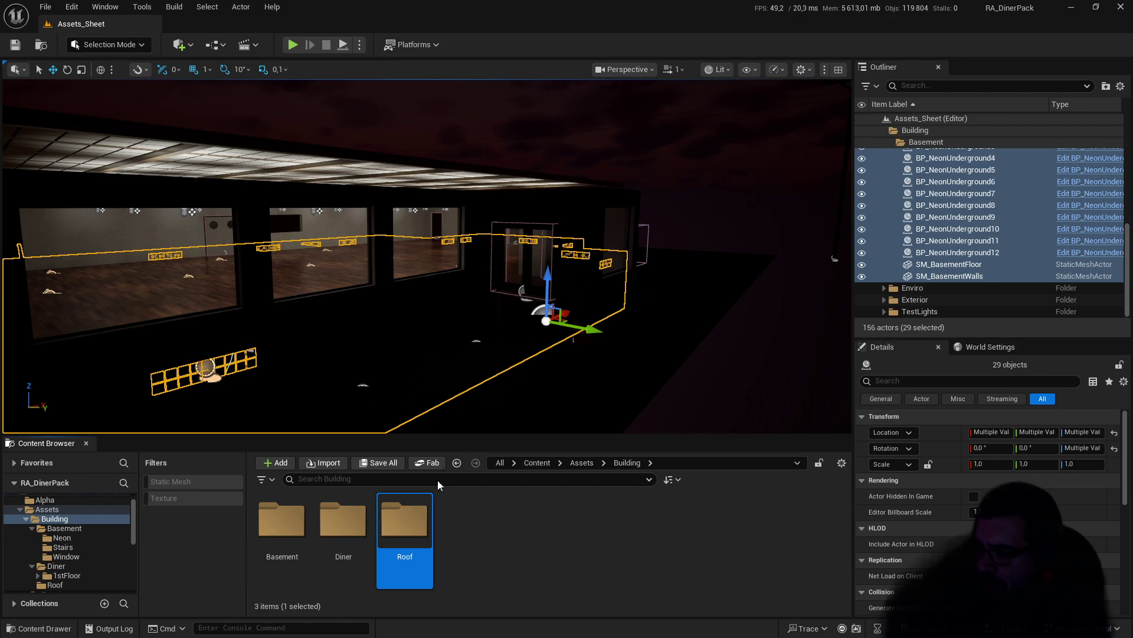
# Step: Open the Roof folder, then pick a command from the File menu
pyautogui.doubleClick(416, 525)
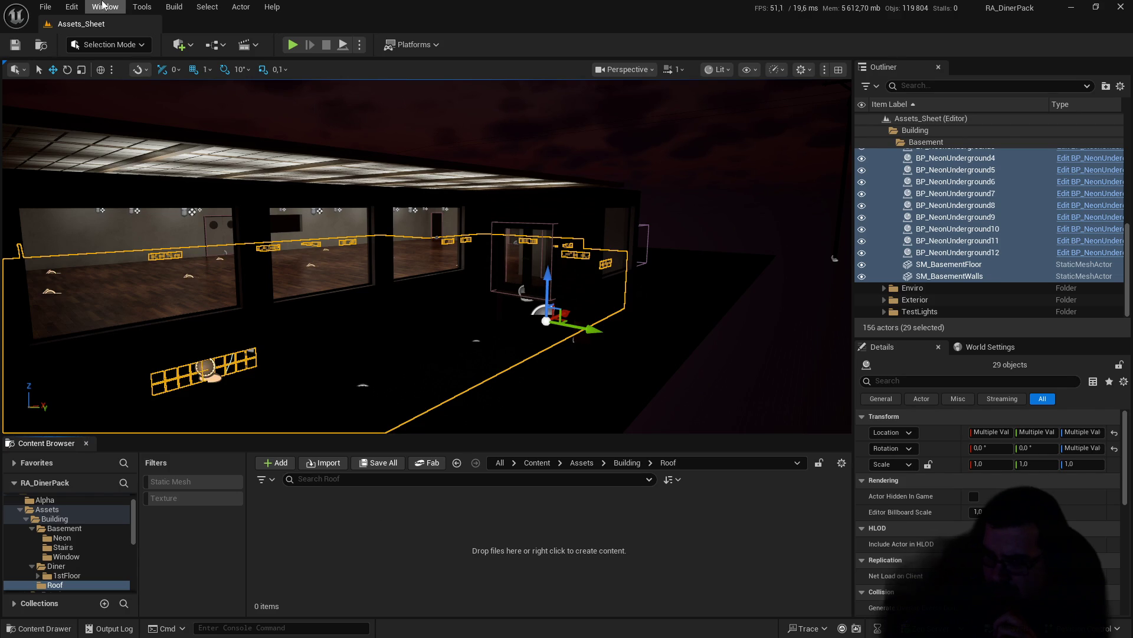
pyautogui.click(45, 7)
pyautogui.click(81, 180)
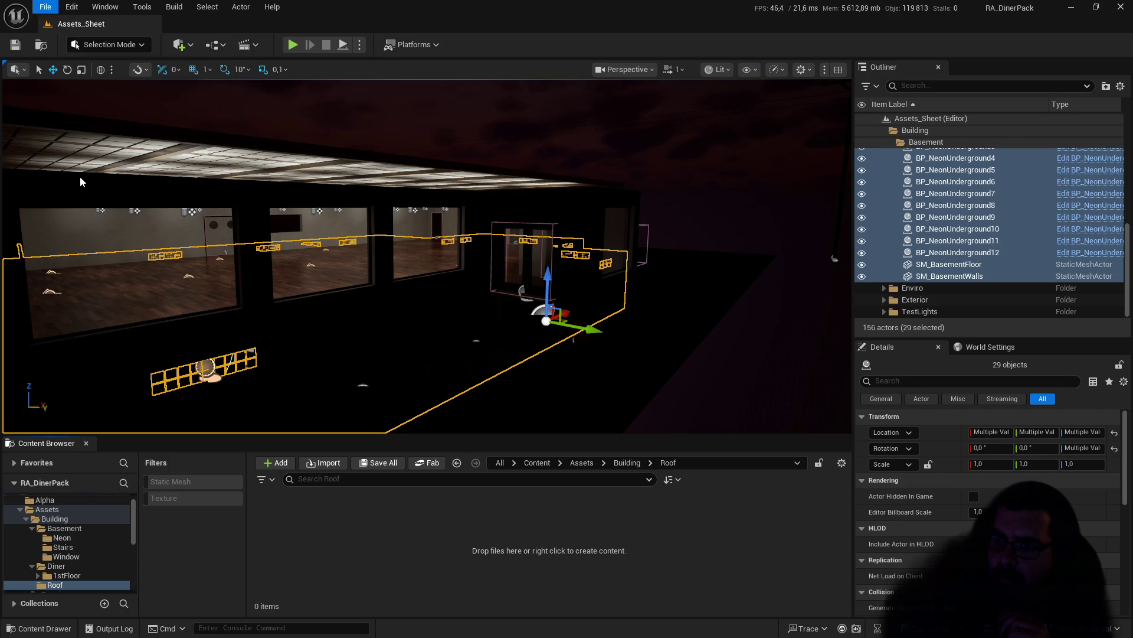
# Step: Minimize and restore the editor, then frame the selected basement floor
pyautogui.click(1070, 7)
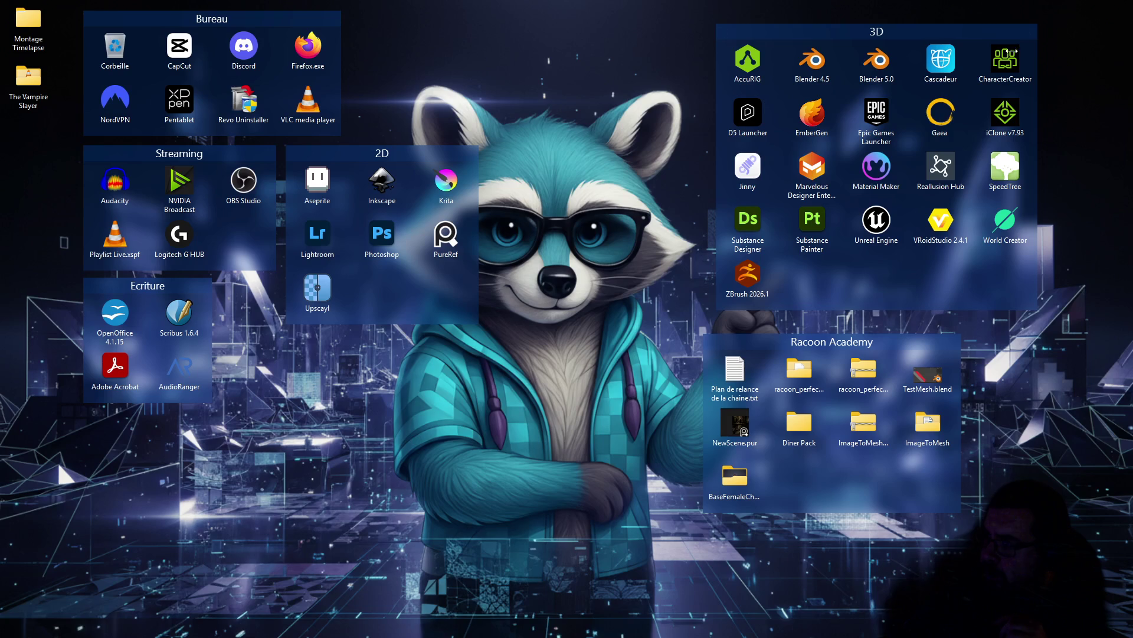
pyautogui.click(697, 625)
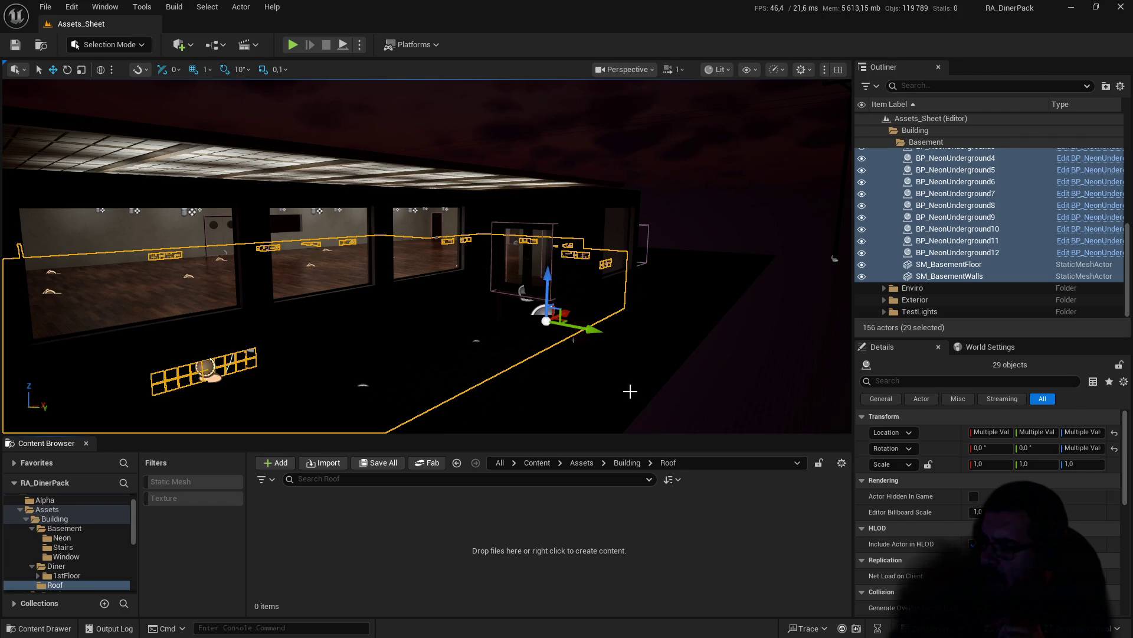
pyautogui.press('f')
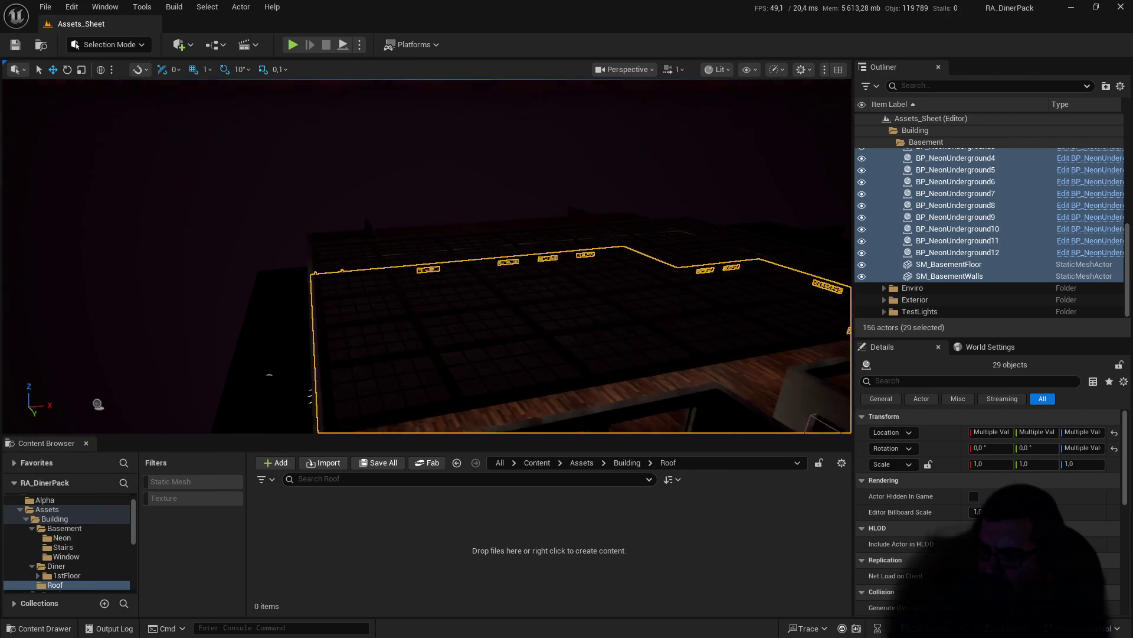
pyautogui.scroll(10, 609, 341)
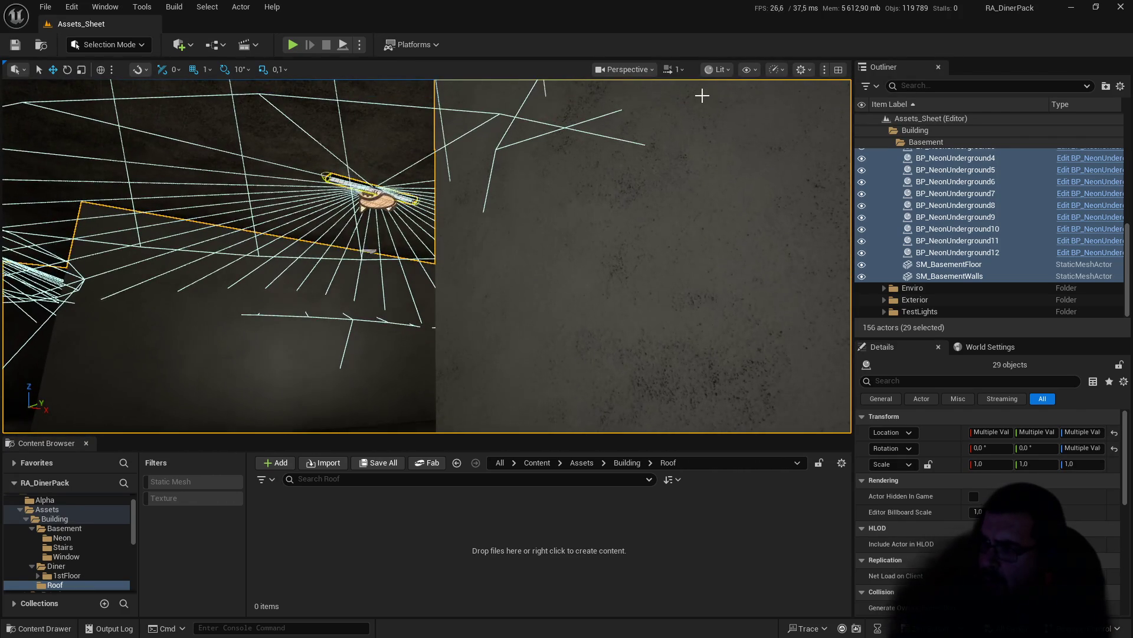
# Step: Set the viewport to Unlit, fly over the white roof, and restore down the window
pyautogui.click(718, 69)
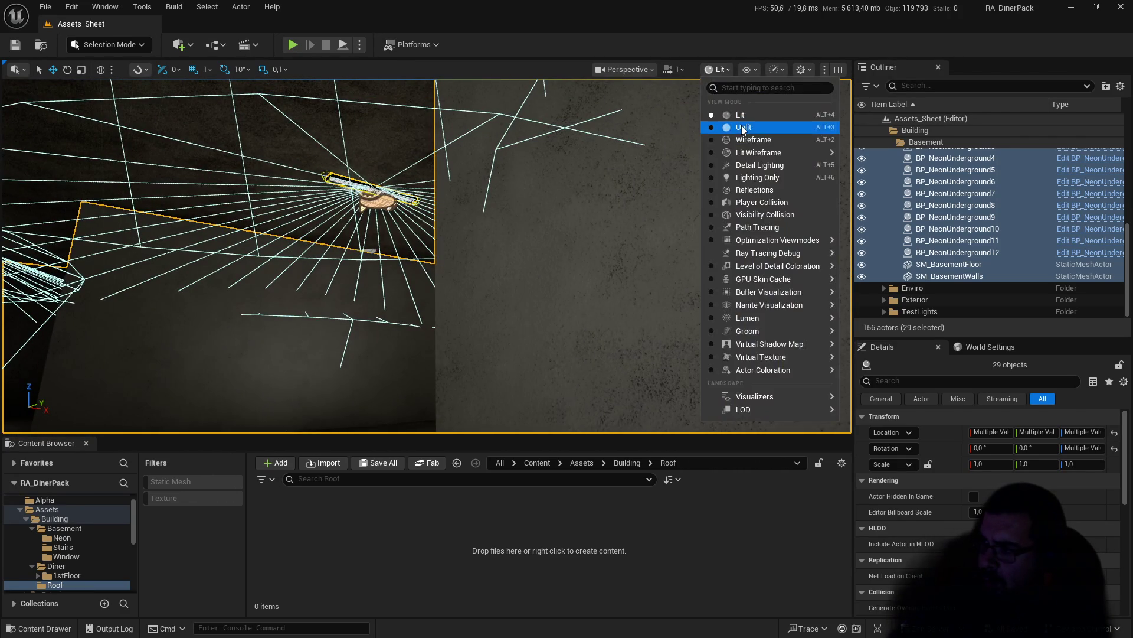
pyautogui.click(742, 125)
pyautogui.moveTo(398, 301)
pyautogui.mouseDown()
pyautogui.moveTo(414, 313)
pyautogui.moveTo(390, 331)
pyautogui.moveTo(378, 307)
pyautogui.moveTo(397, 302)
pyautogui.moveTo(407, 278)
pyautogui.moveTo(397, 302)
pyautogui.mouseUp()
pyautogui.moveTo(416, 203); pyautogui.dragTo(418, 199)
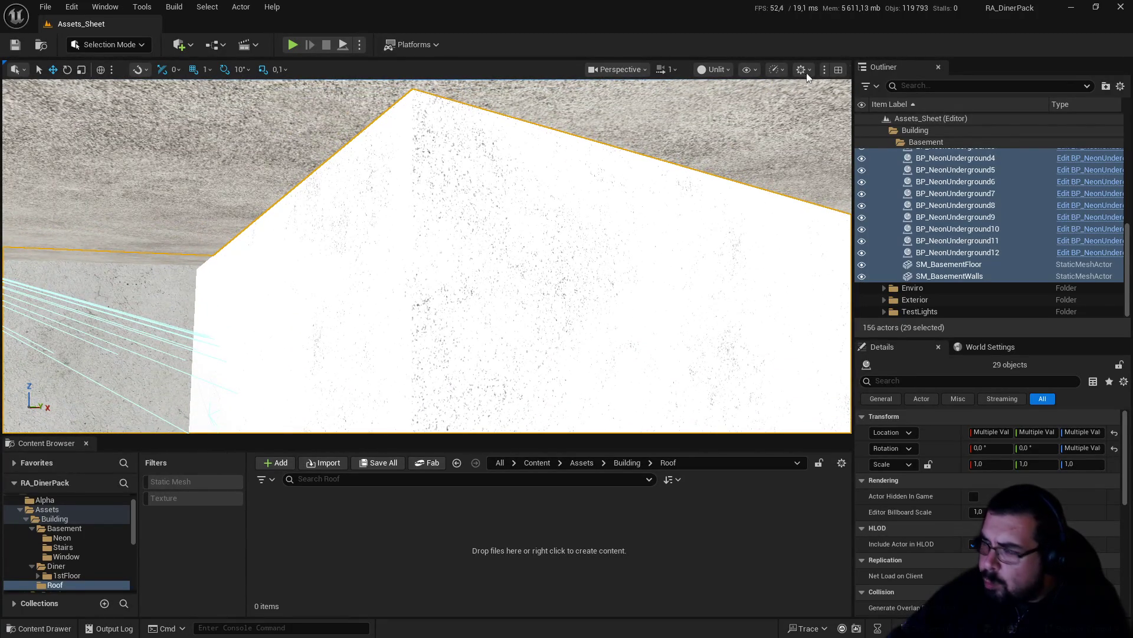
pyautogui.click(1096, 7)
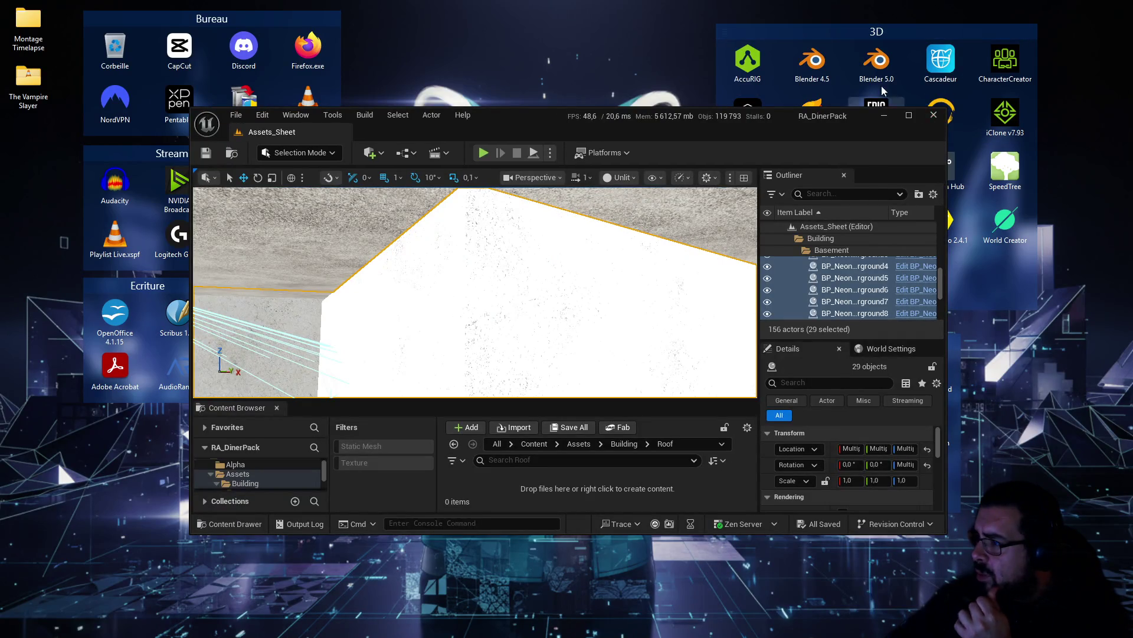
# Step: Close Unreal, skip nine VLC tracks to Voice of Fire.wav, then minimize VLC
pyautogui.click(937, 118)
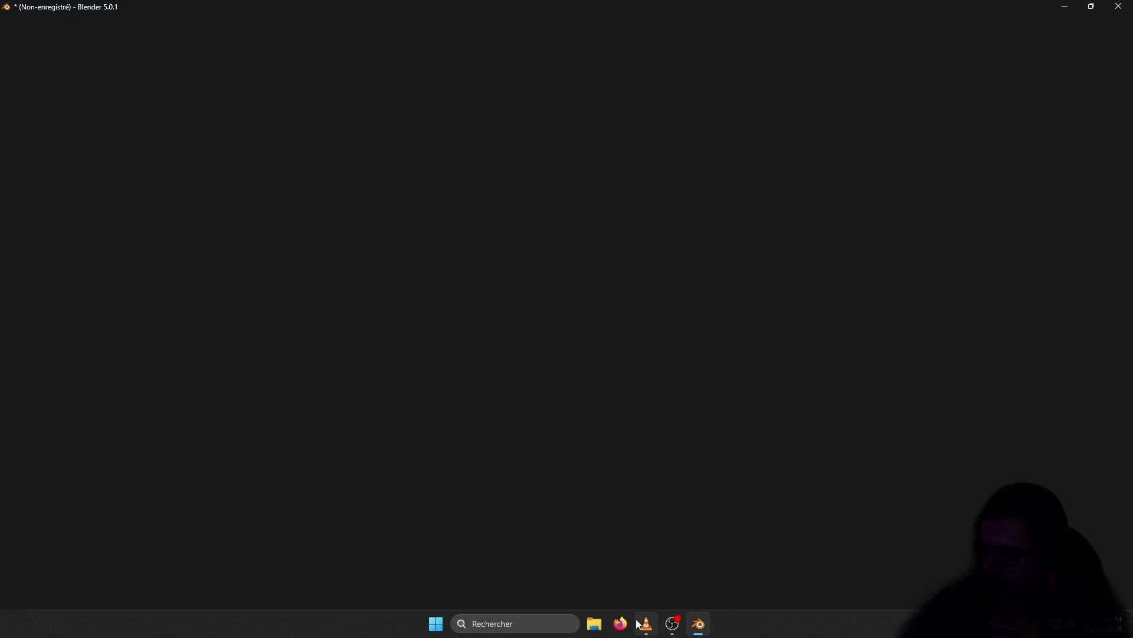
pyautogui.click(639, 624)
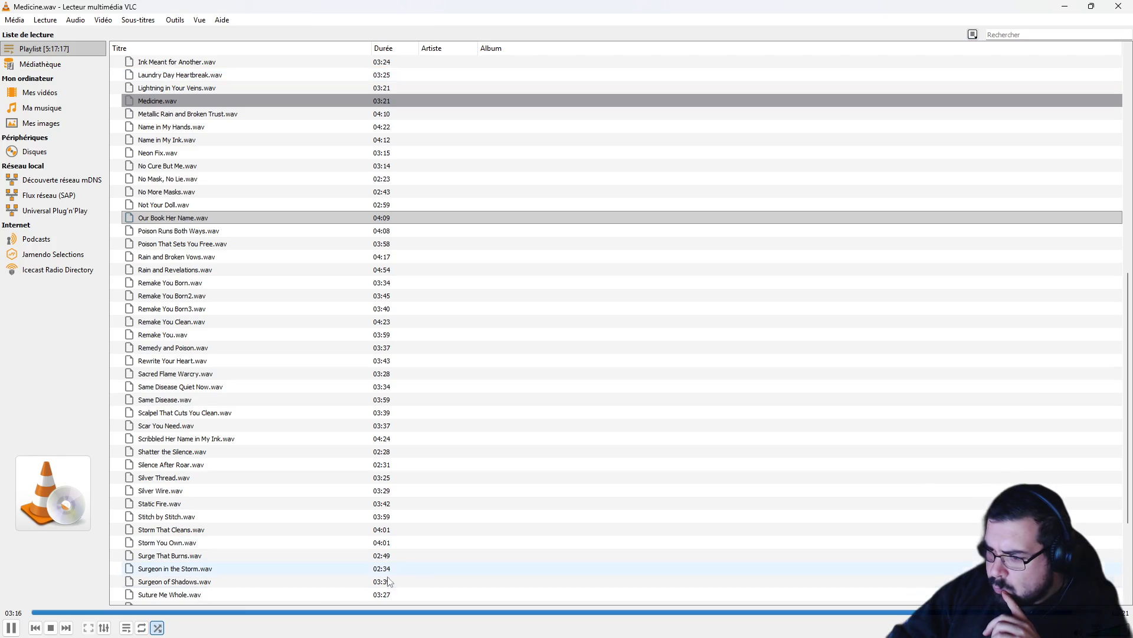
pyautogui.click(69, 628)
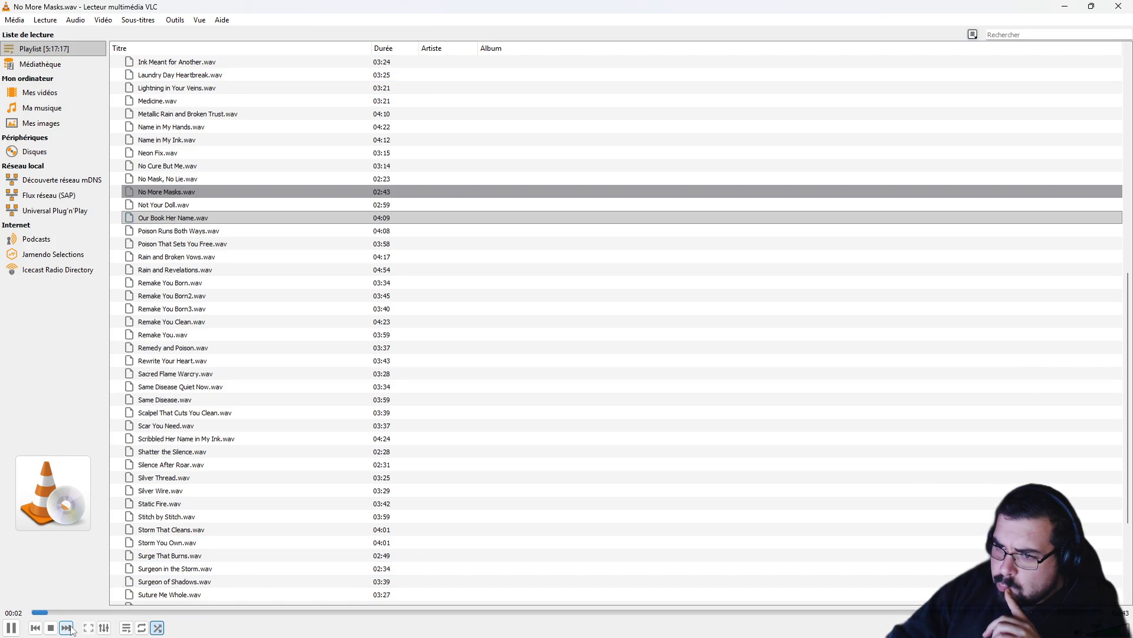
pyautogui.click(70, 628)
pyautogui.click(69, 628)
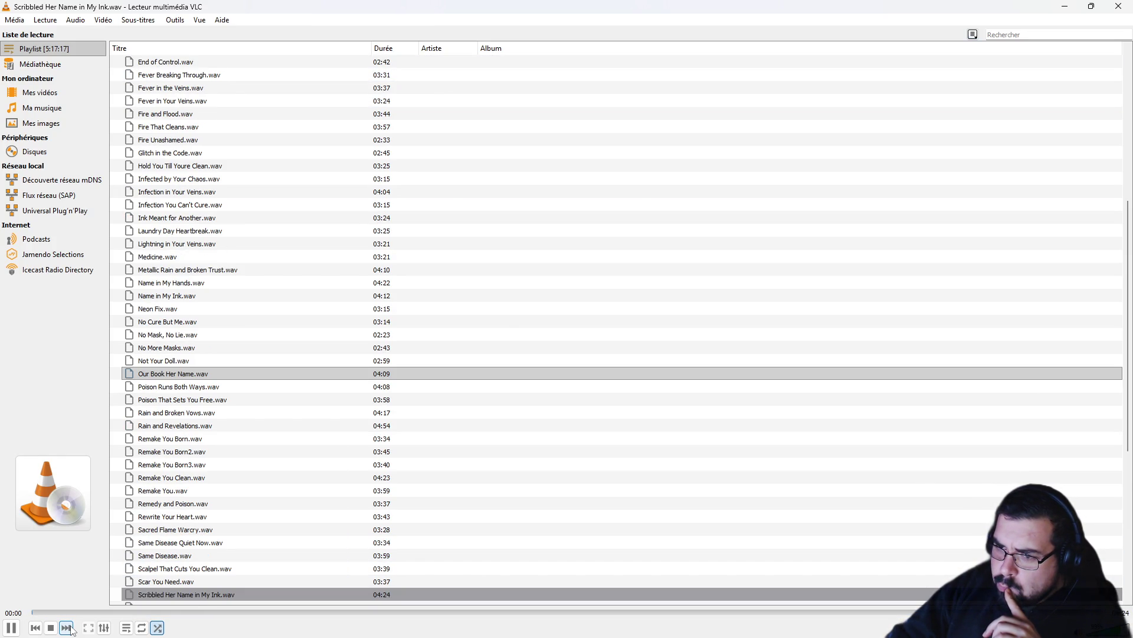
pyautogui.click(69, 628)
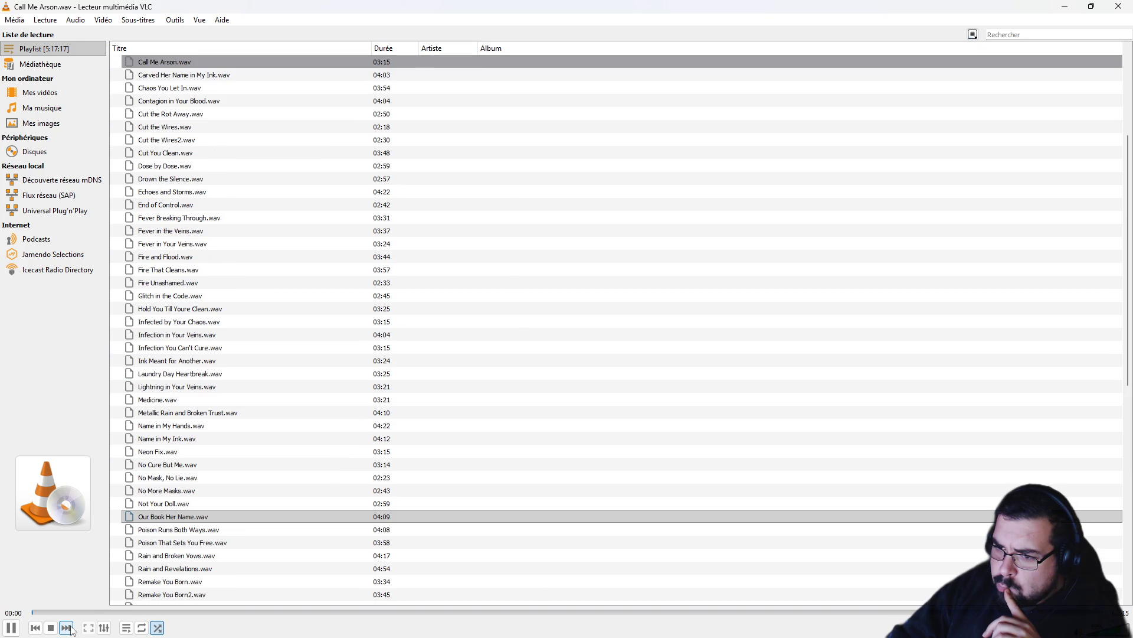
pyautogui.click(70, 629)
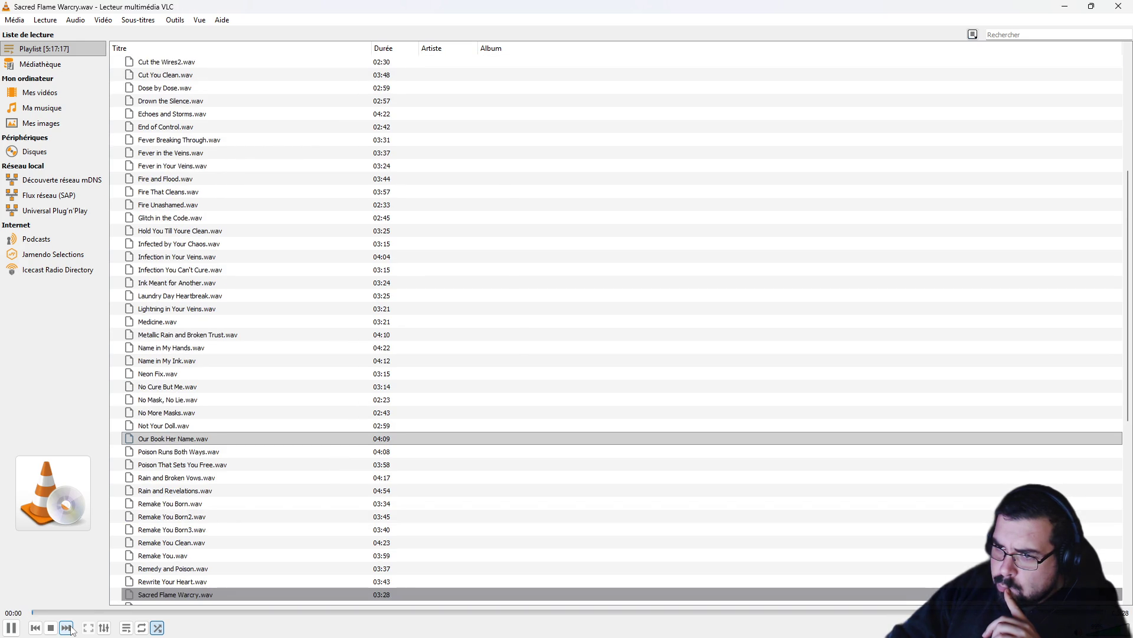
pyautogui.click(70, 629)
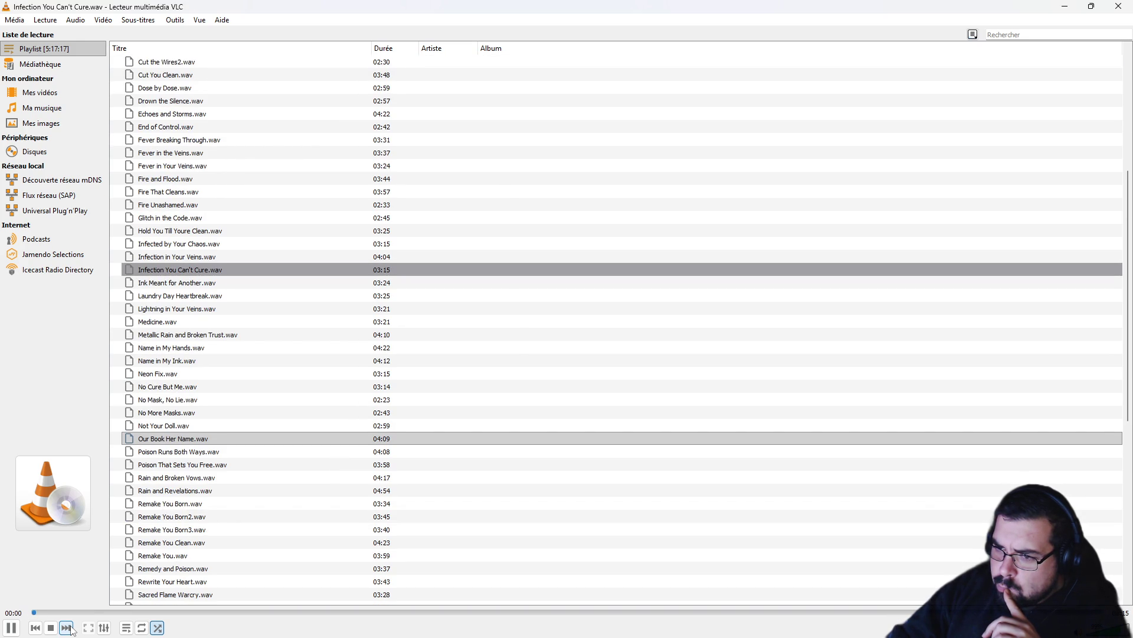
pyautogui.click(70, 628)
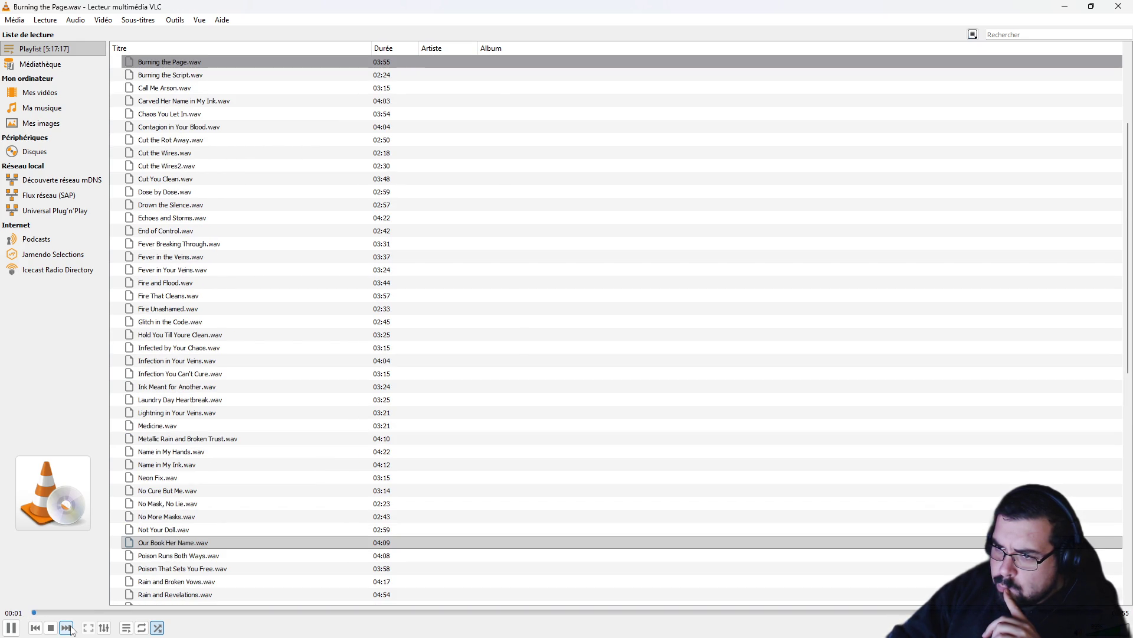
pyautogui.click(70, 628)
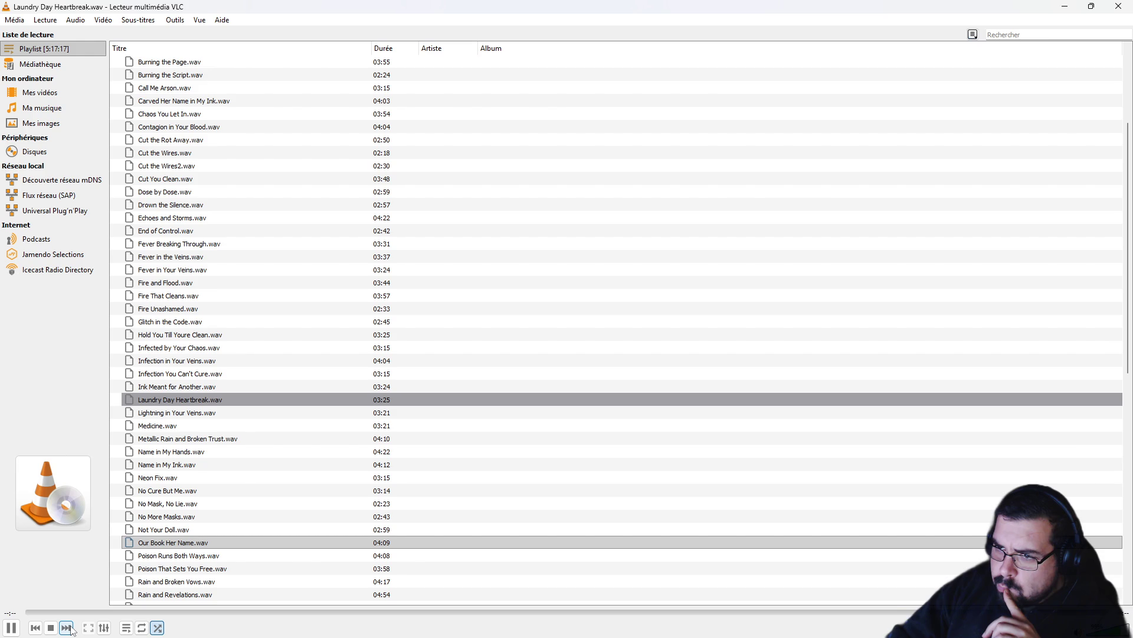
pyautogui.click(70, 628)
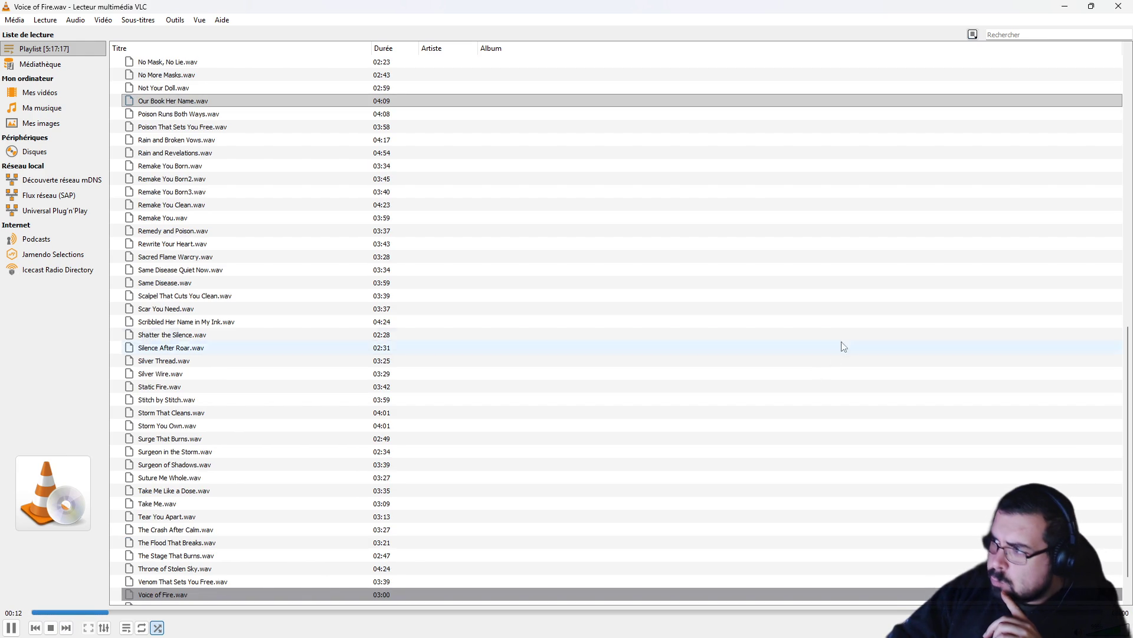
pyautogui.click(1069, 6)
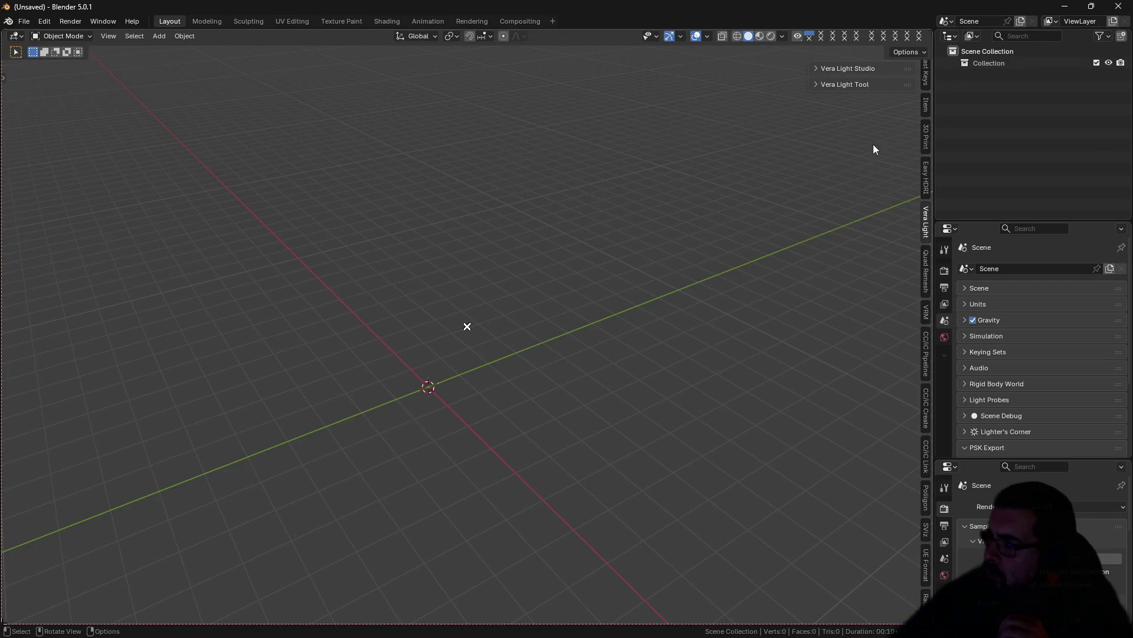
# Step: Open Diner Pack.blend in Blender
pyautogui.click(30, 21)
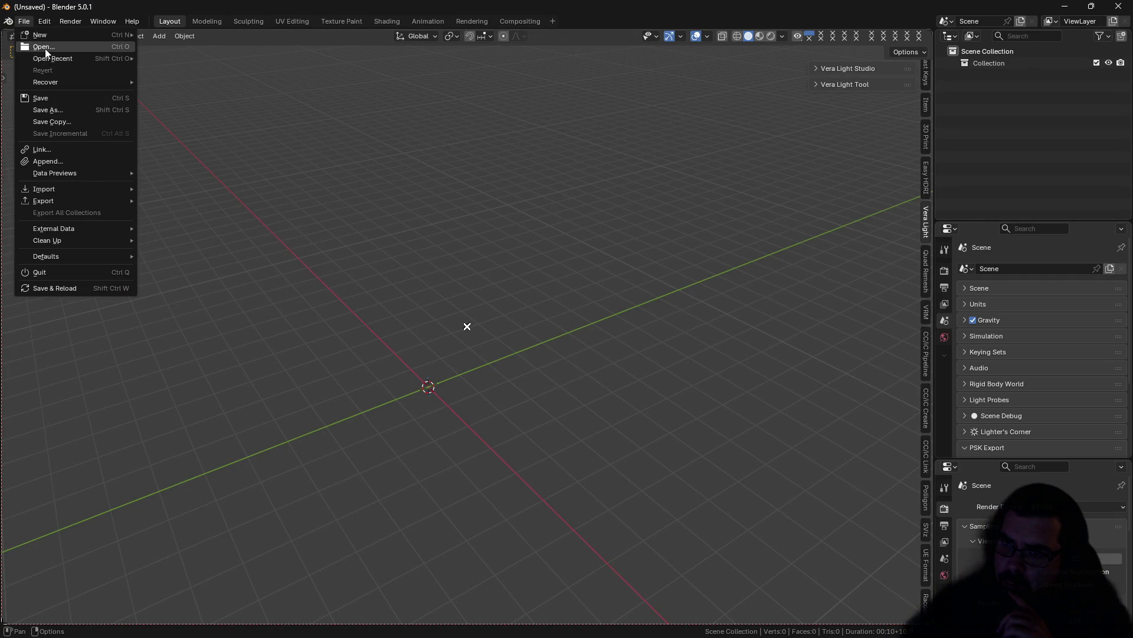
pyautogui.click(44, 47)
pyautogui.doubleClick(261, 183)
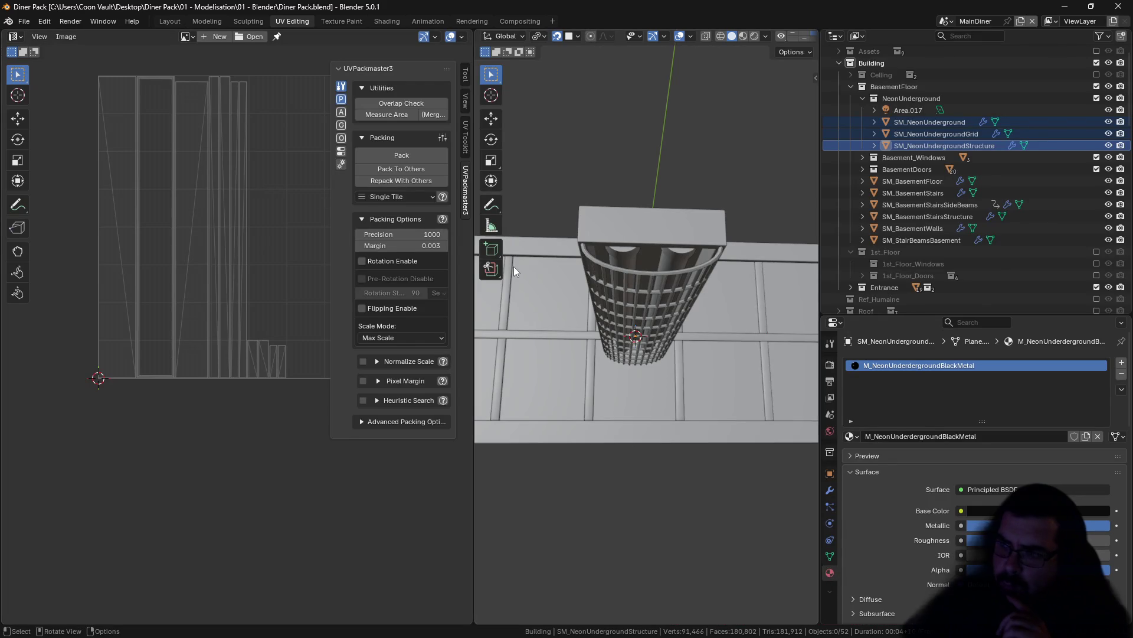
# Step: Exclude NeonUnderground, Basement_Windows and BasementDoors, and re-include the 1st_Floor collection
pyautogui.scroll(-5, 636, 260)
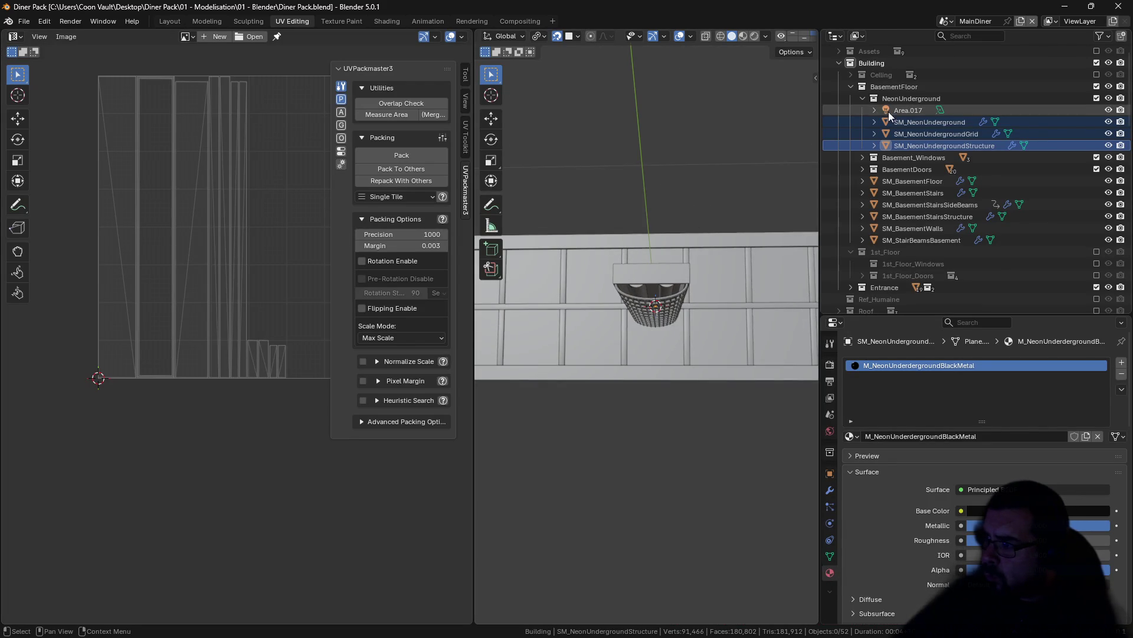
pyautogui.click(863, 99)
pyautogui.click(1096, 98)
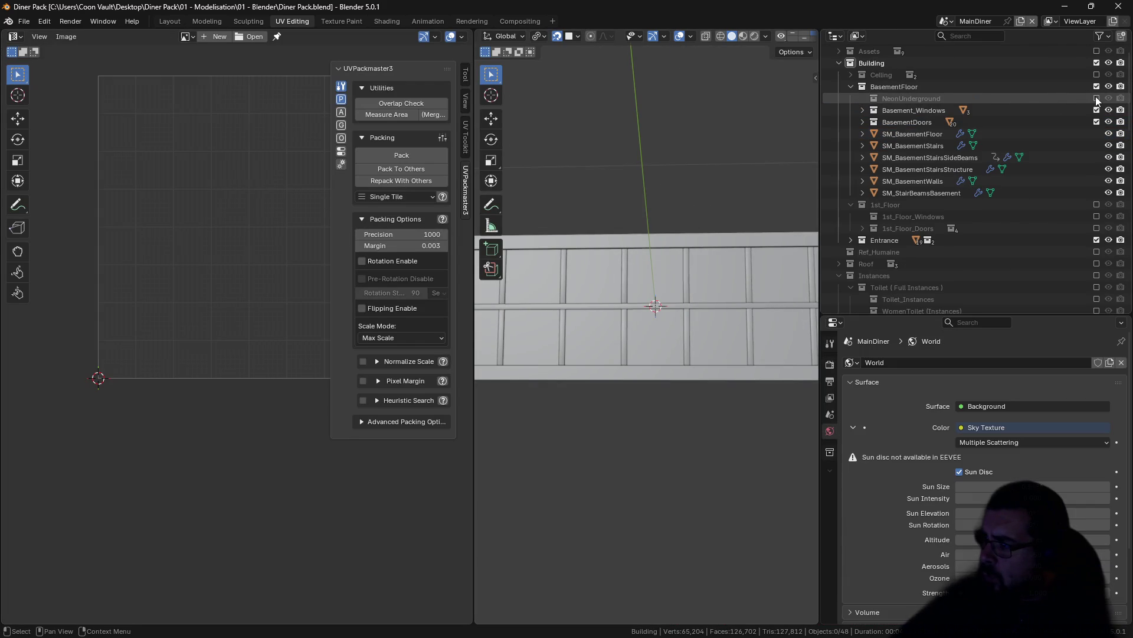
pyautogui.click(1096, 111)
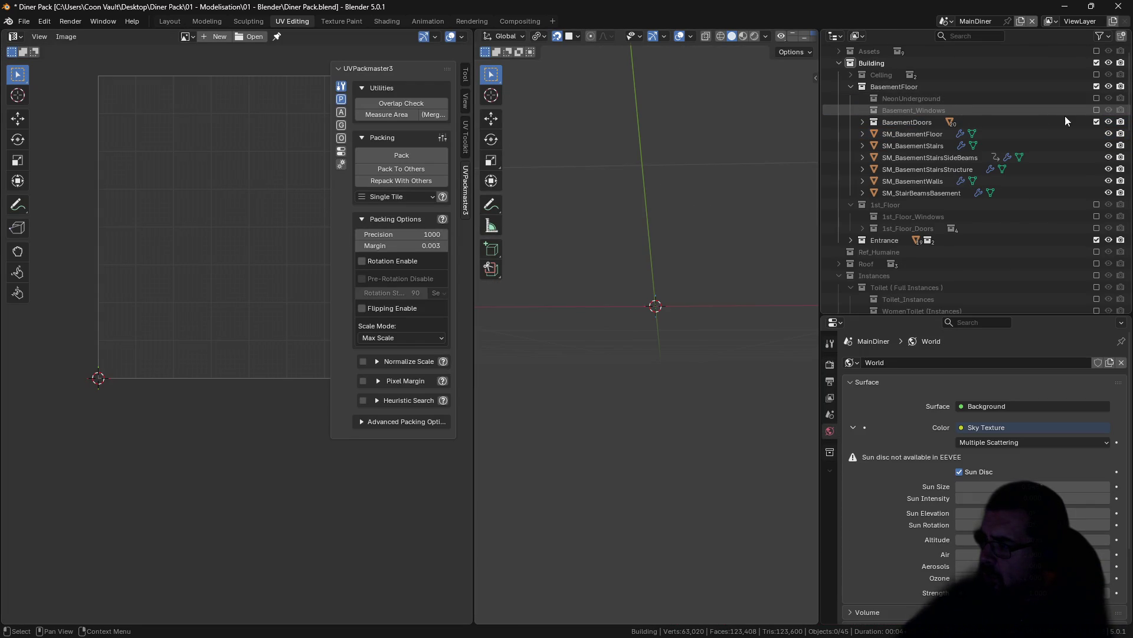
pyautogui.click(1096, 122)
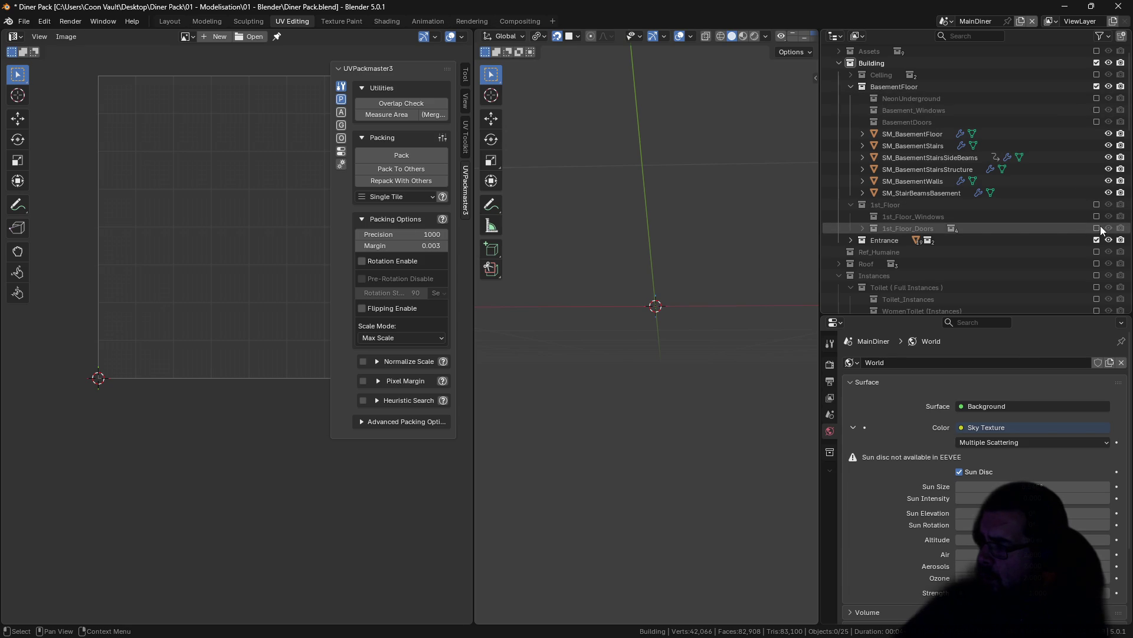
pyautogui.click(1096, 204)
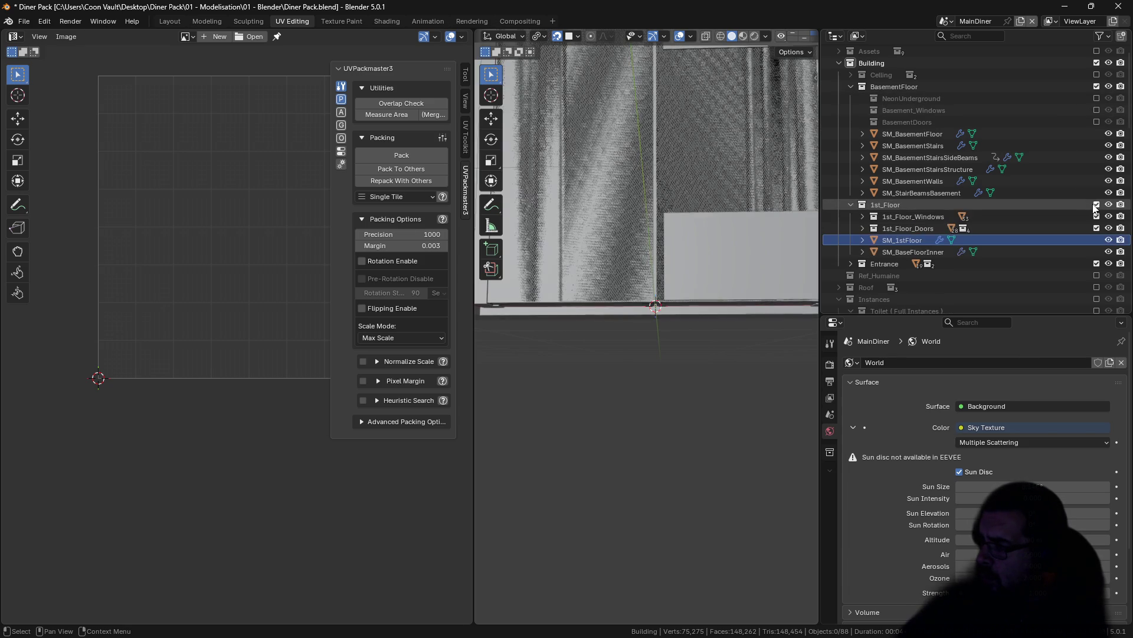
# Step: Select SM_BasementWalls and inspect its mesh in Edit Mode, clearing the element selection
pyautogui.scroll(-5, 671, 193)
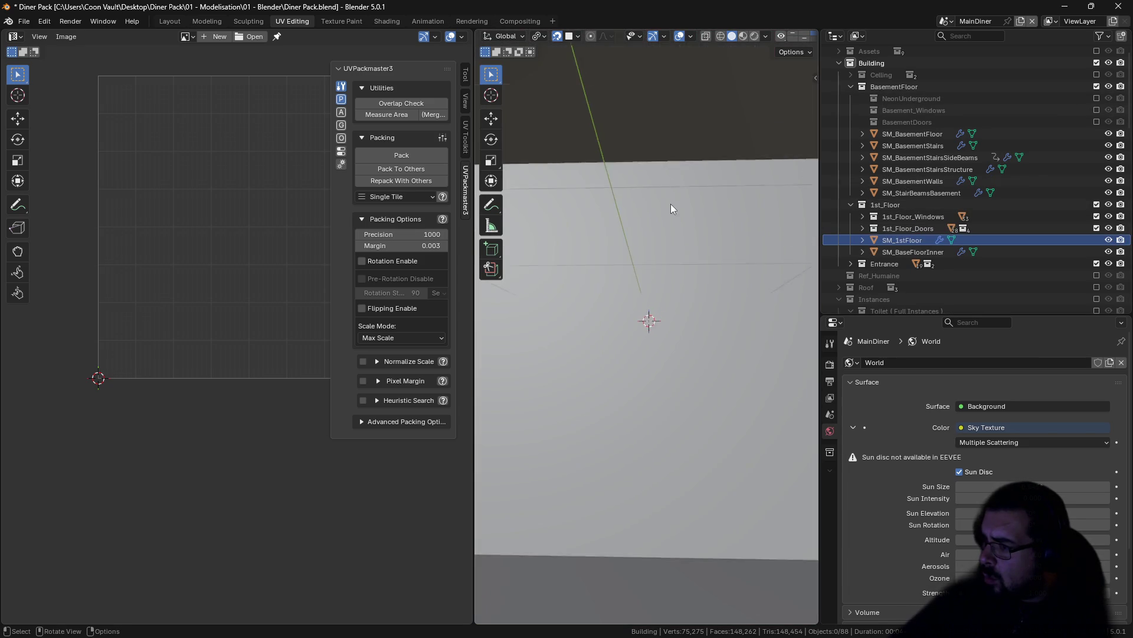
pyautogui.scroll(-10, 671, 206)
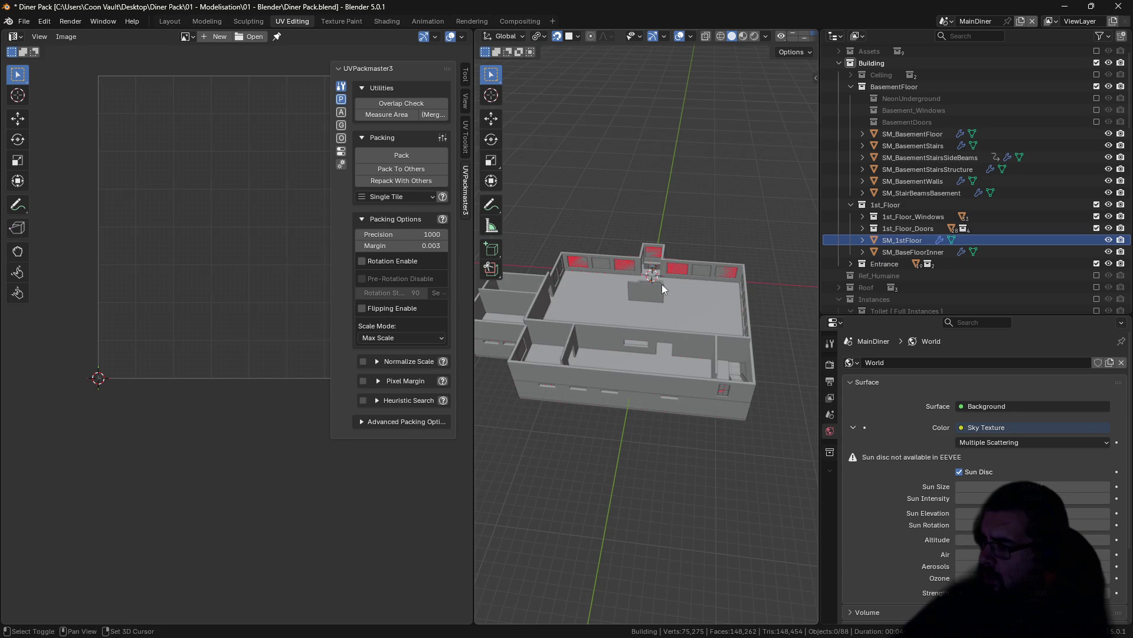
pyautogui.scroll(10, 683, 225)
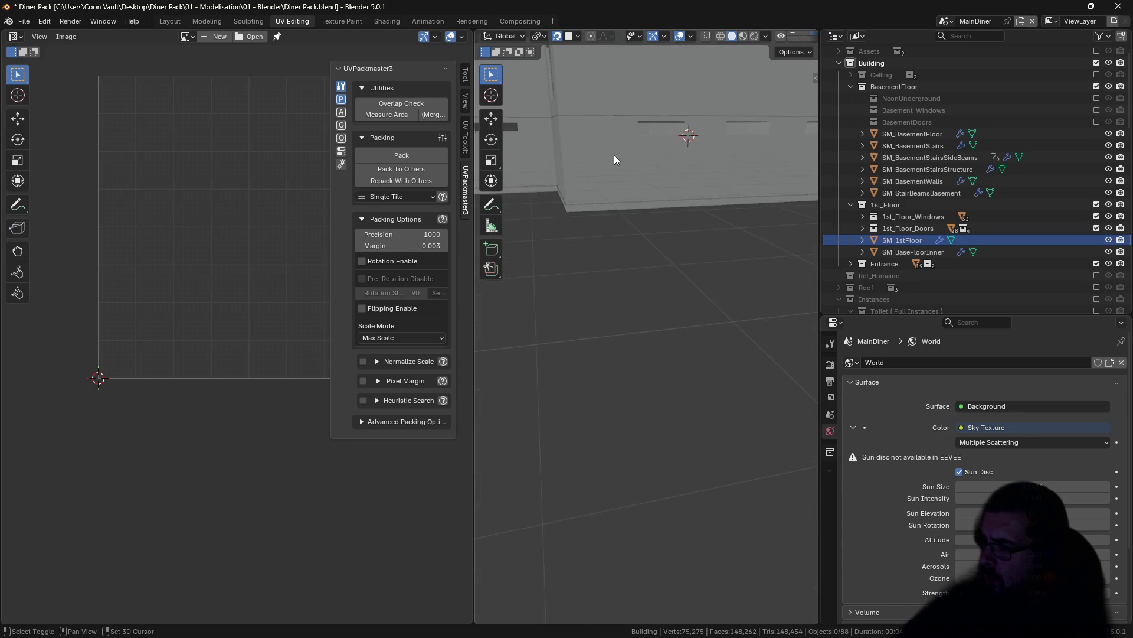
pyautogui.scroll(4, 660, 235)
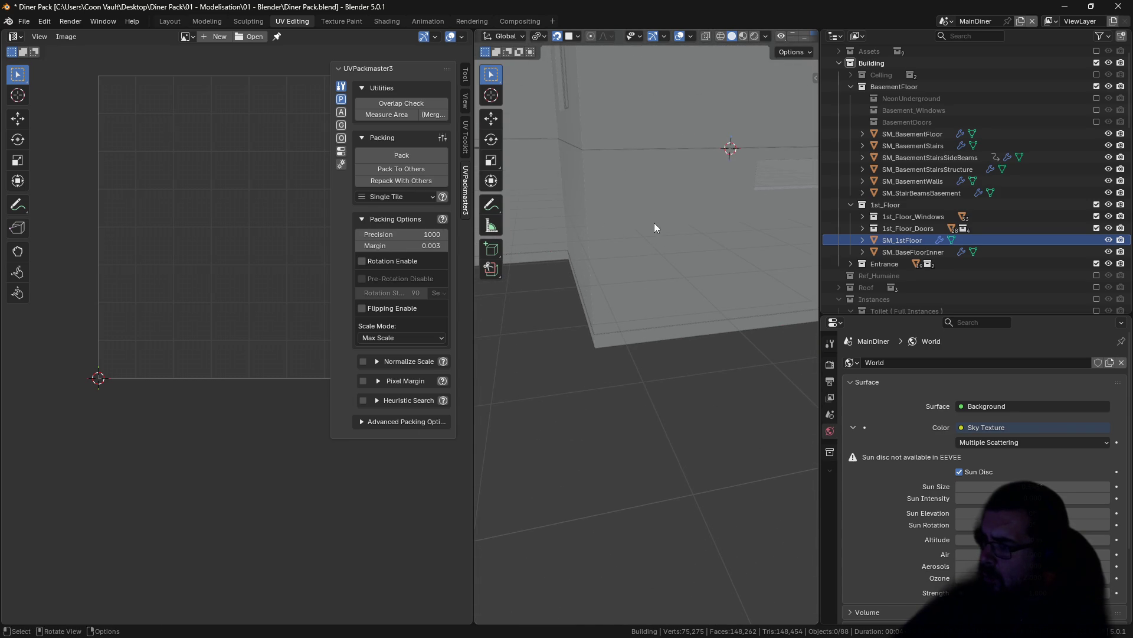
pyautogui.keyDown('shift'); pyautogui.click(635, 182); pyautogui.keyUp('shift')
pyautogui.scroll(4, 657, 247)
pyautogui.press('Tab')
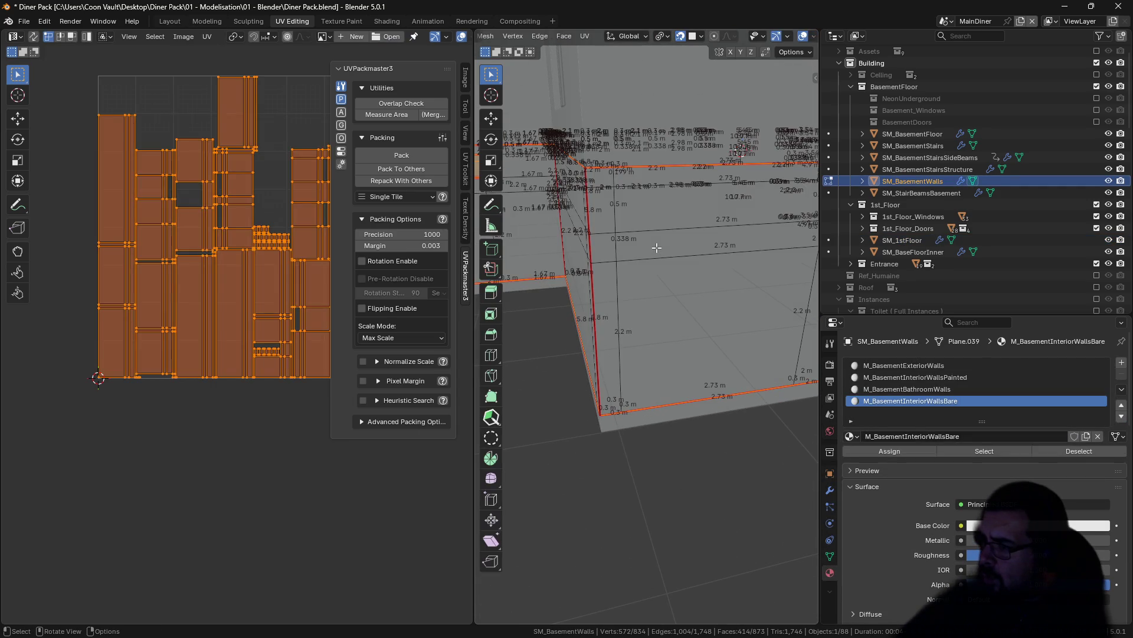
pyautogui.hotkey('alt', 'a')
pyautogui.scroll(-5, 655, 205)
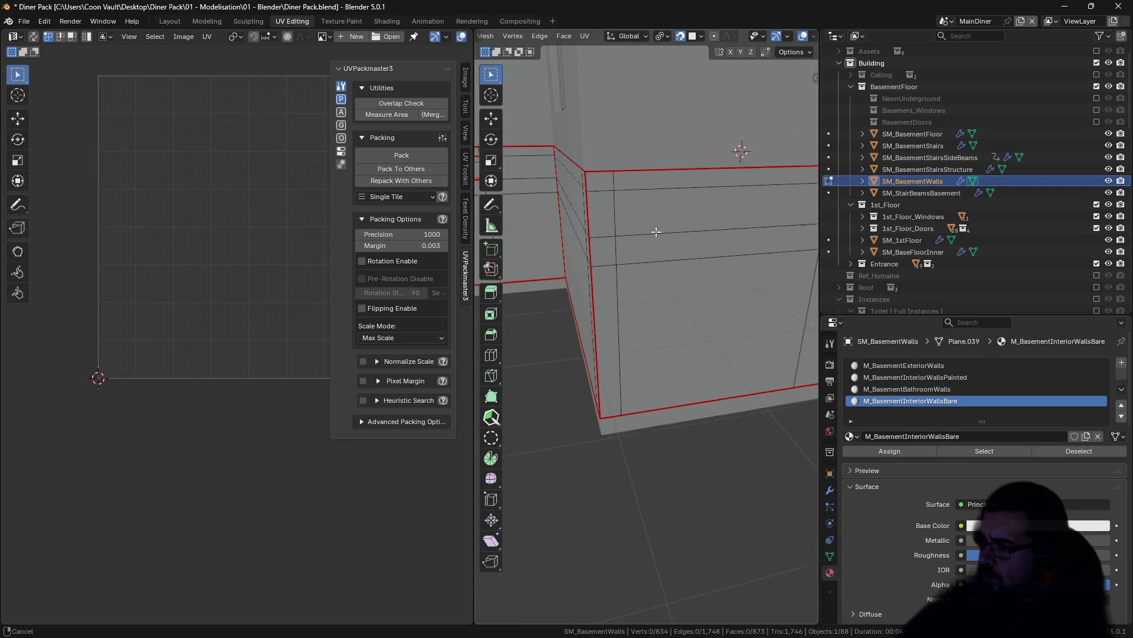
pyautogui.press('Tab')
# Step: Orbit around the window wall and corner, reselect SM_BasementWalls, then select SM_BaseFloorInner
pyautogui.moveTo(634, 276)
pyautogui.mouseDown()
pyautogui.moveTo(629, 290)
pyautogui.moveTo(522, 266)
pyautogui.moveTo(512, 194)
pyautogui.moveTo(598, 210)
pyautogui.mouseUp()
pyautogui.scroll(4, 597, 210)
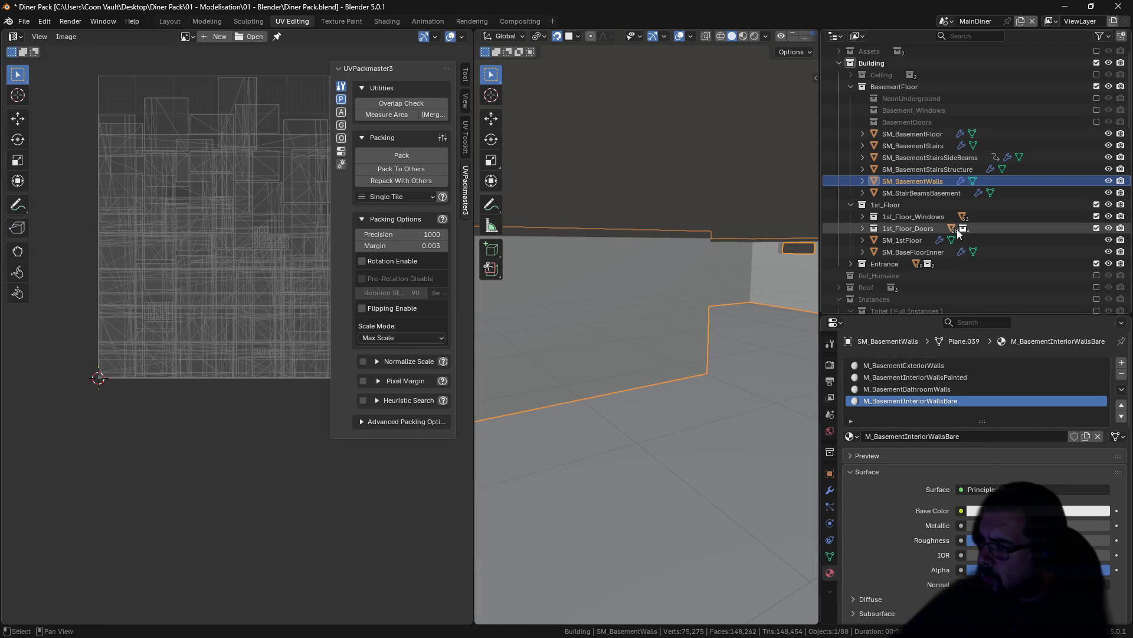
pyautogui.moveTo(706, 262); pyautogui.dragTo(679, 211)
pyautogui.scroll(2, 679, 211)
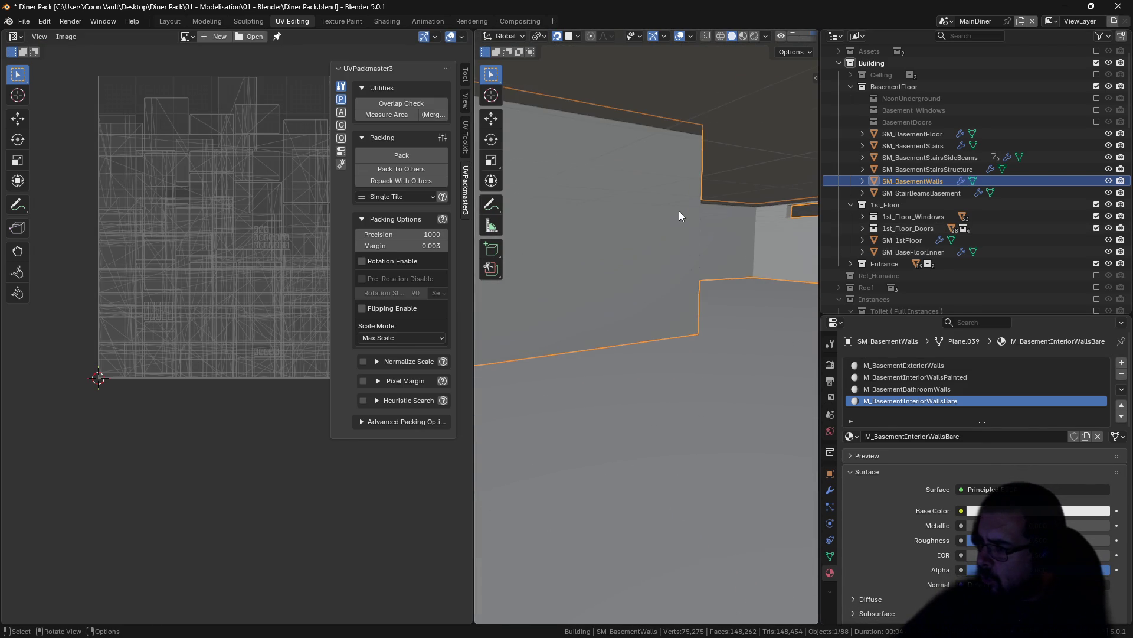
pyautogui.click(718, 167)
pyautogui.scroll(-2, 720, 164)
pyautogui.click(650, 230)
pyautogui.moveTo(650, 230)
pyautogui.mouseDown()
pyautogui.moveTo(542, 233)
pyautogui.moveTo(653, 228)
pyautogui.mouseUp()
pyautogui.scroll(4, 653, 192)
pyautogui.scroll(-2, 638, 240)
pyautogui.scroll(1, 637, 253)
pyautogui.scroll(4, 628, 290)
pyautogui.scroll(-1, 637, 290)
pyautogui.moveTo(637, 291)
pyautogui.mouseDown()
pyautogui.moveTo(667, 274)
pyautogui.moveTo(612, 277)
pyautogui.moveTo(698, 266)
pyautogui.moveTo(631, 265)
pyautogui.moveTo(662, 252)
pyautogui.moveTo(631, 239)
pyautogui.moveTo(703, 205)
pyautogui.moveTo(690, 246)
pyautogui.moveTo(697, 221)
pyautogui.moveTo(763, 190)
pyautogui.moveTo(760, 201)
pyautogui.mouseUp()
pyautogui.click(679, 203)
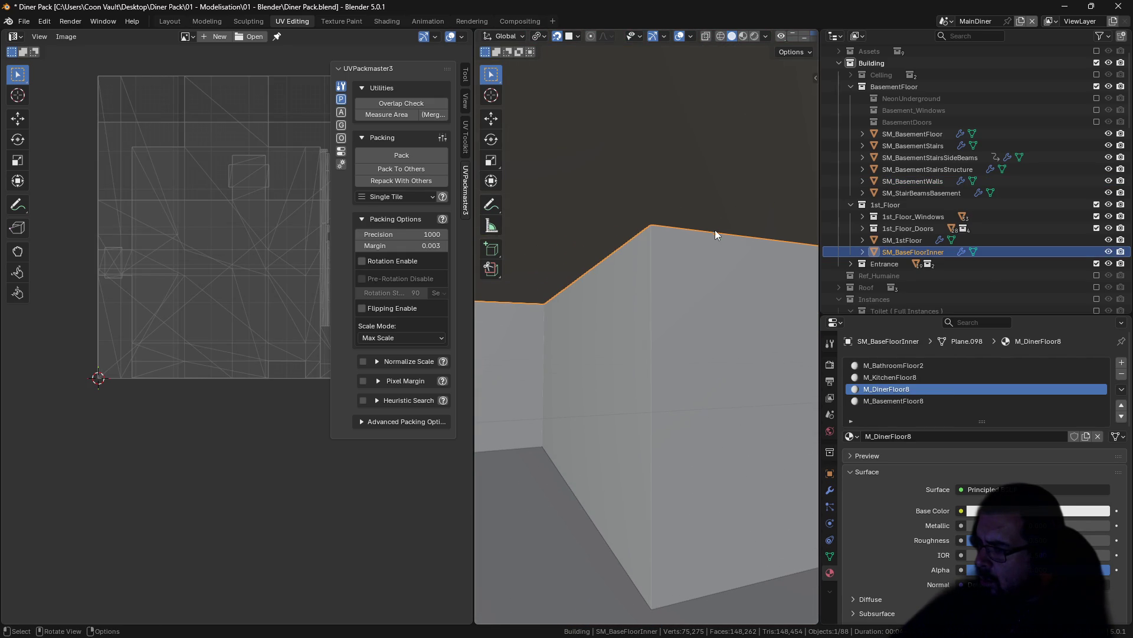
pyautogui.moveTo(714, 231)
pyautogui.mouseDown()
pyautogui.moveTo(674, 290)
pyautogui.moveTo(606, 297)
pyautogui.moveTo(654, 273)
pyautogui.moveTo(711, 275)
pyautogui.moveTo(658, 259)
pyautogui.moveTo(664, 226)
pyautogui.moveTo(644, 225)
pyautogui.moveTo(660, 223)
pyautogui.moveTo(660, 248)
pyautogui.mouseUp()
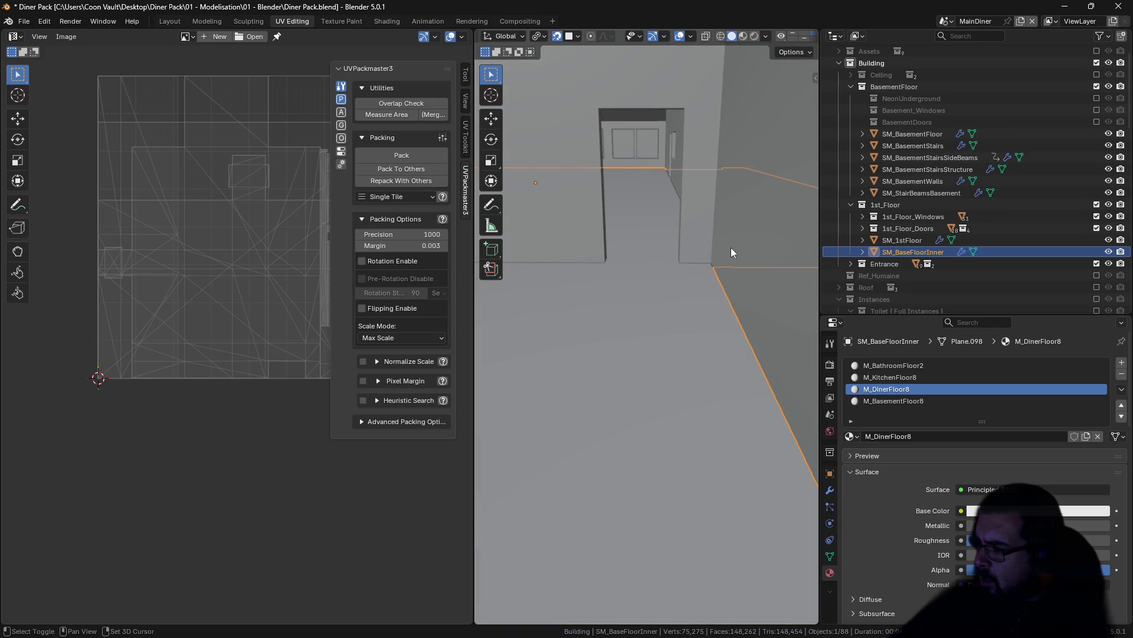
# Step: Select SM_1stFloor, frame it and switch to a top-down view
pyautogui.click(732, 247)
pyautogui.press('KP_Decimal')
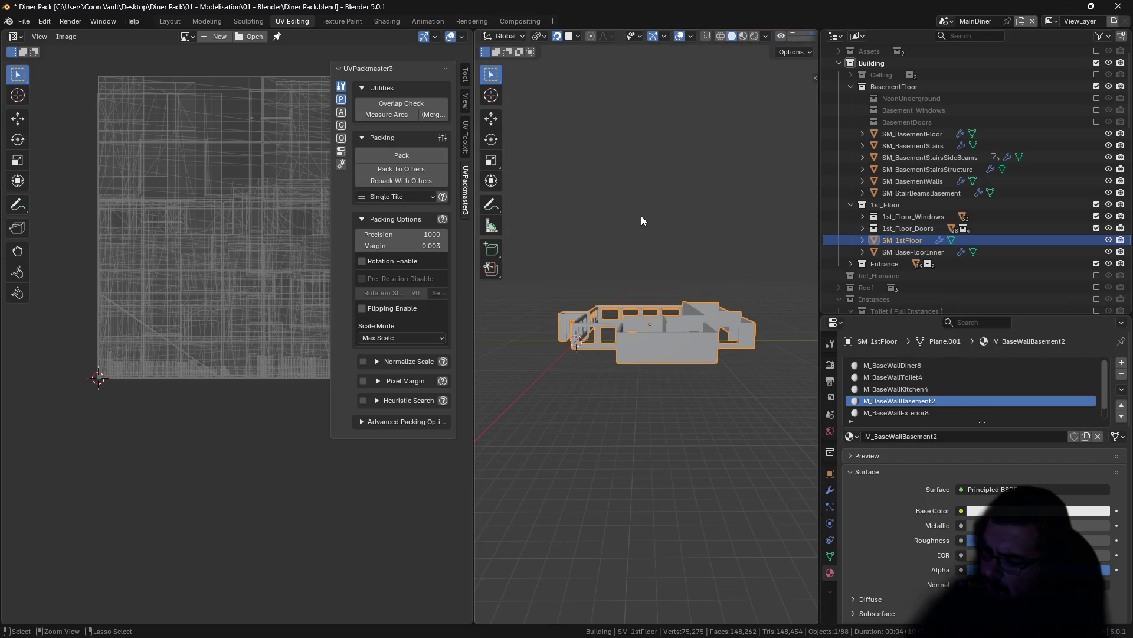
pyautogui.press('KP_8')
pyautogui.press('KP_4')
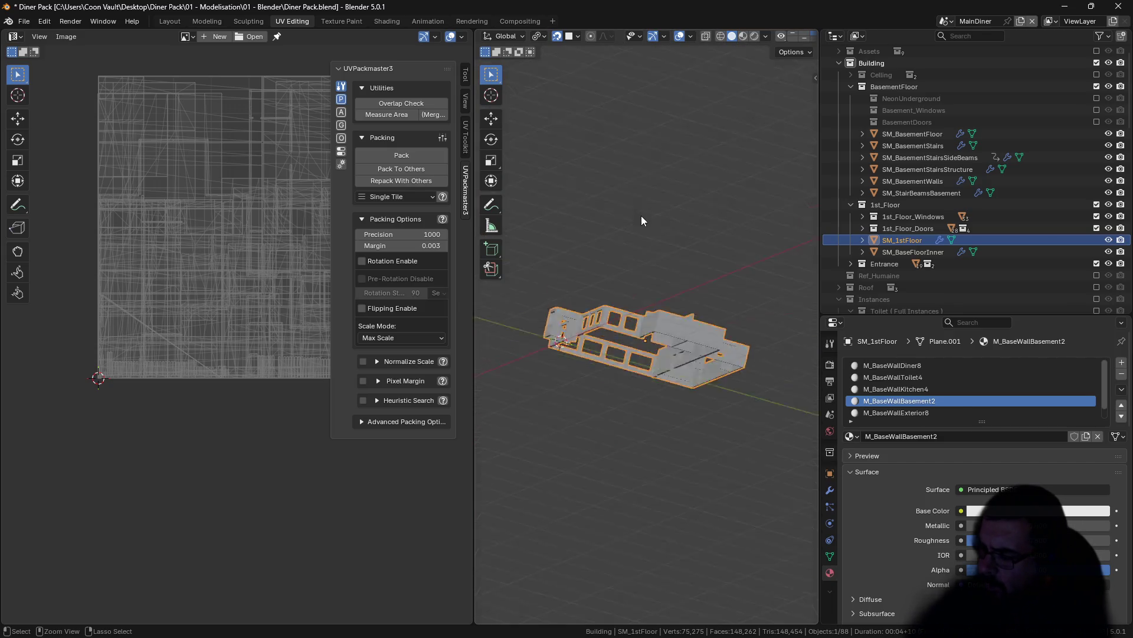
pyautogui.press('KP_7')
# Step: Box-select the wall geometry in Edit Mode, leaving a trial Z move at zero
pyautogui.press('Tab')
pyautogui.click(679, 212)
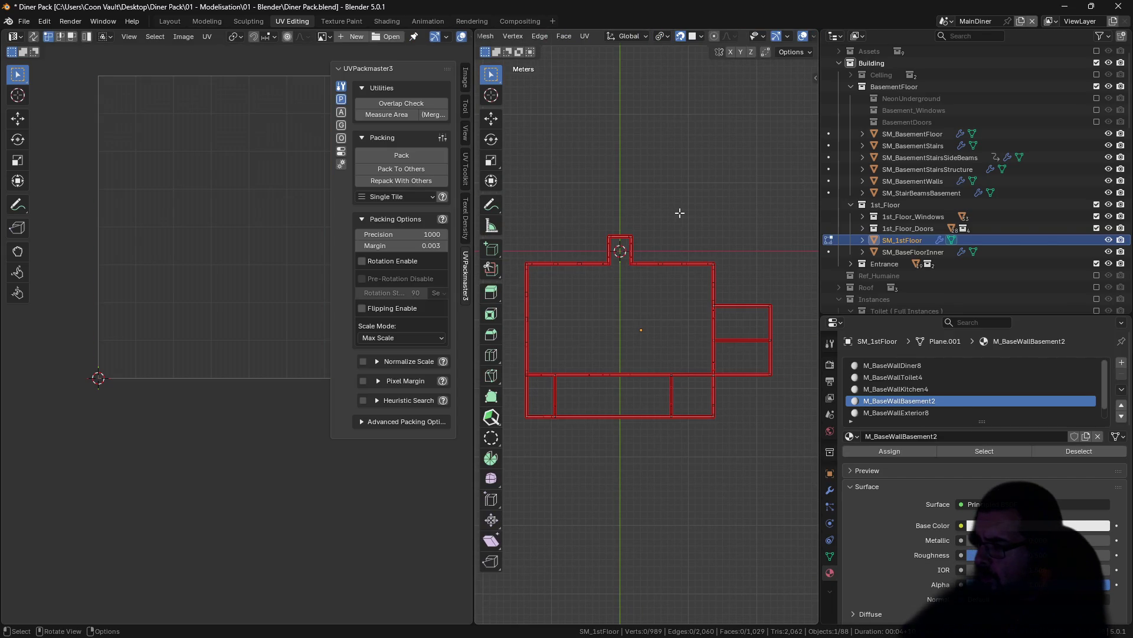
pyautogui.moveTo(792, 175); pyautogui.dragTo(471, 496)
pyautogui.moveTo(652, 242); pyautogui.dragTo(654, 341)
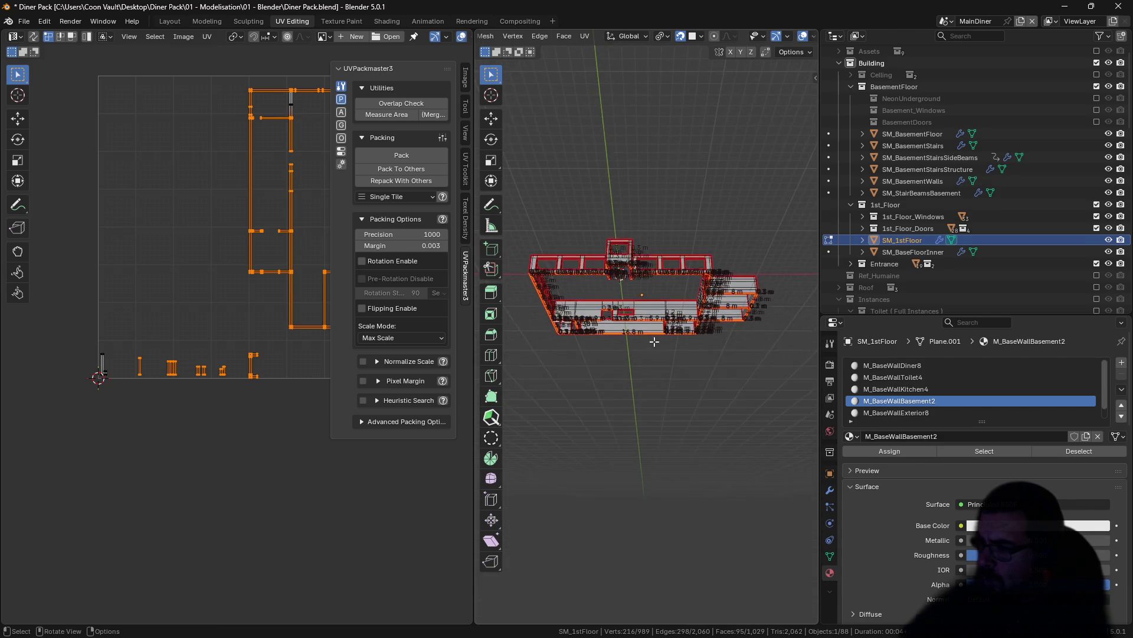
pyautogui.scroll(4, 654, 341)
pyautogui.scroll(5, 652, 349)
pyautogui.moveTo(680, 285)
pyautogui.mouseDown()
pyautogui.moveTo(728, 316)
pyautogui.moveTo(671, 308)
pyautogui.moveTo(712, 344)
pyautogui.moveTo(733, 399)
pyautogui.mouseUp()
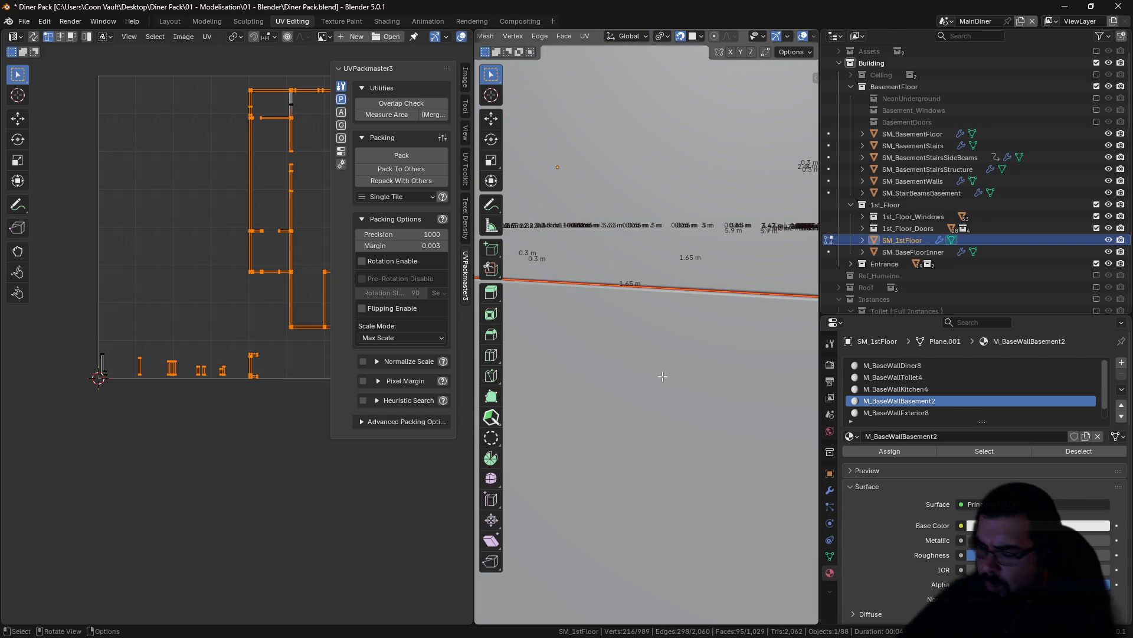
pyautogui.write('gz-0.01')
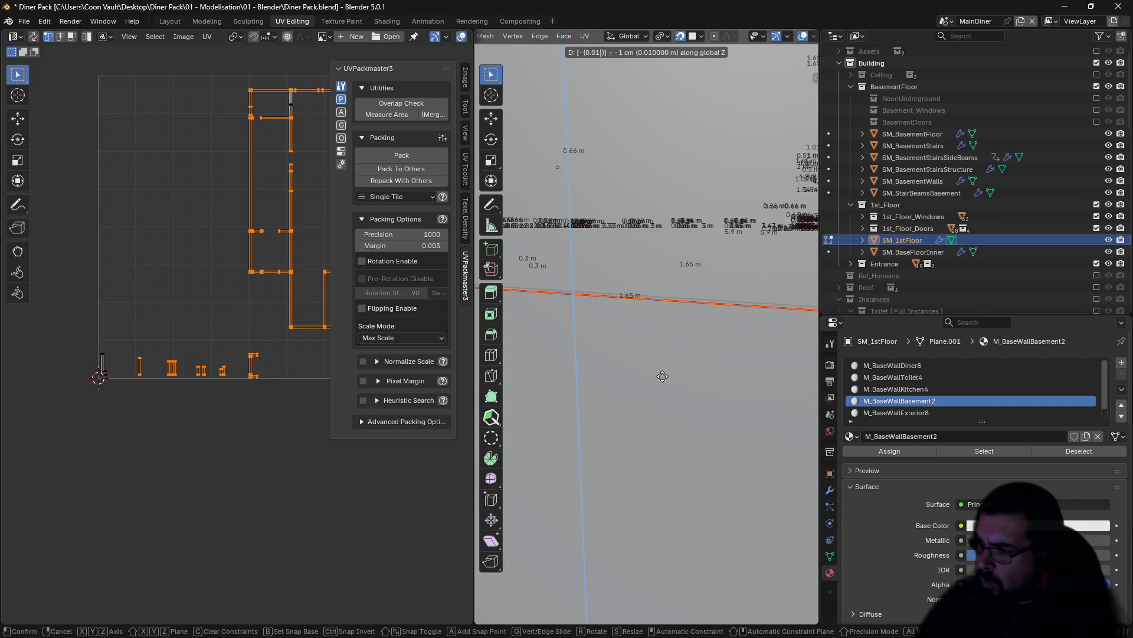
pyautogui.press('BackSpace')
pyautogui.press('BackSpace')
pyautogui.press('BackSpace')
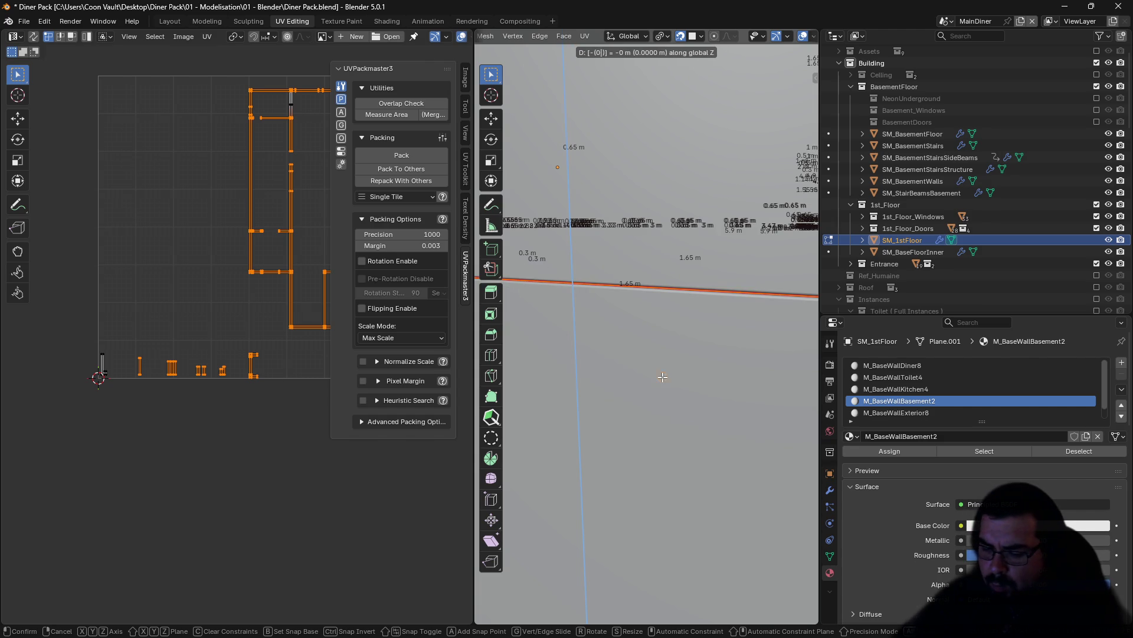
pyautogui.press('Return')
# Step: Set the pivot to Median Point and lower the selection 0.001 m on Z
pyautogui.click(662, 36)
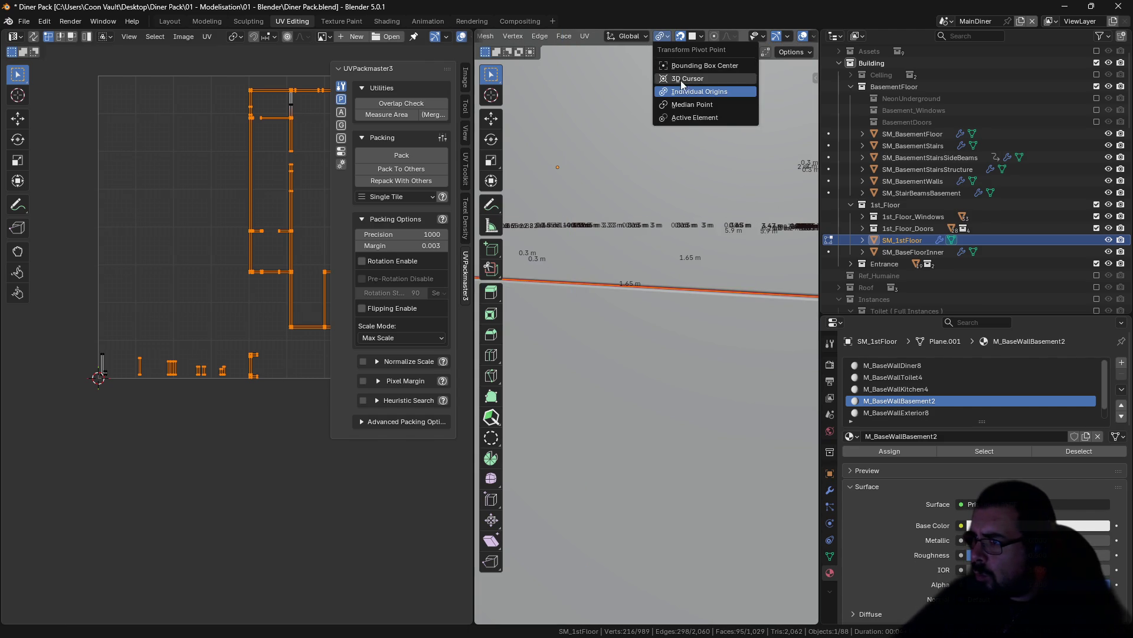
pyautogui.click(692, 105)
pyautogui.press('g')
pyautogui.press('z')
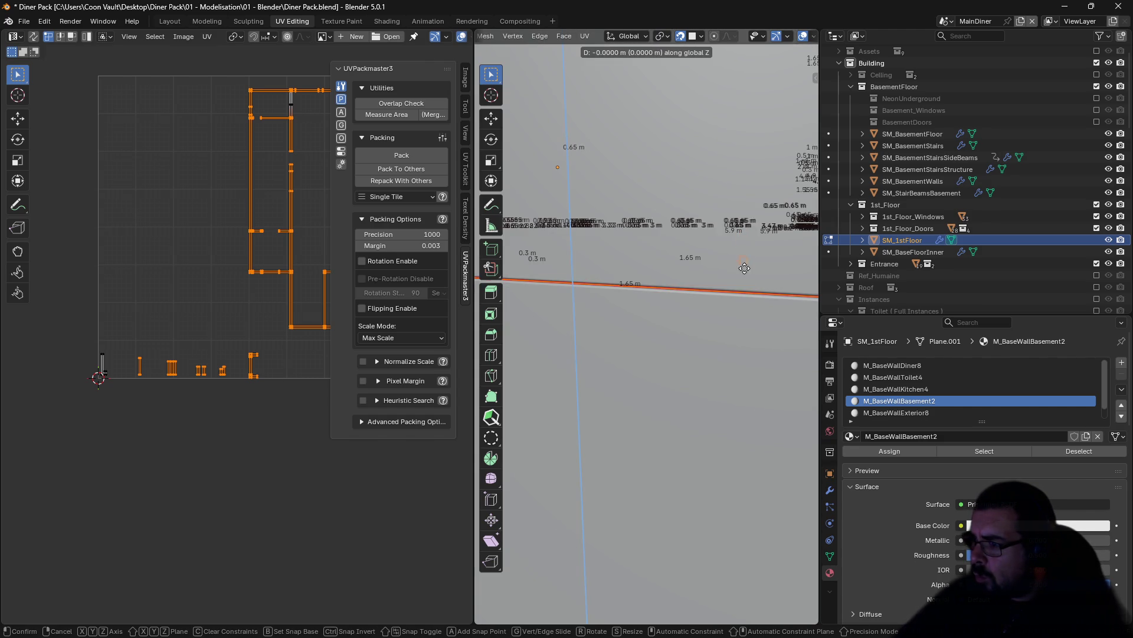
pyautogui.press('Return')
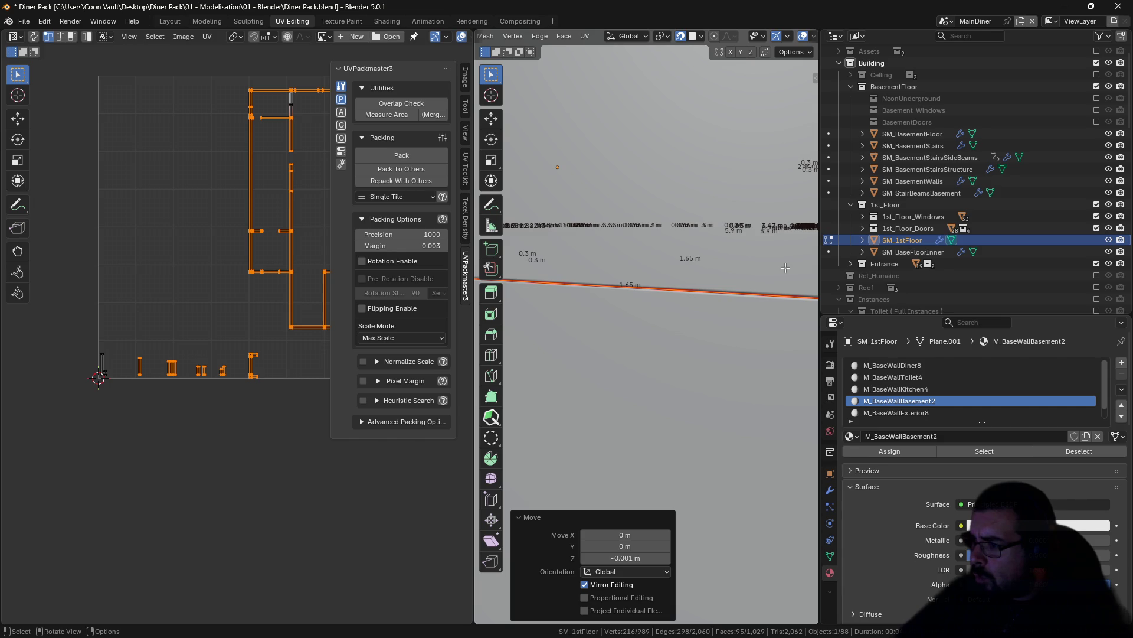
# Step: Leave Edit Mode and apply rotation and scale to SM_1stFloor
pyautogui.press('Tab')
pyautogui.hotkey('ctrl', 'a')
pyautogui.click(765, 268)
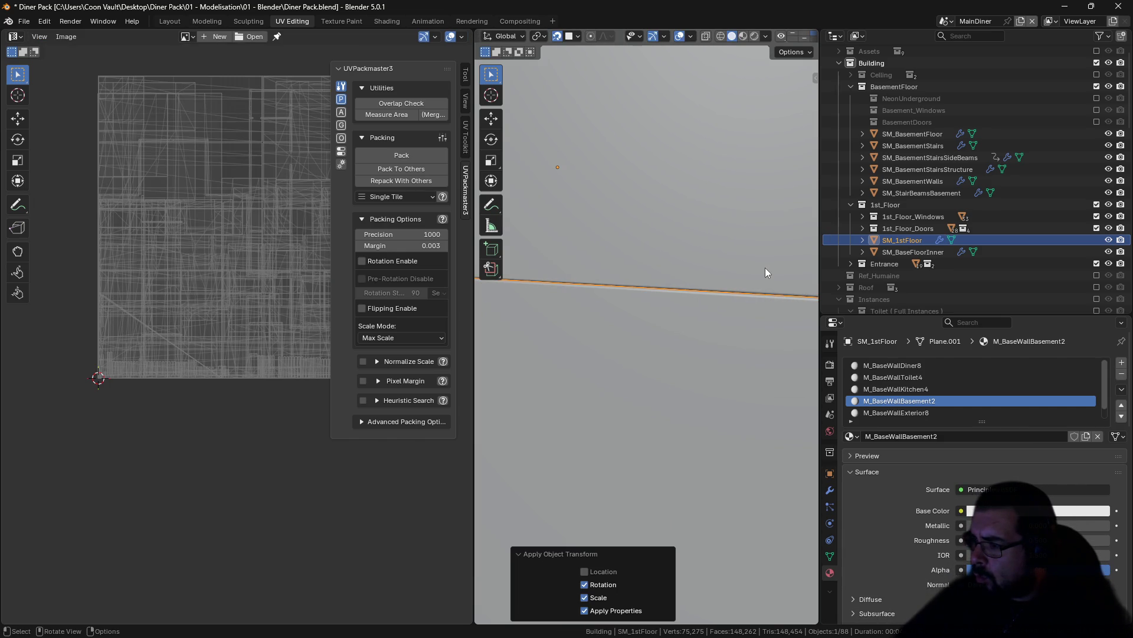
# Step: Start an FBX export to 05 - FBX Export\Building named SM_1stFloorWalls.fbx
pyautogui.click(28, 22)
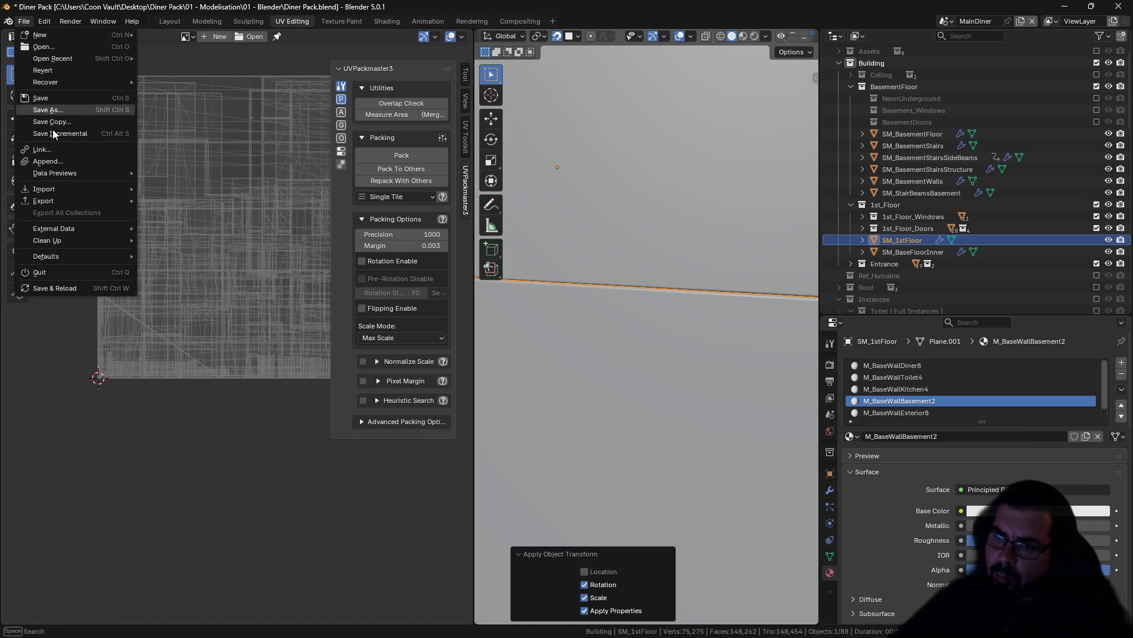
pyautogui.moveTo(57, 205)
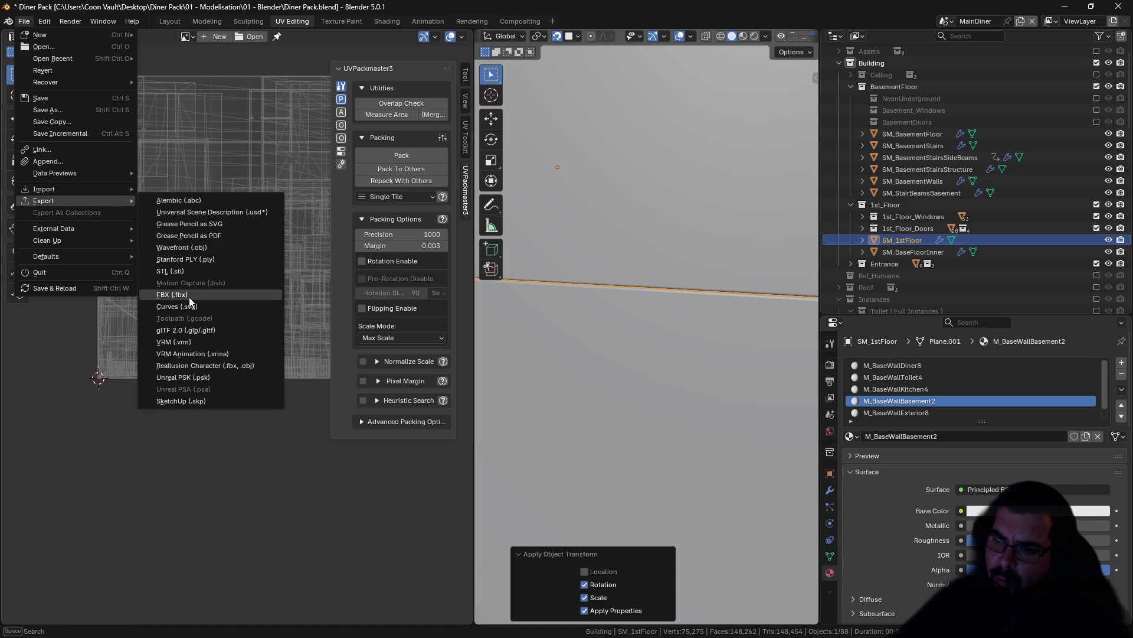
pyautogui.click(261, 289)
pyautogui.click(257, 139)
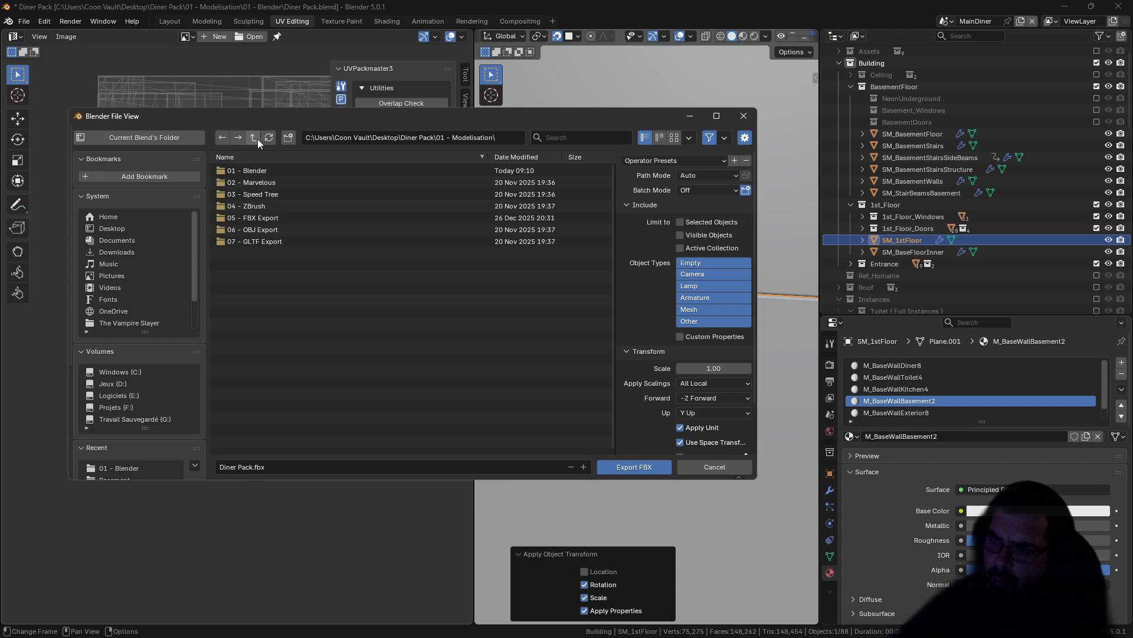
pyautogui.doubleClick(260, 218)
pyautogui.doubleClick(253, 173)
pyautogui.click(268, 194)
pyautogui.click(283, 206)
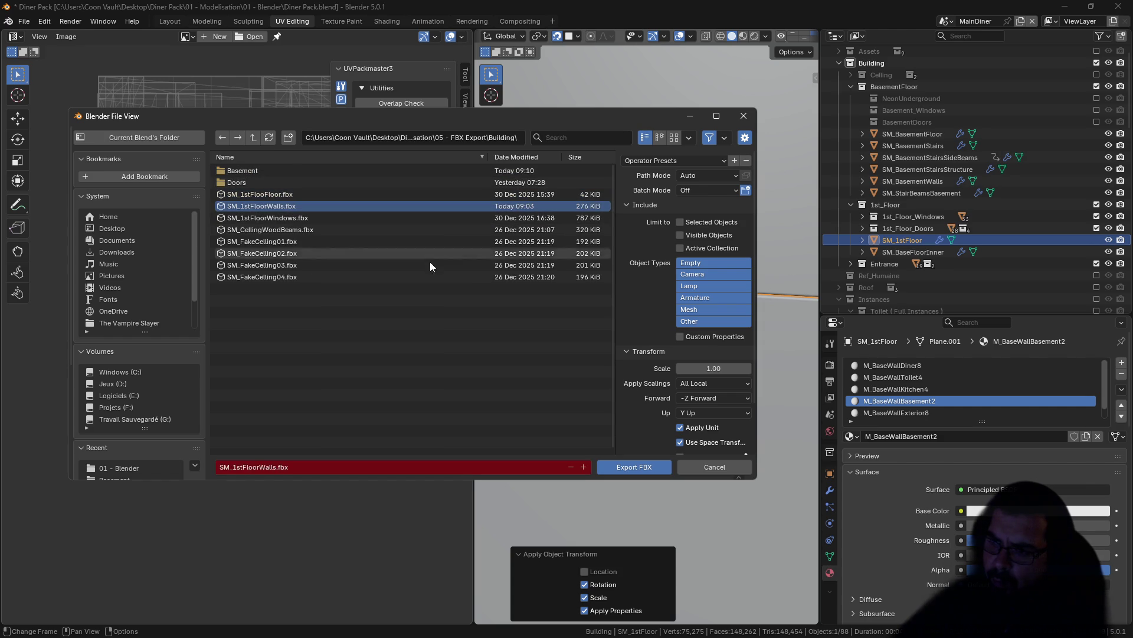
# Step: Apply the SM UE export preset and write the FBX file
pyautogui.click(671, 161)
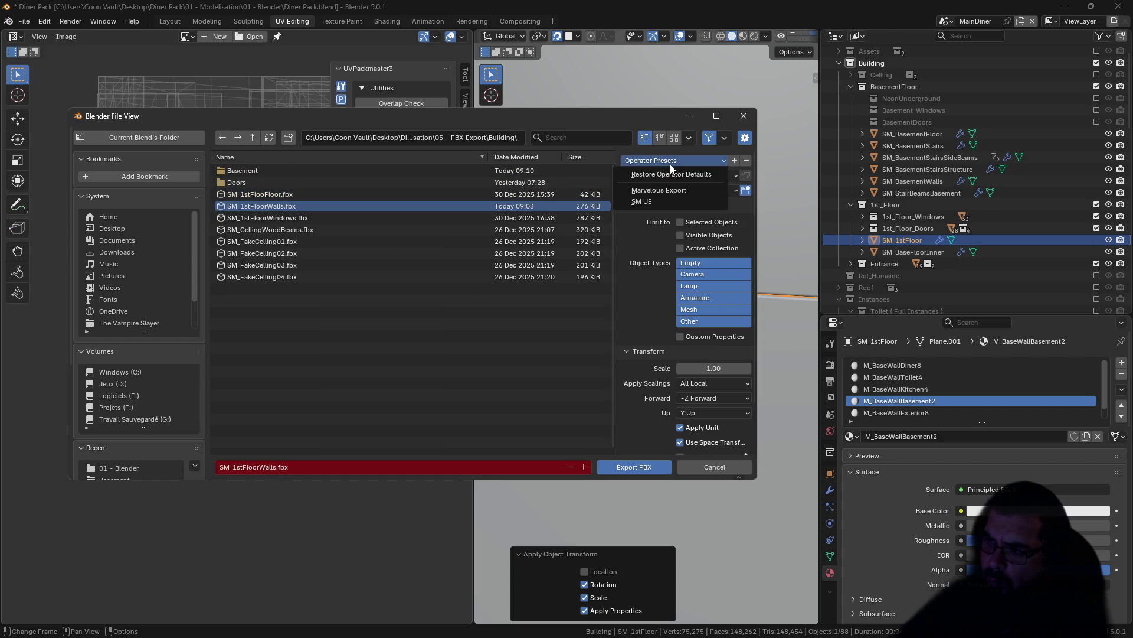
pyautogui.click(644, 202)
pyautogui.click(637, 467)
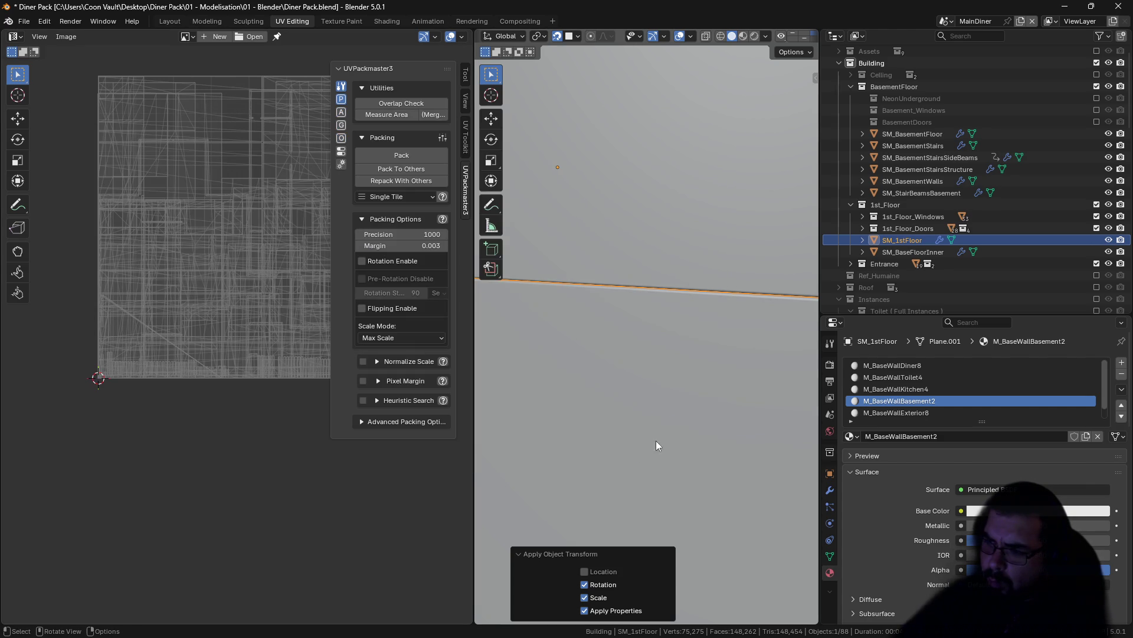
pyautogui.scroll(-1, 658, 325)
pyautogui.moveTo(690, 302)
pyautogui.mouseDown()
pyautogui.moveTo(746, 268)
pyautogui.moveTo(635, 301)
pyautogui.moveTo(745, 251)
pyautogui.moveTo(639, 273)
pyautogui.moveTo(668, 313)
pyautogui.moveTo(652, 310)
pyautogui.moveTo(761, 263)
pyautogui.moveTo(683, 293)
pyautogui.moveTo(670, 278)
pyautogui.moveTo(743, 267)
pyautogui.moveTo(675, 284)
pyautogui.moveTo(738, 283)
pyautogui.moveTo(721, 291)
pyautogui.moveTo(710, 321)
pyautogui.moveTo(706, 263)
pyautogui.moveTo(653, 374)
pyautogui.moveTo(647, 325)
pyautogui.moveTo(565, 324)
pyautogui.moveTo(673, 313)
pyautogui.moveTo(644, 324)
pyautogui.moveTo(694, 299)
pyautogui.moveTo(688, 331)
pyautogui.moveTo(706, 273)
pyautogui.moveTo(697, 304)
pyautogui.mouseUp()
pyautogui.click(639, 273)
pyautogui.press('Tab')
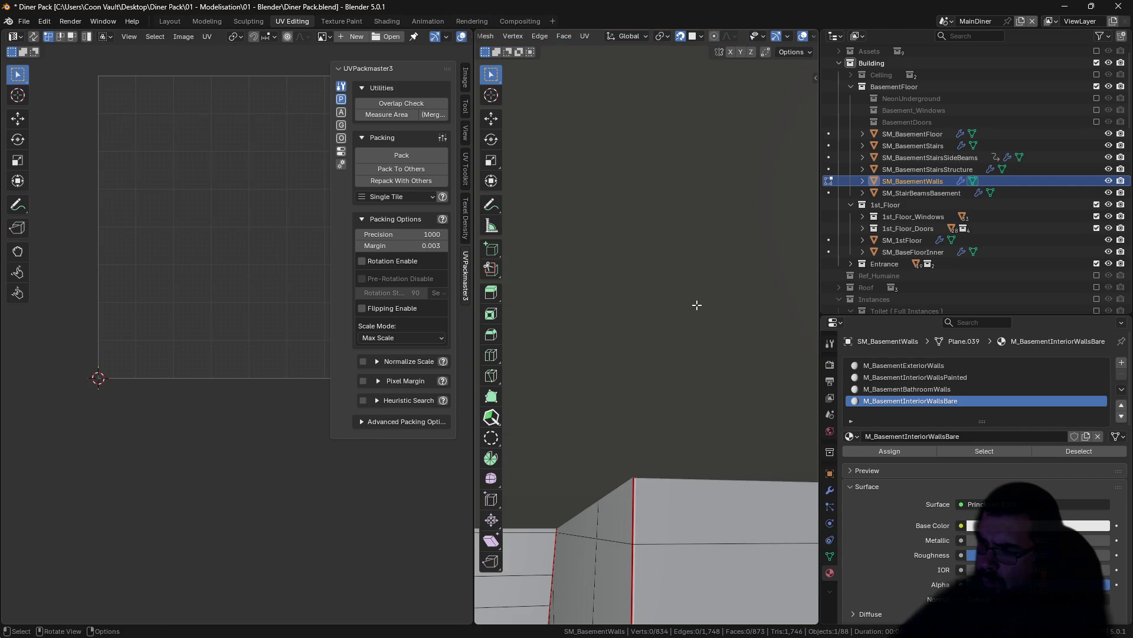
pyautogui.press('Tab')
pyautogui.click(684, 342)
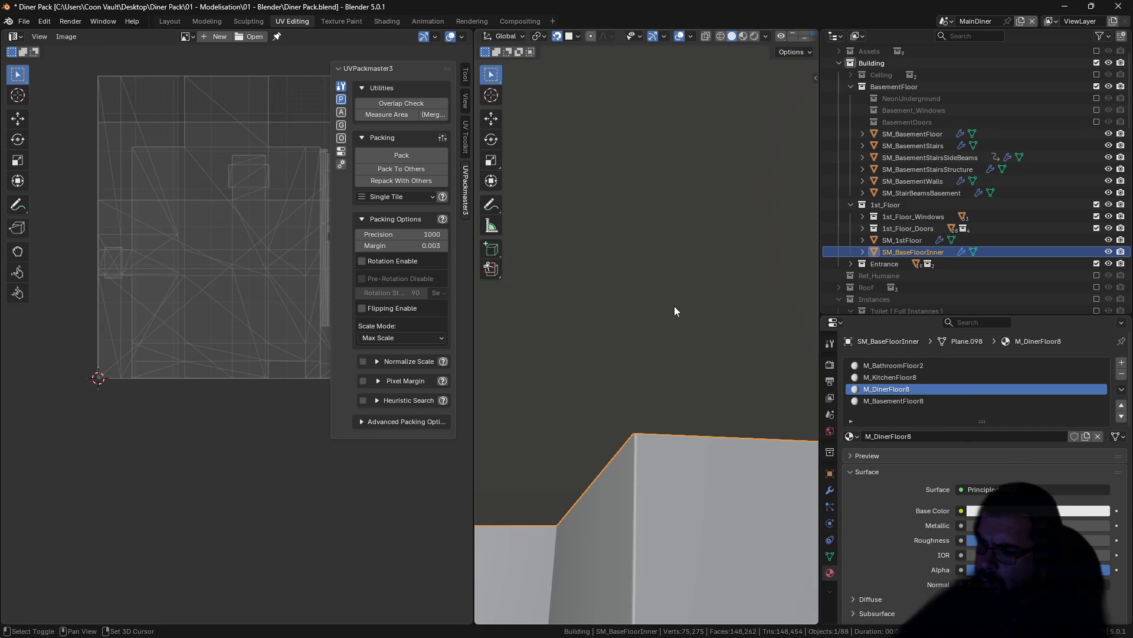
pyautogui.click(661, 442)
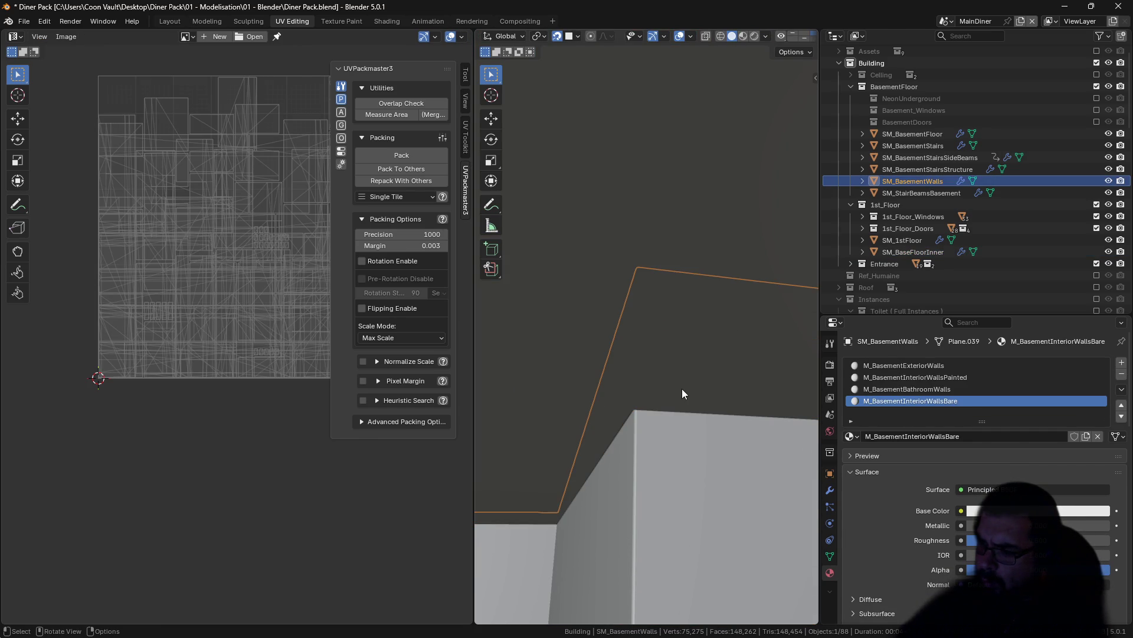
pyautogui.moveTo(682, 394)
pyautogui.mouseDown()
pyautogui.moveTo(608, 362)
pyautogui.moveTo(685, 355)
pyautogui.moveTo(683, 376)
pyautogui.moveTo(619, 221)
pyautogui.moveTo(657, 371)
pyautogui.moveTo(577, 221)
pyautogui.moveTo(597, 263)
pyautogui.moveTo(745, 310)
pyautogui.moveTo(573, 289)
pyautogui.moveTo(702, 315)
pyautogui.moveTo(483, 317)
pyautogui.mouseUp()
pyautogui.moveTo(673, 280); pyautogui.dragTo(596, 297)
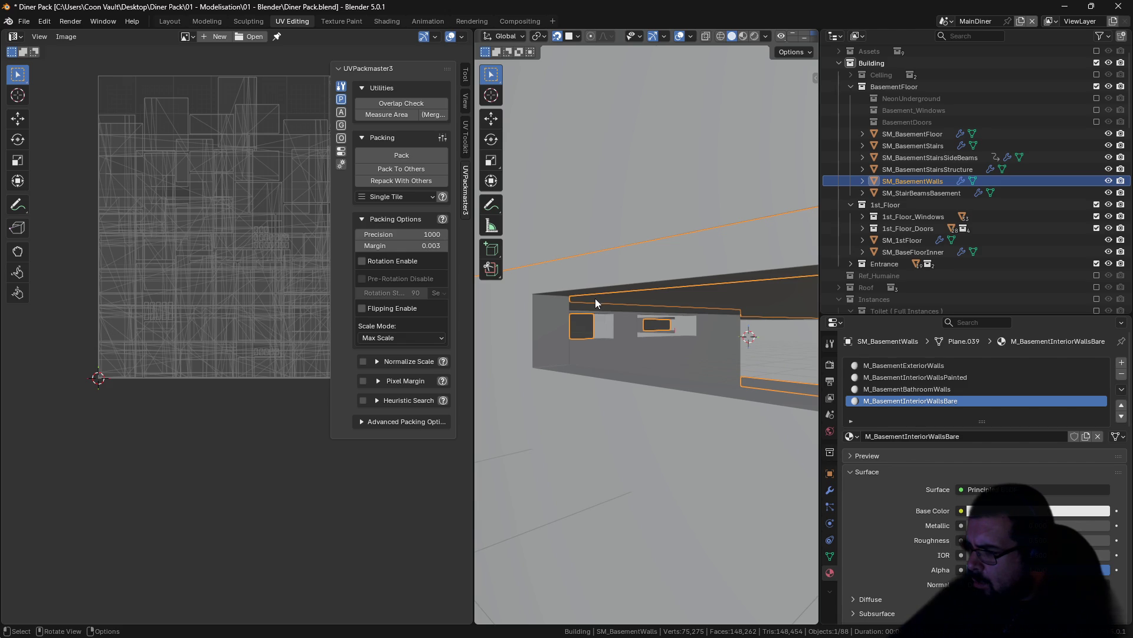
pyautogui.scroll(6, 595, 299)
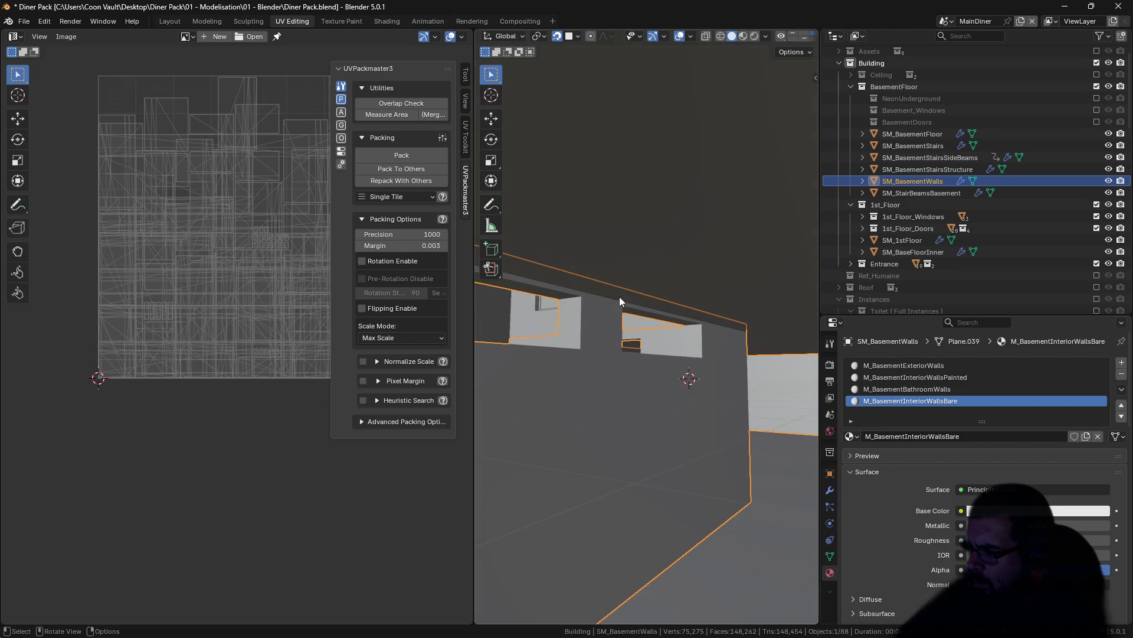
pyautogui.moveTo(661, 387)
pyautogui.mouseDown()
pyautogui.moveTo(623, 336)
pyautogui.moveTo(632, 327)
pyautogui.moveTo(671, 345)
pyautogui.mouseUp()
pyautogui.hotkey('alt', 'a')
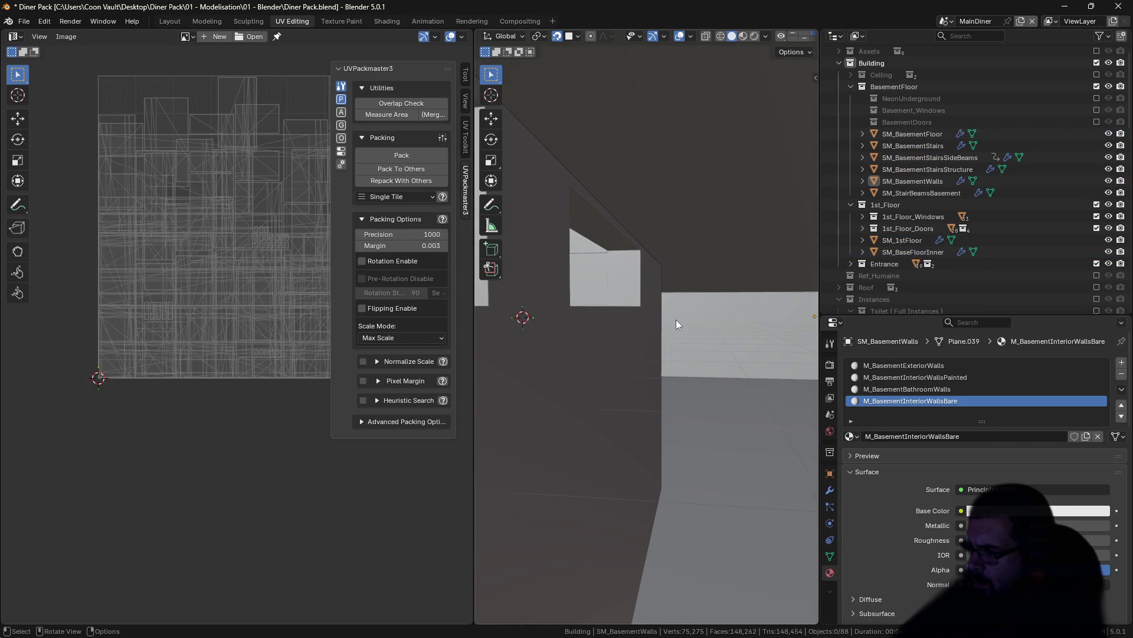
pyautogui.click(684, 197)
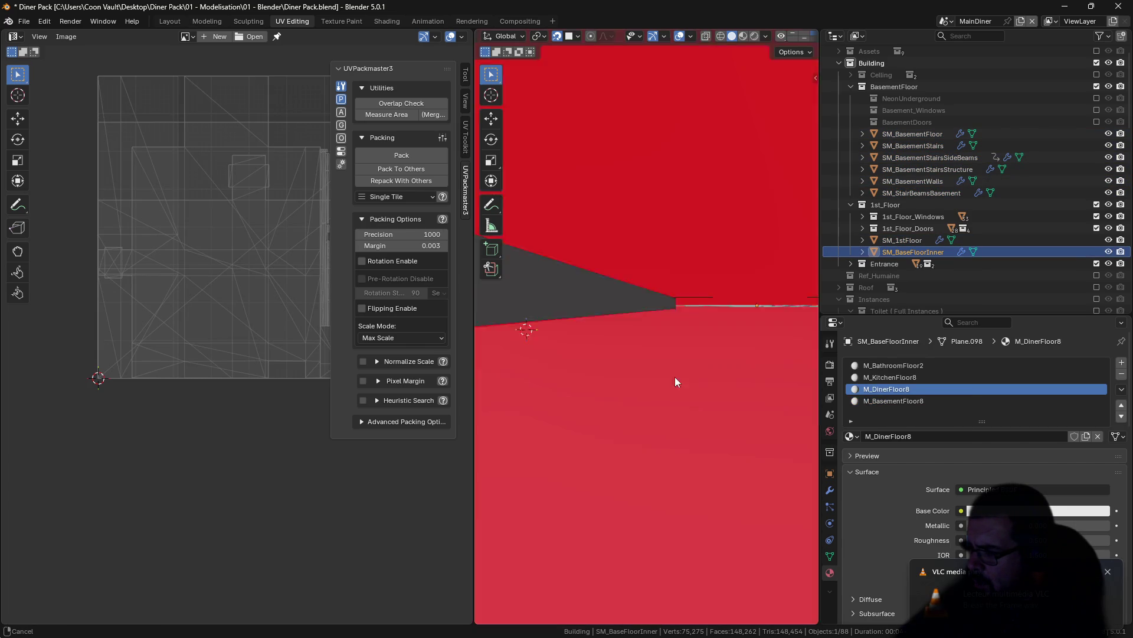
# Step: Orbit toward the stairwell, clear the selection, and toggle BasementFloor off and back on
pyautogui.moveTo(669, 397)
pyautogui.mouseDown()
pyautogui.moveTo(717, 402)
pyautogui.moveTo(613, 396)
pyautogui.moveTo(642, 386)
pyautogui.moveTo(689, 466)
pyautogui.moveTo(673, 521)
pyautogui.moveTo(621, 505)
pyautogui.moveTo(728, 453)
pyautogui.moveTo(685, 437)
pyautogui.moveTo(598, 433)
pyautogui.moveTo(640, 412)
pyautogui.moveTo(620, 372)
pyautogui.moveTo(582, 394)
pyautogui.moveTo(644, 435)
pyautogui.moveTo(690, 389)
pyautogui.moveTo(685, 417)
pyautogui.moveTo(705, 422)
pyautogui.moveTo(663, 313)
pyautogui.moveTo(655, 347)
pyautogui.moveTo(682, 407)
pyautogui.moveTo(648, 349)
pyautogui.moveTo(686, 203)
pyautogui.mouseUp()
pyautogui.scroll(-5, 685, 401)
pyautogui.scroll(6, 714, 384)
pyautogui.moveTo(724, 392)
pyautogui.mouseDown()
pyautogui.moveTo(728, 360)
pyautogui.moveTo(694, 359)
pyautogui.moveTo(699, 417)
pyautogui.moveTo(707, 339)
pyautogui.mouseUp()
pyautogui.hotkey('alt', 'a')
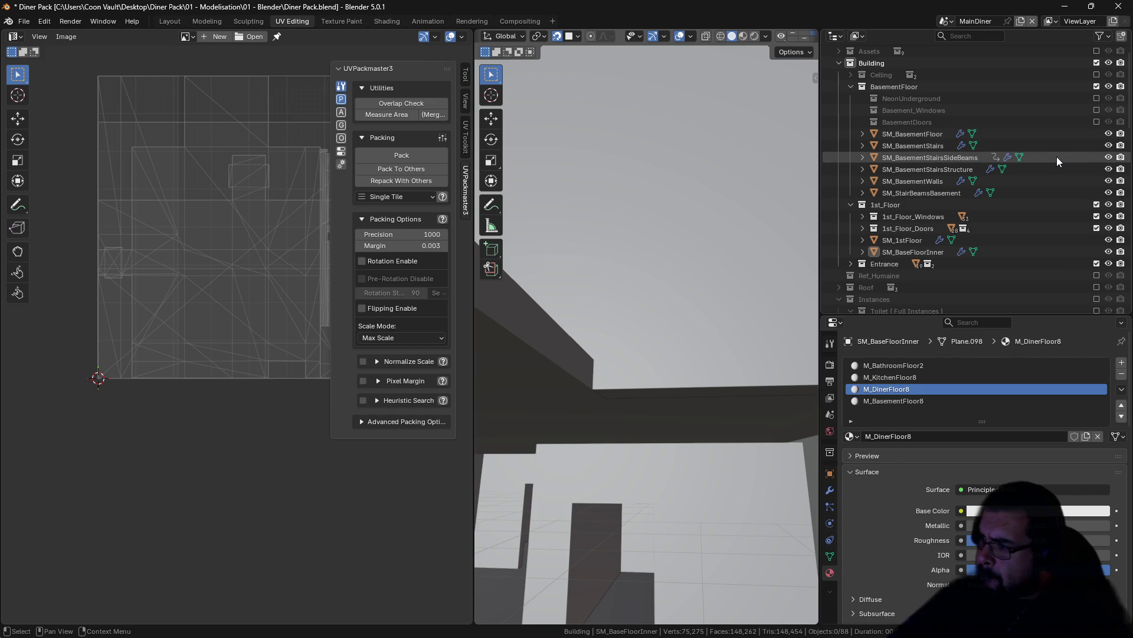
pyautogui.click(853, 85)
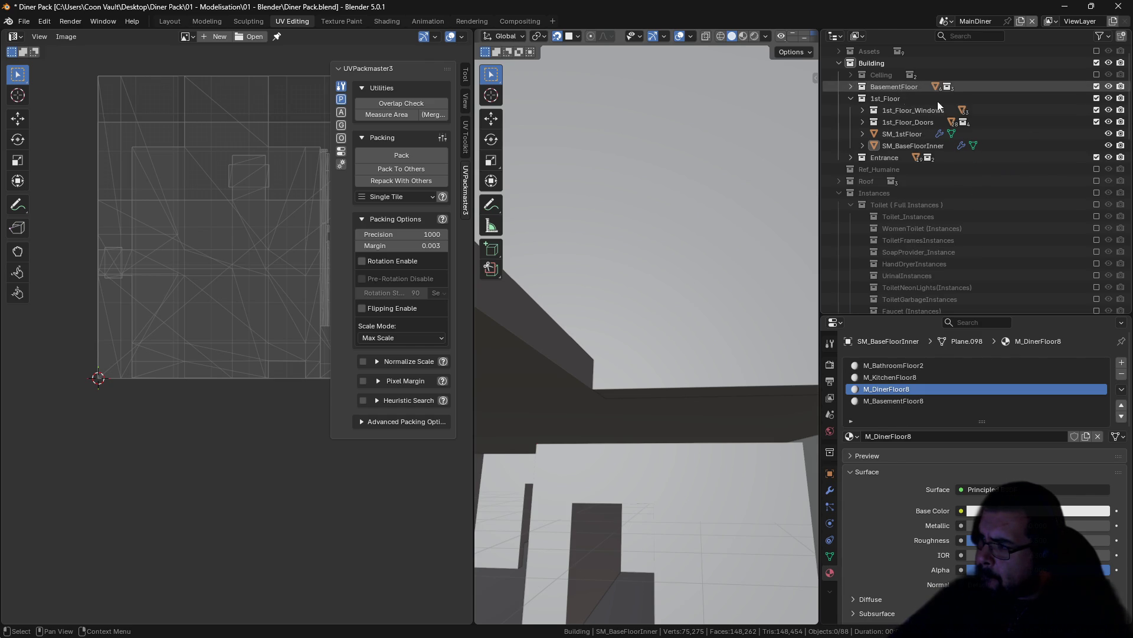
pyautogui.click(1096, 86)
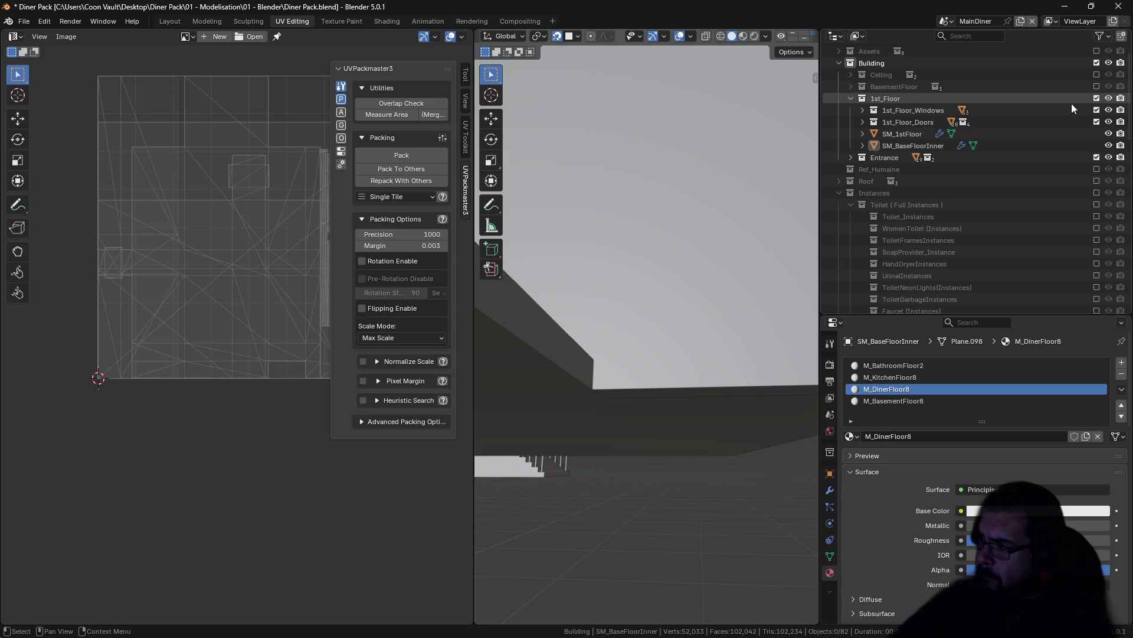
pyautogui.click(1096, 87)
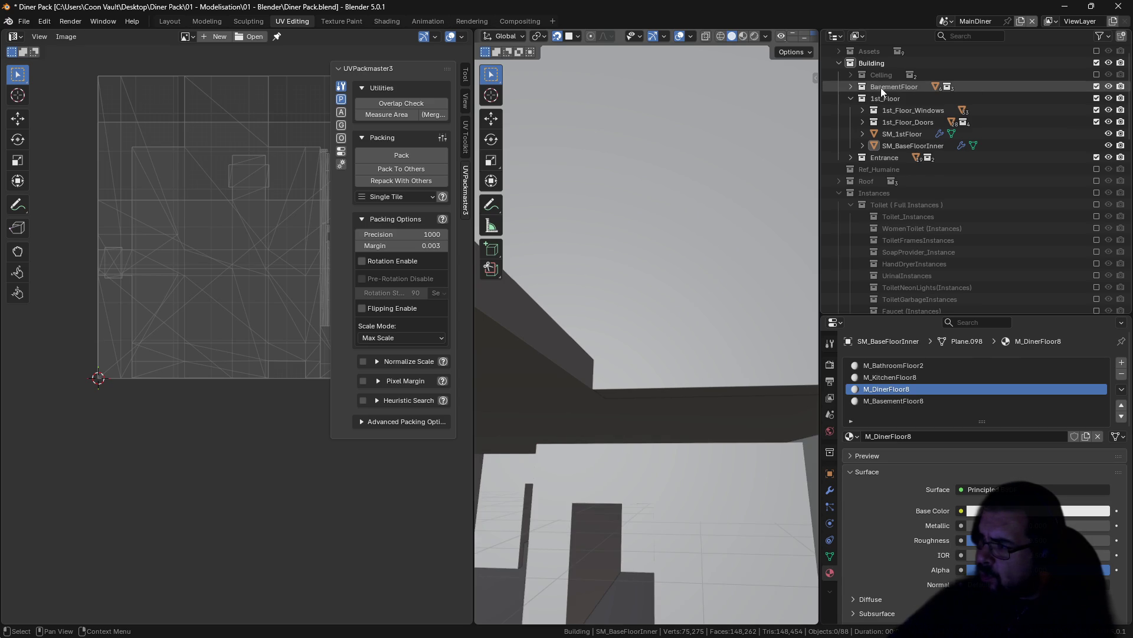
pyautogui.click(850, 87)
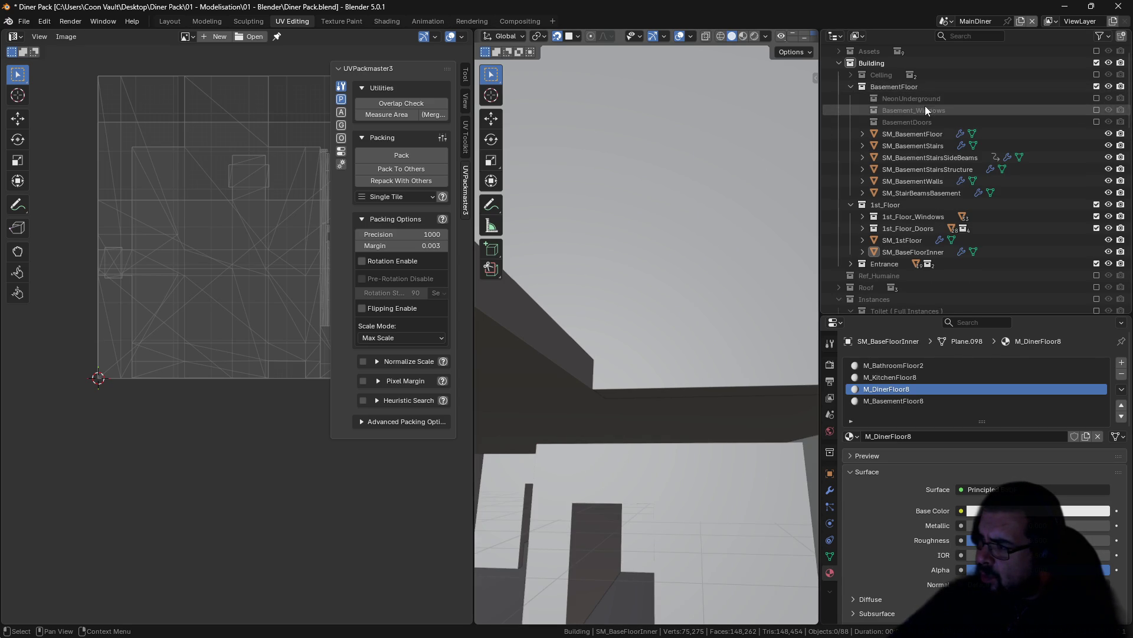
# Step: Include BasementDoors, expand it, select Door.029 and orbit to face the double doorway
pyautogui.click(1097, 122)
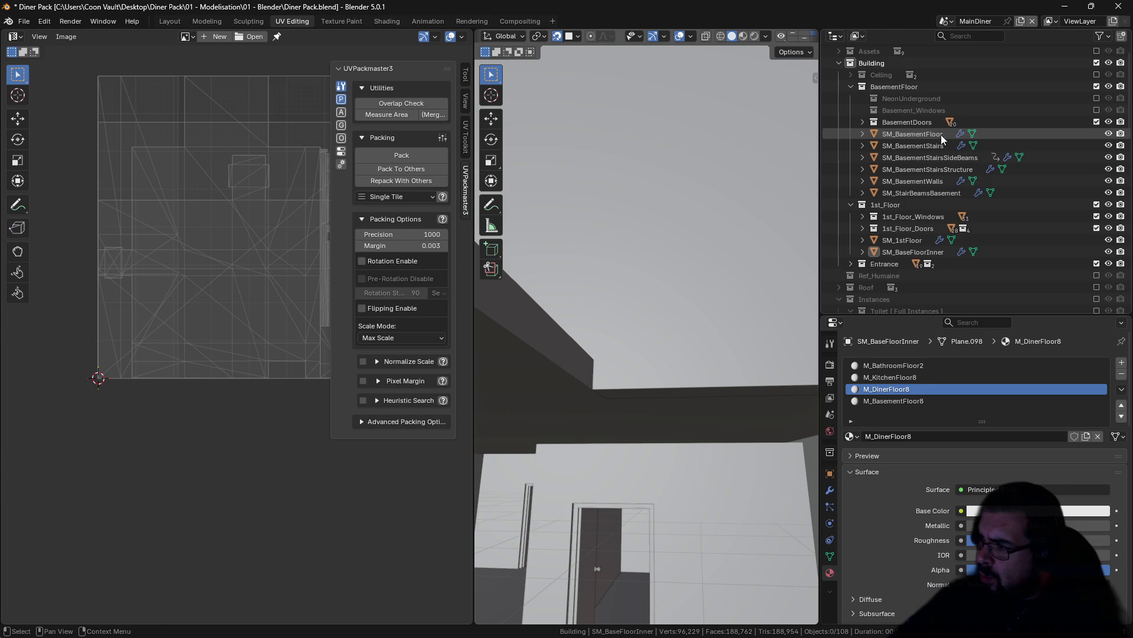
pyautogui.click(863, 122)
pyautogui.click(896, 134)
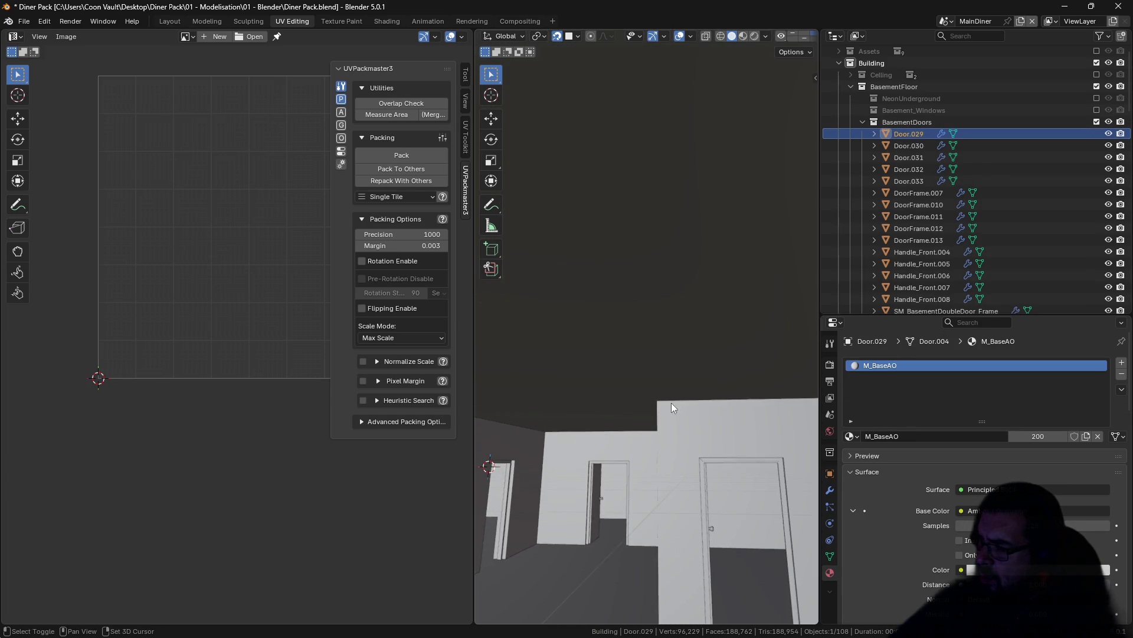
pyautogui.click(664, 400)
pyautogui.moveTo(664, 395)
pyautogui.mouseDown()
pyautogui.moveTo(613, 434)
pyautogui.moveTo(713, 323)
pyautogui.moveTo(664, 363)
pyautogui.moveTo(693, 341)
pyautogui.moveTo(739, 335)
pyautogui.moveTo(753, 356)
pyautogui.moveTo(685, 363)
pyautogui.moveTo(742, 351)
pyautogui.moveTo(599, 400)
pyautogui.moveTo(764, 392)
pyautogui.moveTo(720, 388)
pyautogui.mouseUp()
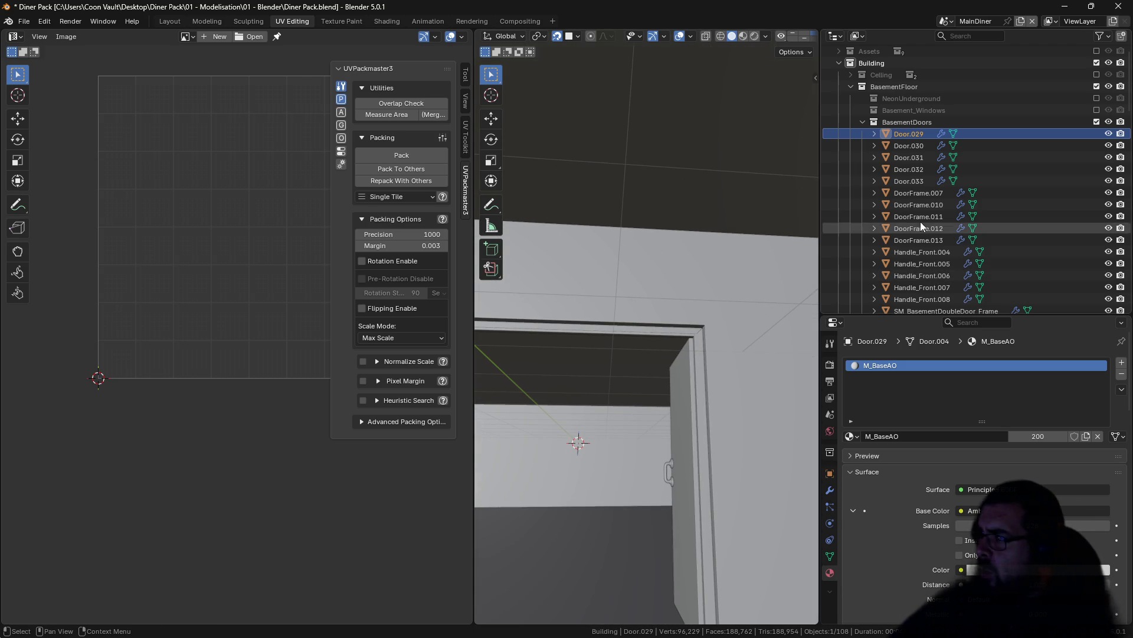
pyautogui.moveTo(748, 366)
pyautogui.mouseDown()
pyautogui.moveTo(700, 378)
pyautogui.moveTo(763, 358)
pyautogui.mouseUp()
# Step: Select the basement double door frame, doors and handles and isolate them in local view
pyautogui.click(537, 363)
pyautogui.press('KP_Decimal')
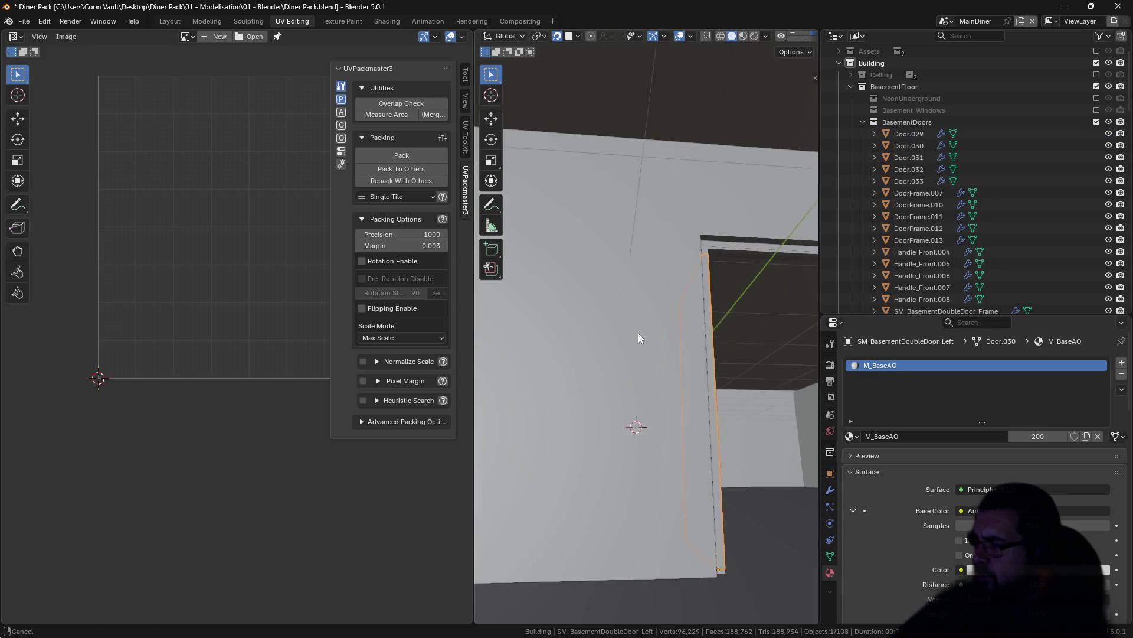
pyautogui.press('KP_Decimal')
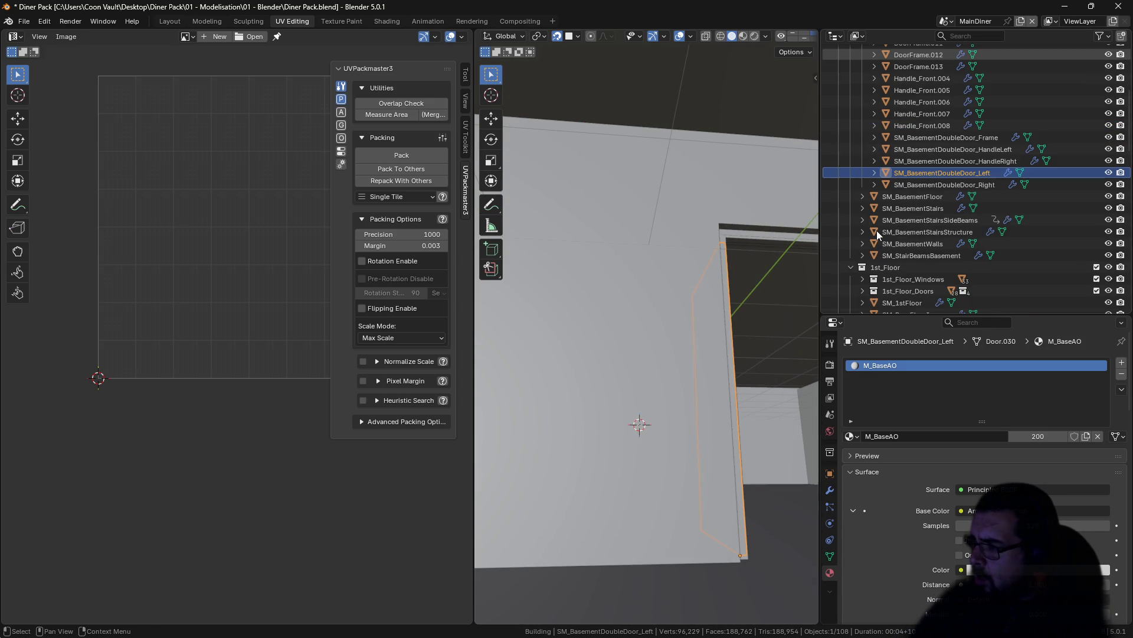
pyautogui.click(958, 138)
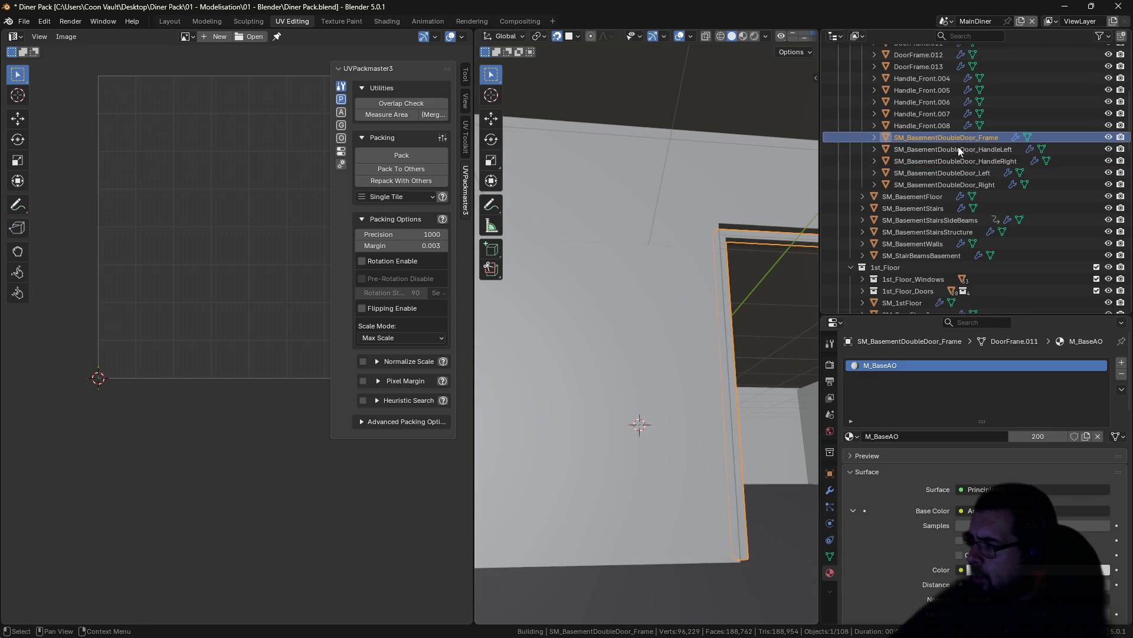
pyautogui.keyDown('shift'); pyautogui.click(958, 184); pyautogui.keyUp('shift')
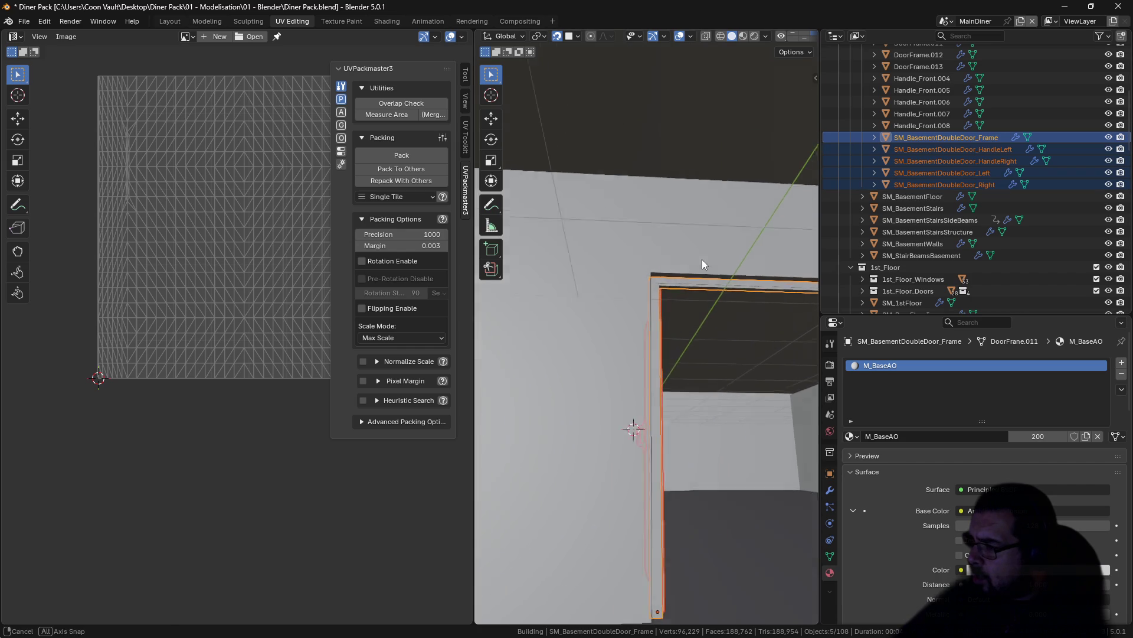
pyautogui.press('KP_Divide')
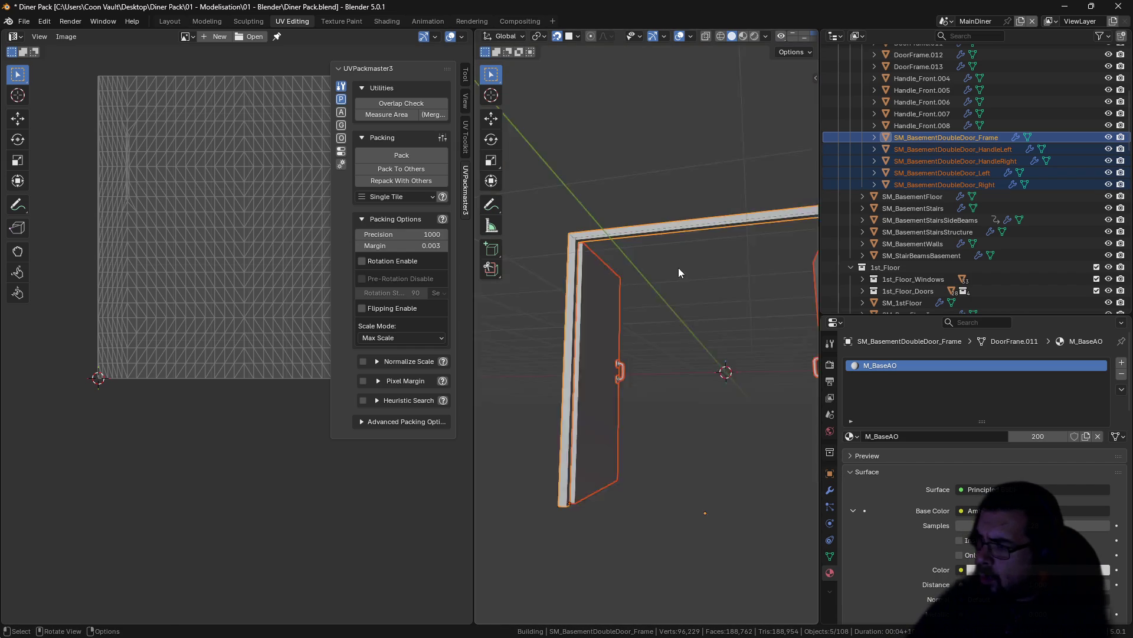
pyautogui.moveTo(711, 196)
pyautogui.mouseDown()
pyautogui.moveTo(655, 345)
pyautogui.moveTo(668, 337)
pyautogui.moveTo(575, 346)
pyautogui.mouseUp()
# Step: Rotate the left door and its handle -90° on Z to close it
pyautogui.click(575, 346)
pyautogui.moveTo(603, 258); pyautogui.dragTo(583, 296)
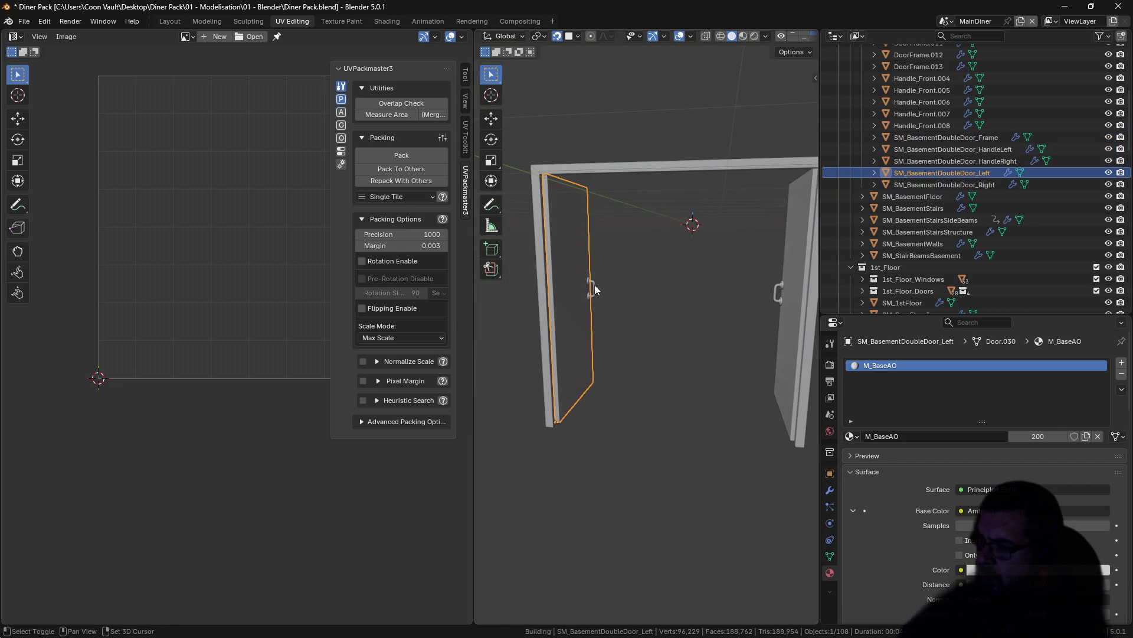
pyautogui.keyDown('shift'); pyautogui.click(594, 286); pyautogui.keyUp('shift')
pyautogui.write('rz90')
pyautogui.press('-')
pyautogui.press('Return')
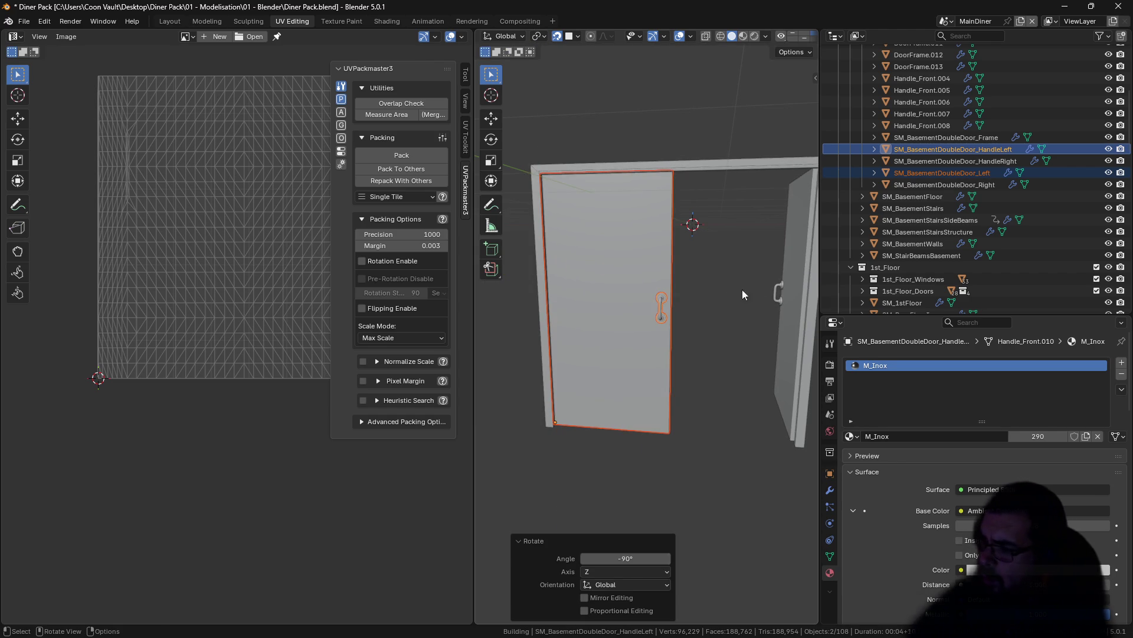
# Step: Rotate the right door and handle 90° on Z, then reselect all parts and enter Edit Mode
pyautogui.click(775, 288)
pyautogui.keyDown('shift'); pyautogui.click(785, 280); pyautogui.keyUp('shift')
pyautogui.write('rz')
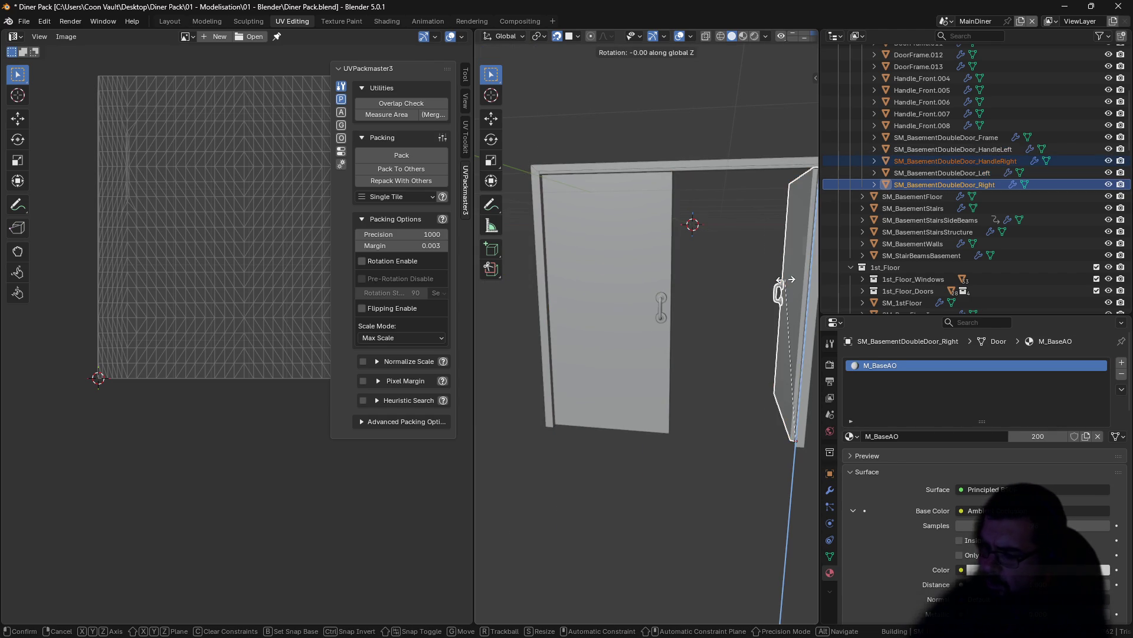
pyautogui.write('90')
pyautogui.press('Return')
pyautogui.hotkey('alt', 'a')
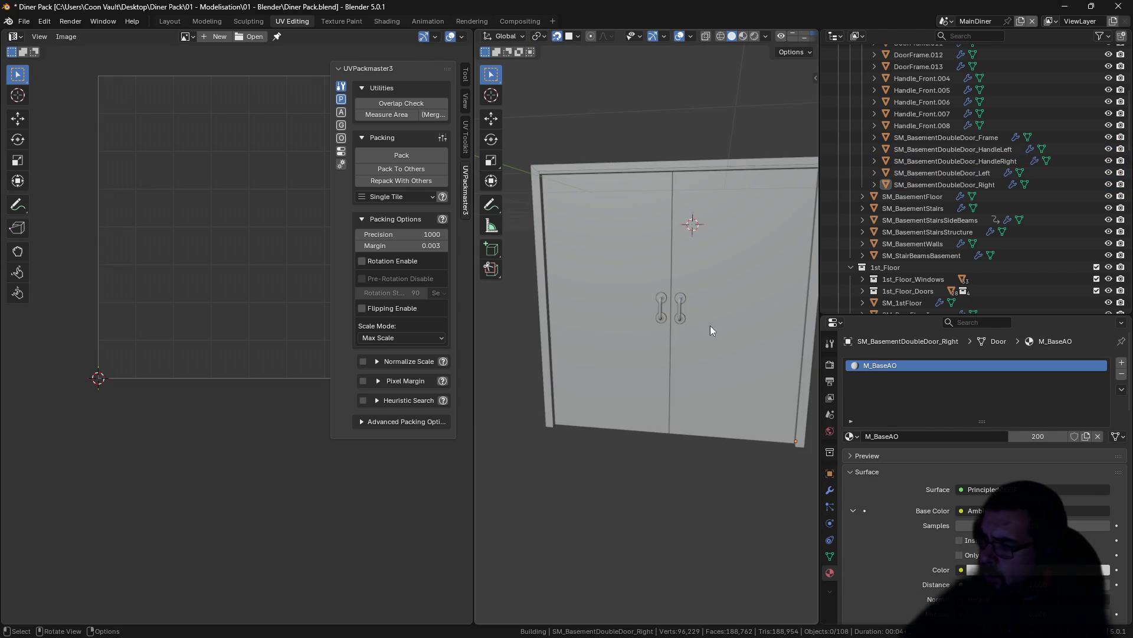
pyautogui.hotkey('ctrl', 'z')
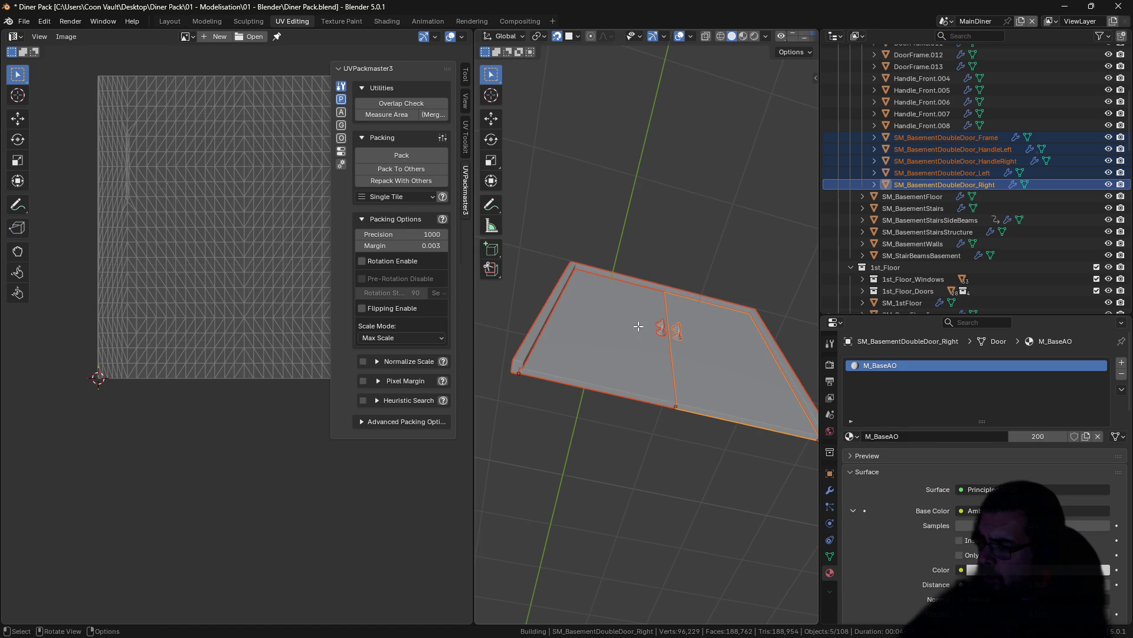
pyautogui.press('Tab')
# Step: Snap the 3D cursor to a bottom corner of the door frame
pyautogui.moveTo(526, 40); pyautogui.dragTo(676, 43)
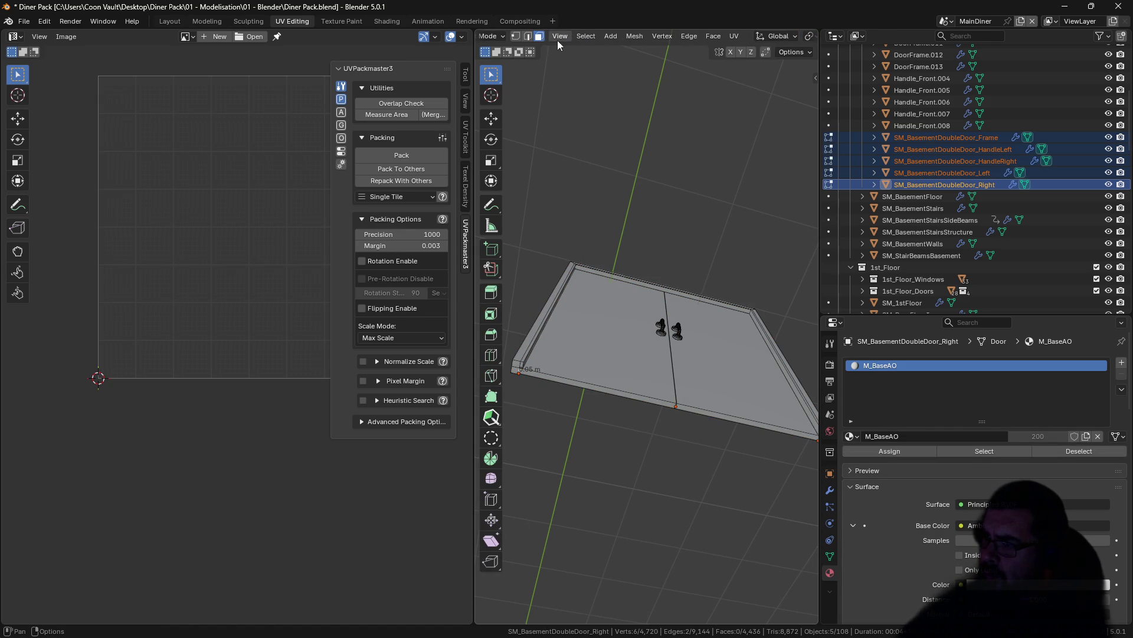
pyautogui.click(515, 366)
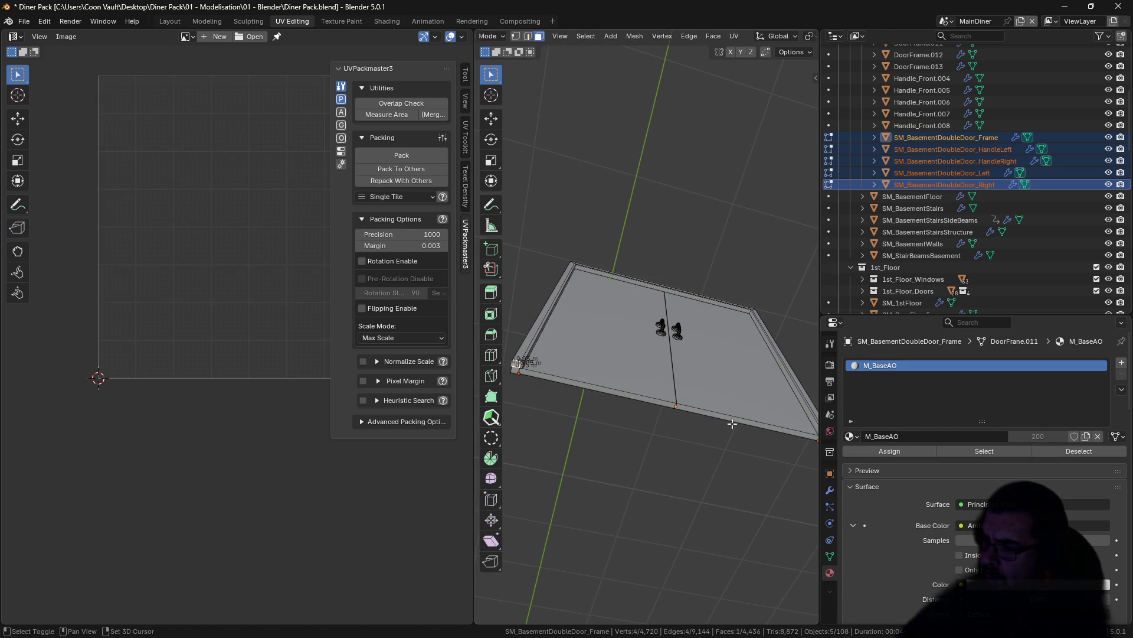
pyautogui.hotkey('shift', 's')
pyautogui.click(778, 459)
# Step: Set the door parts' origins to the 3D cursor, apply rotation and scale, and snap the assembly to the cursor
pyautogui.press('Tab')
pyautogui.press('q')
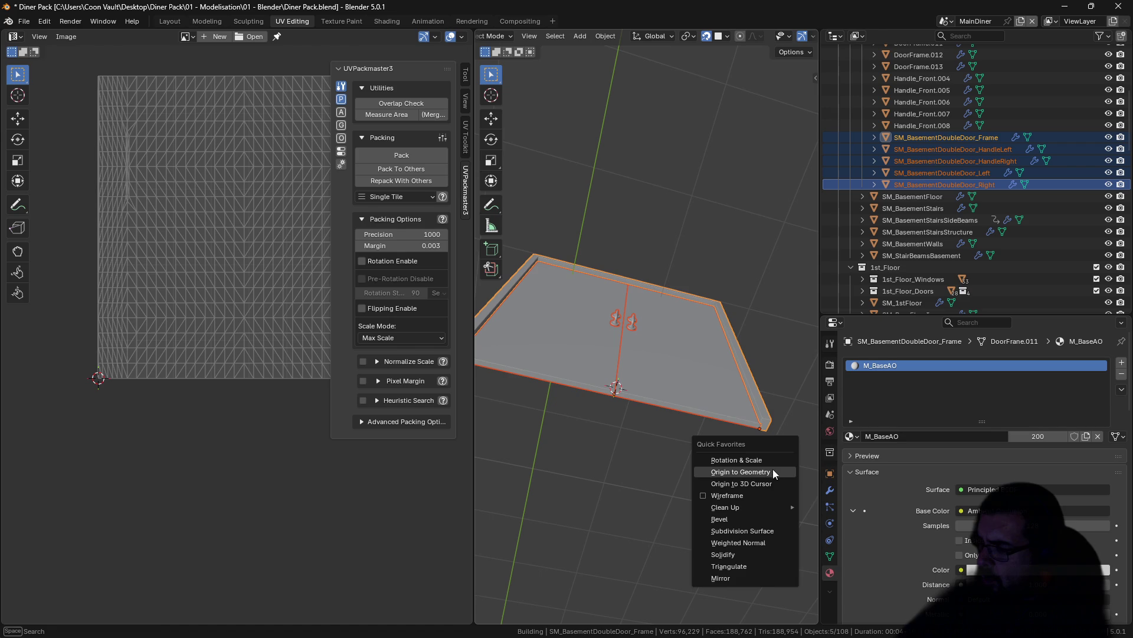
pyautogui.click(763, 481)
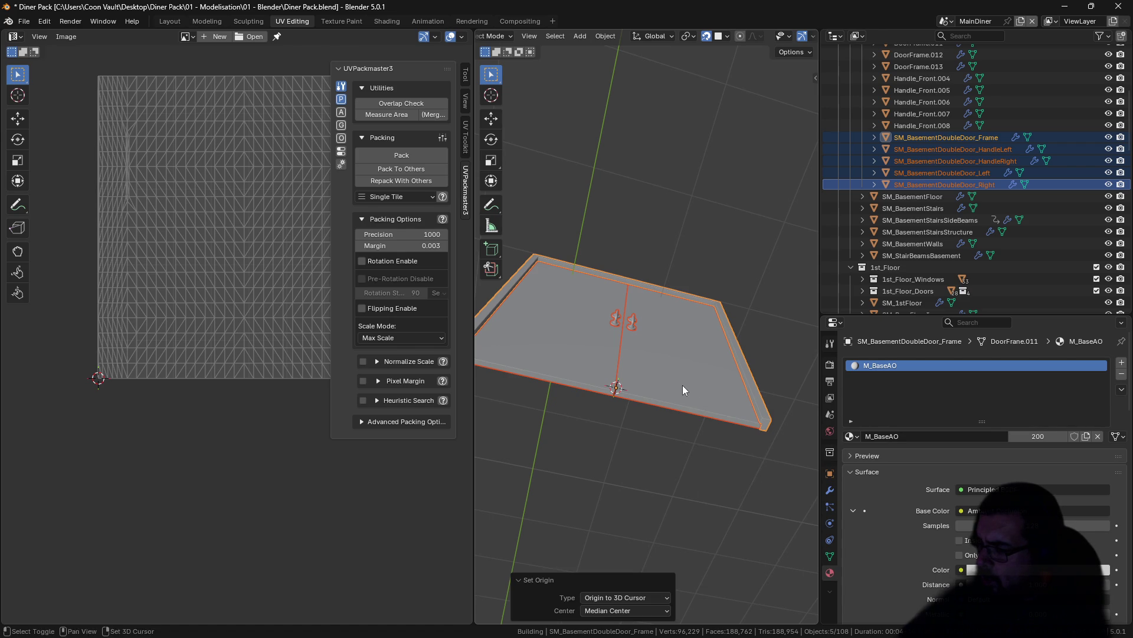
pyautogui.press('q')
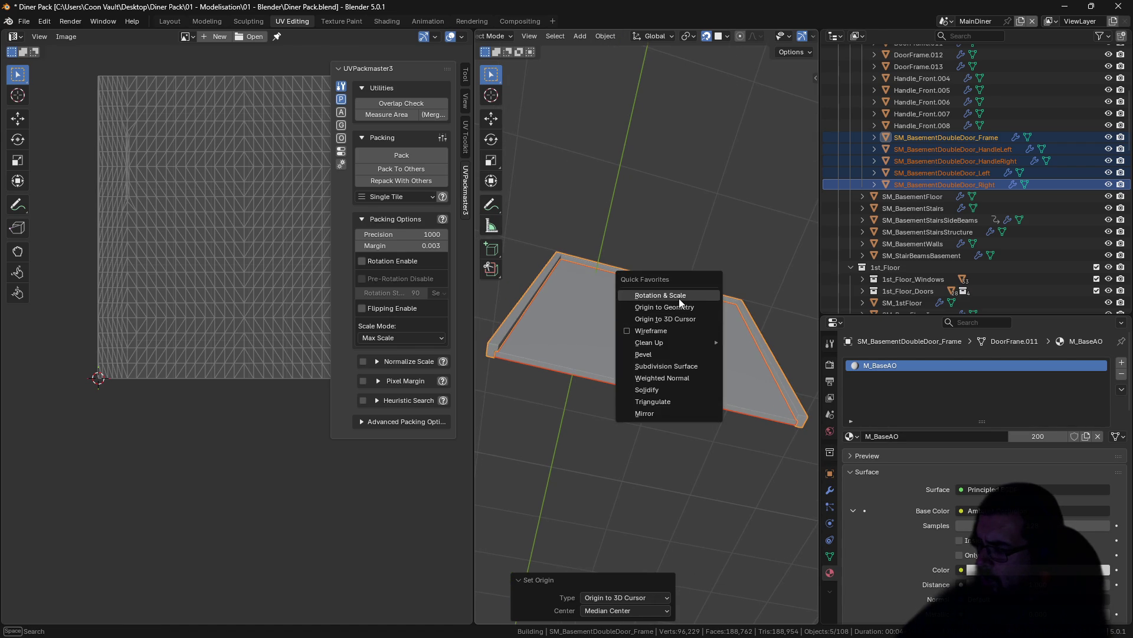
pyautogui.click(679, 299)
pyautogui.press('q')
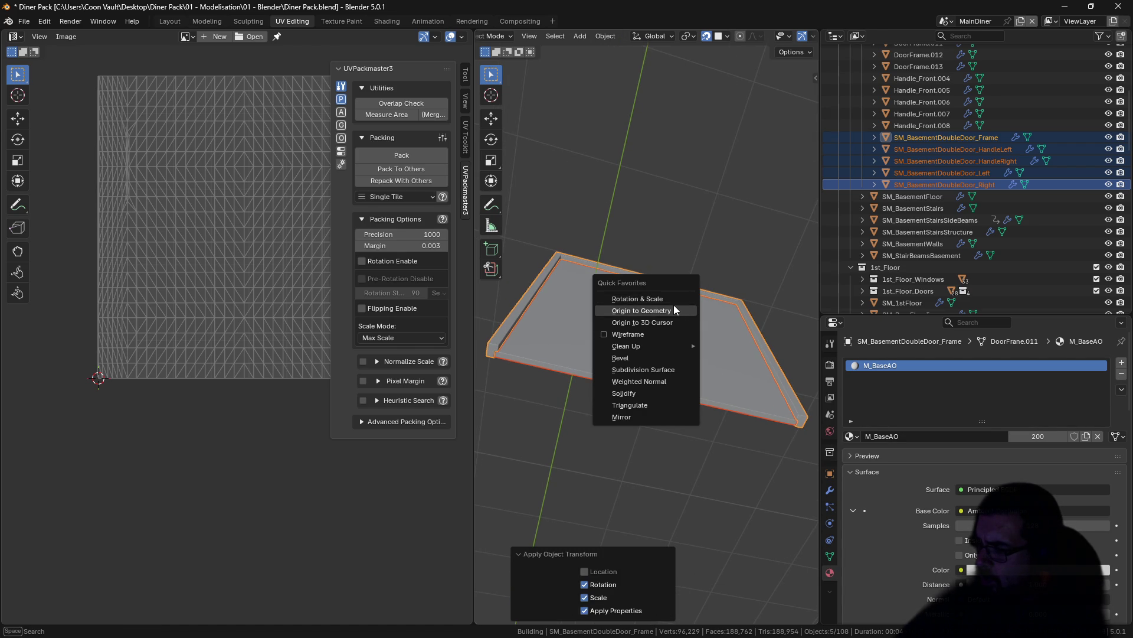
pyautogui.click(671, 319)
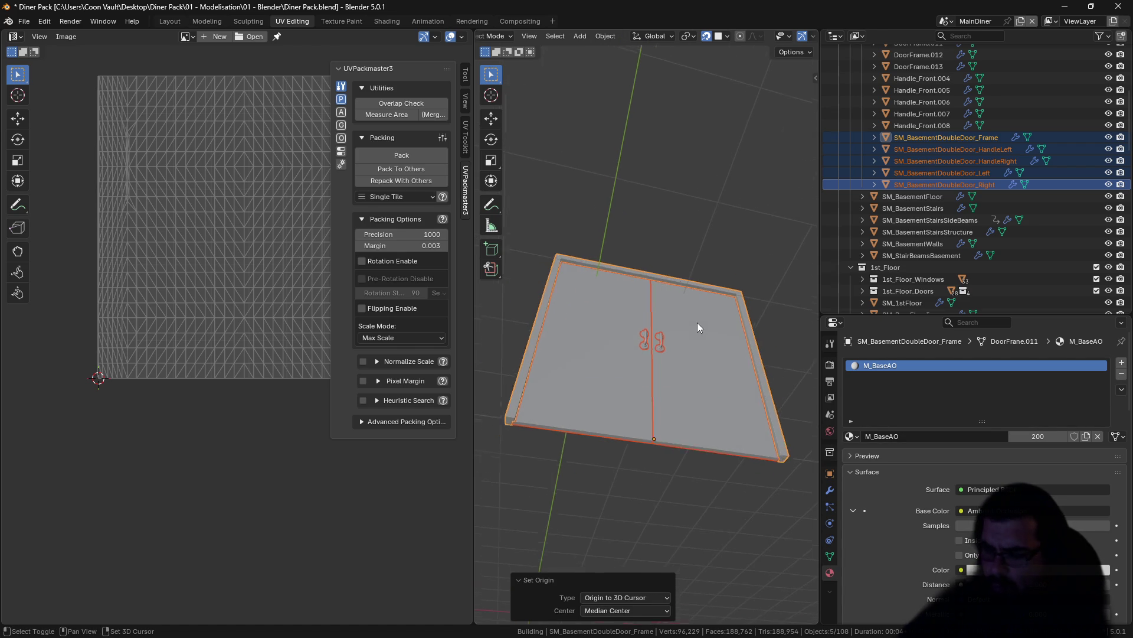
pyautogui.hotkey('shift', 's')
pyautogui.click(688, 259)
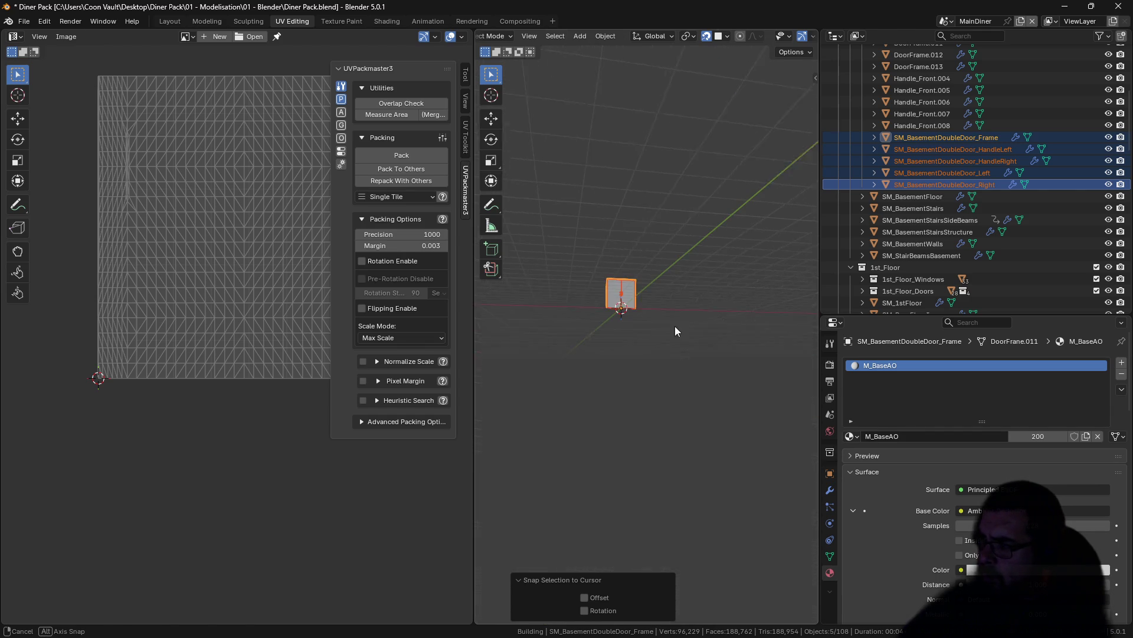
# Step: Delete the old Door, DoorFrame and Handle_Front objects from the file
pyautogui.click(942, 124)
pyautogui.scroll(5, 942, 124)
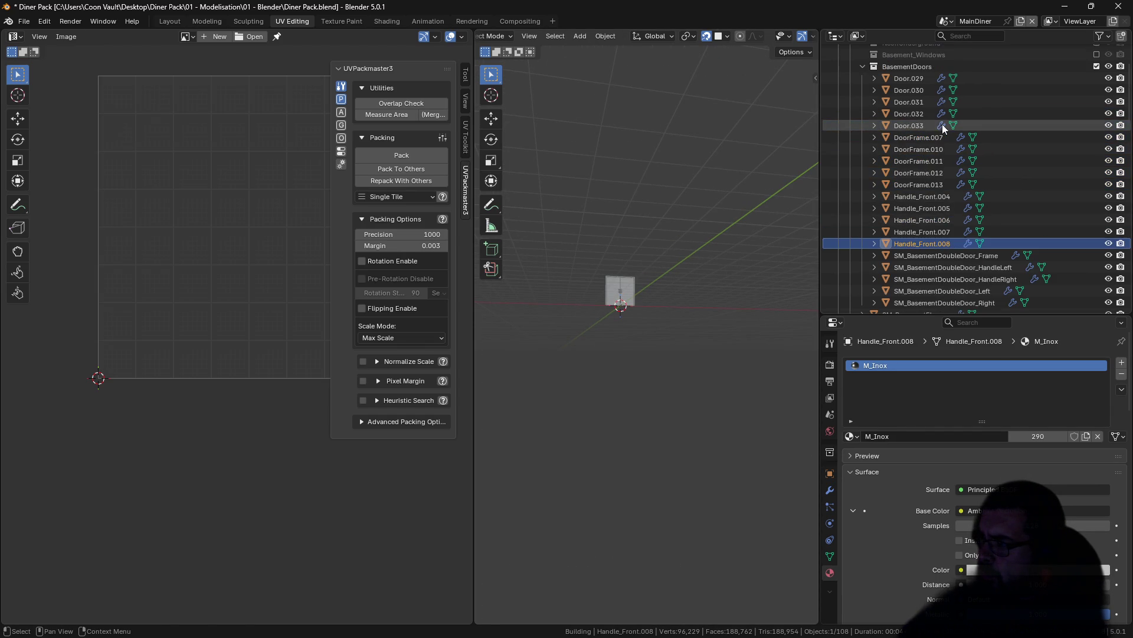
pyautogui.keyDown('shift'); pyautogui.click(915, 81); pyautogui.keyUp('shift')
pyautogui.press('x')
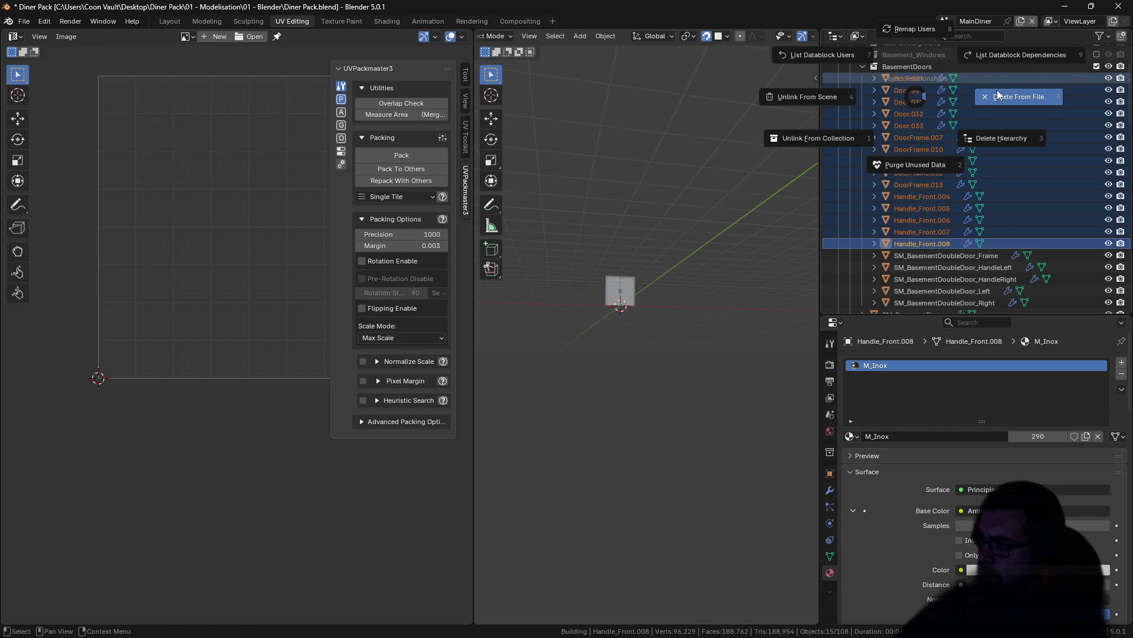
pyautogui.click(998, 94)
# Step: Select SM_BasementDoubleDoor_Frame, frame it in the view, and keep its name unchanged
pyautogui.click(925, 81)
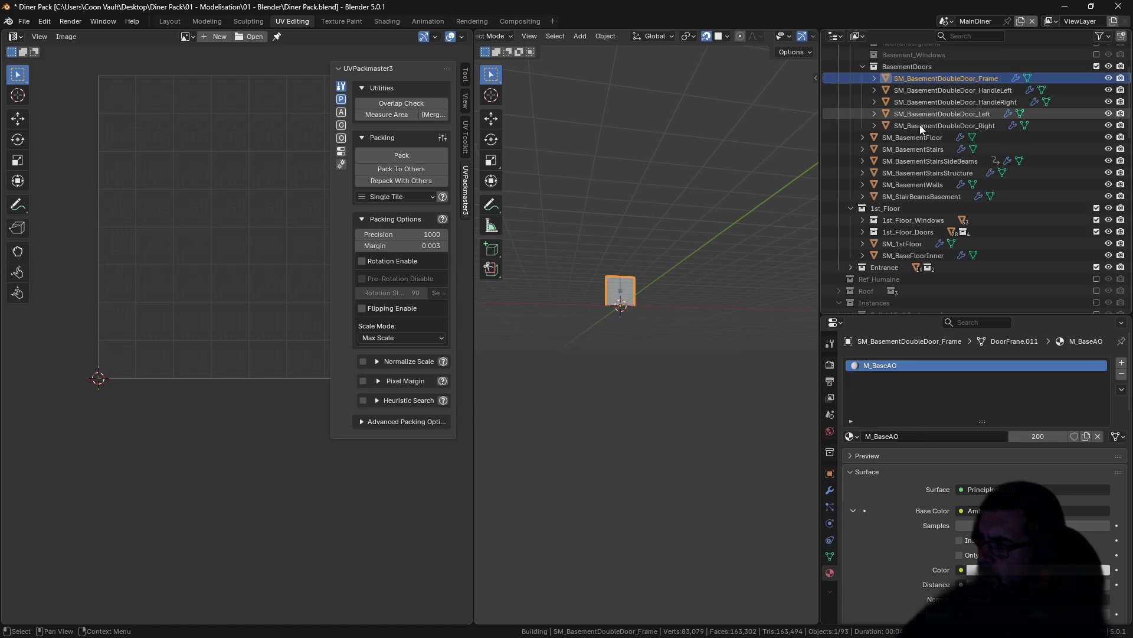
pyautogui.press('KP_Decimal')
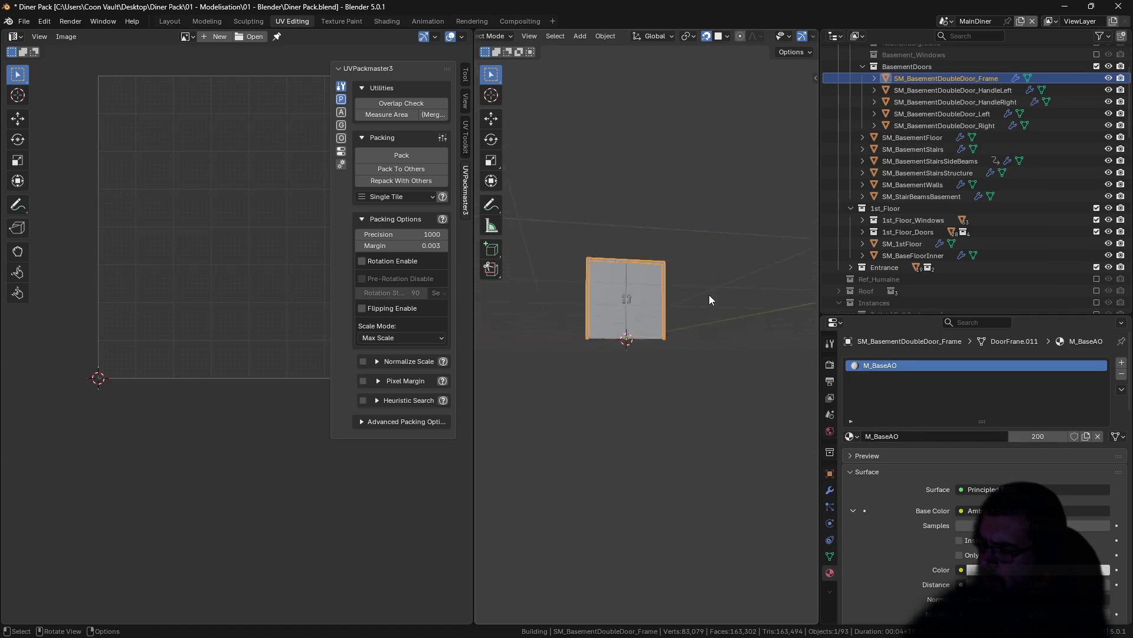
pyautogui.press('KP_Decimal')
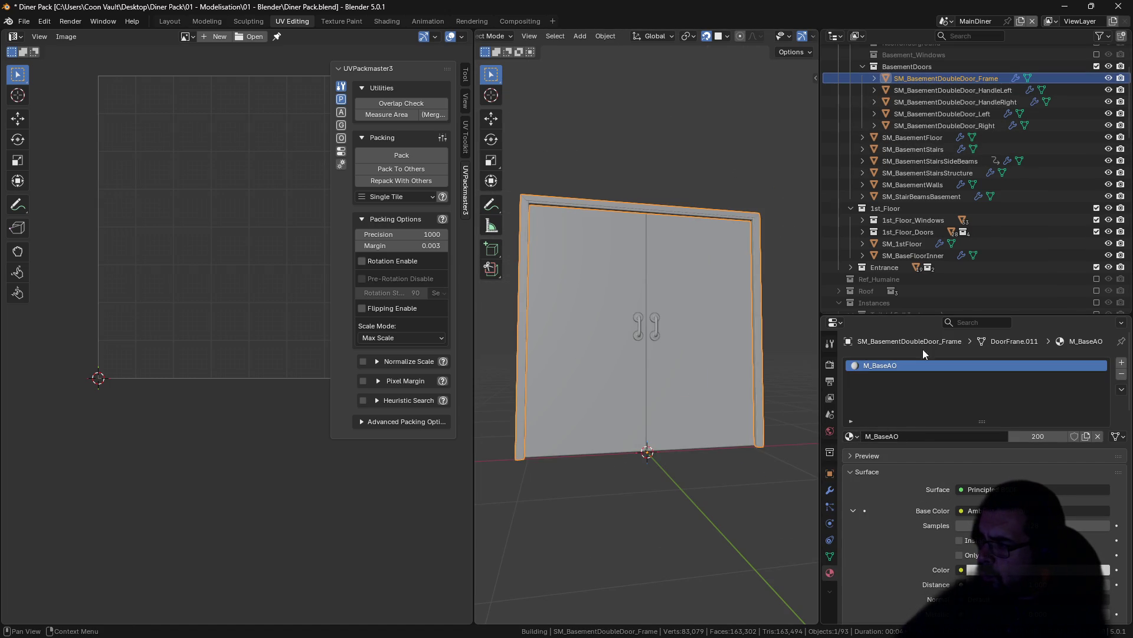
pyautogui.doubleClick(947, 79)
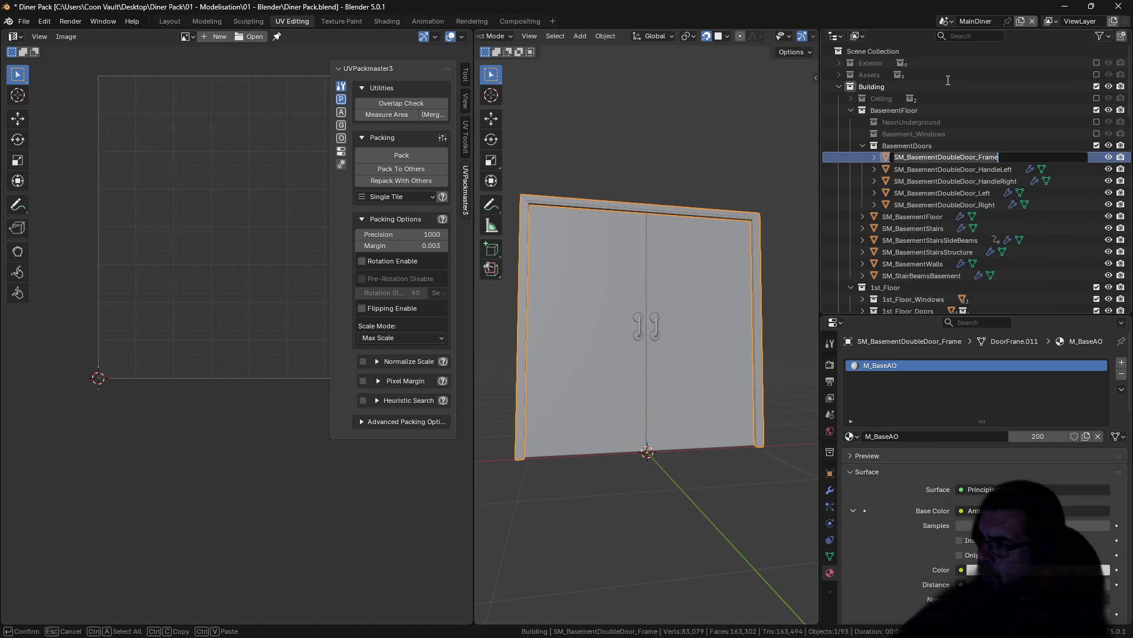
pyautogui.click(899, 157)
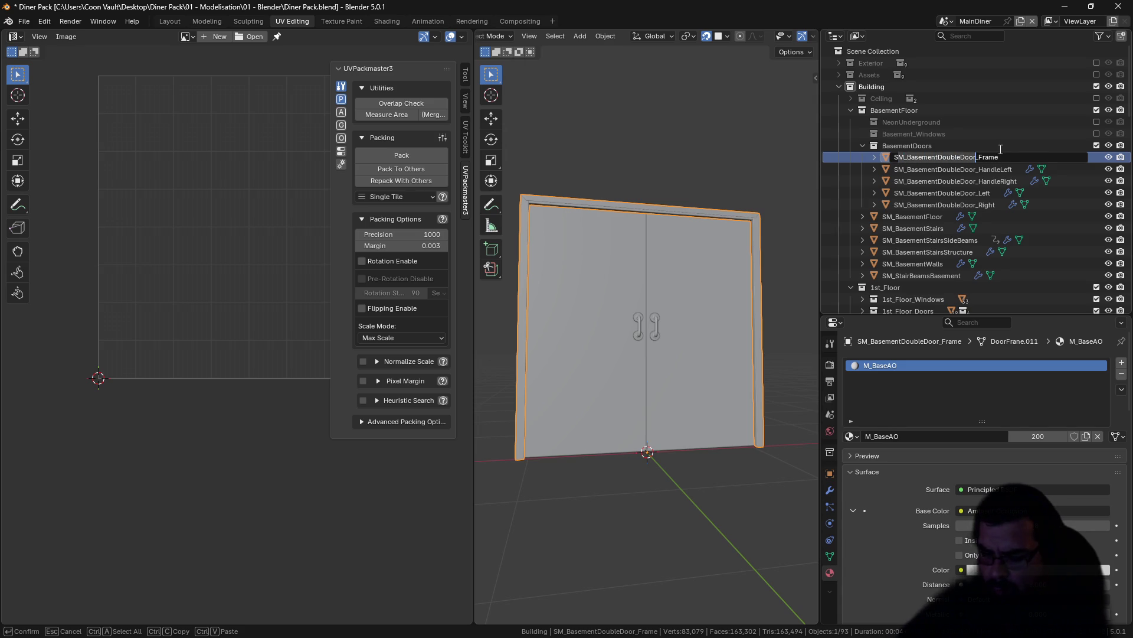
pyautogui.press('Return')
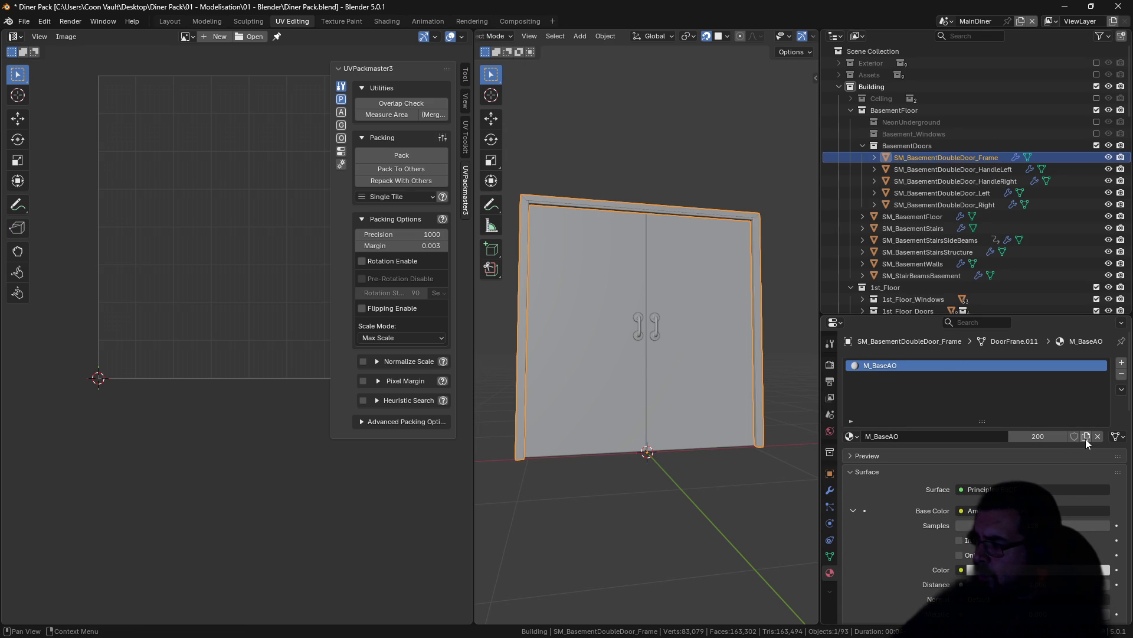
# Step: Duplicate the frame's material as M_BasementDoubleDoor_BlackMetal
pyautogui.click(1085, 438)
pyautogui.click(937, 434)
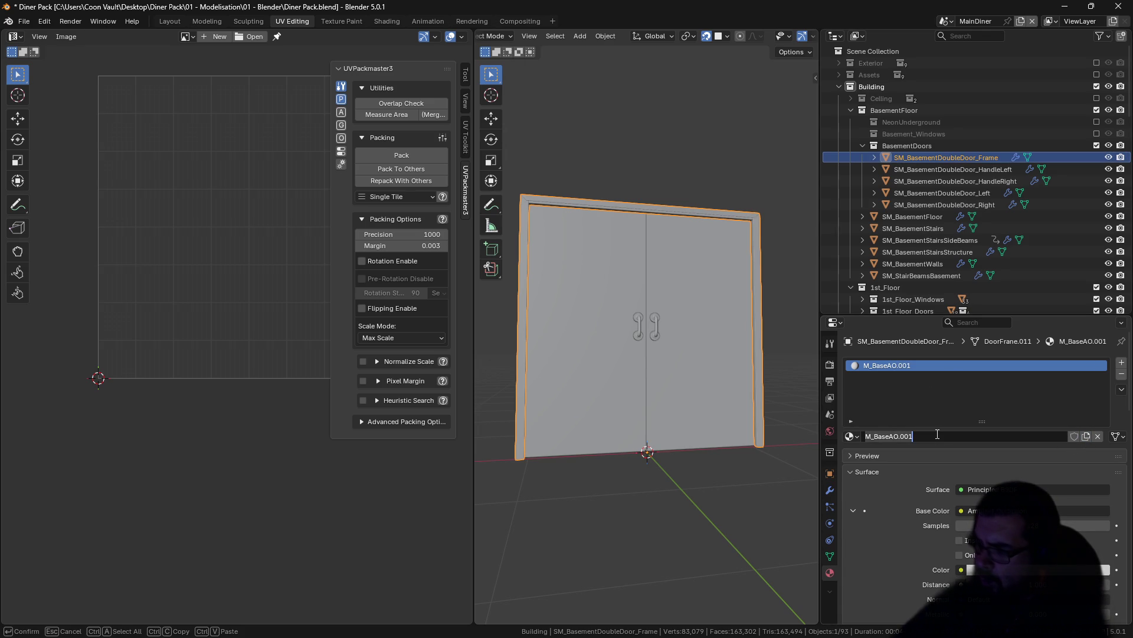
pyautogui.write('M_BasementDoubleDoor_BlackMetal')
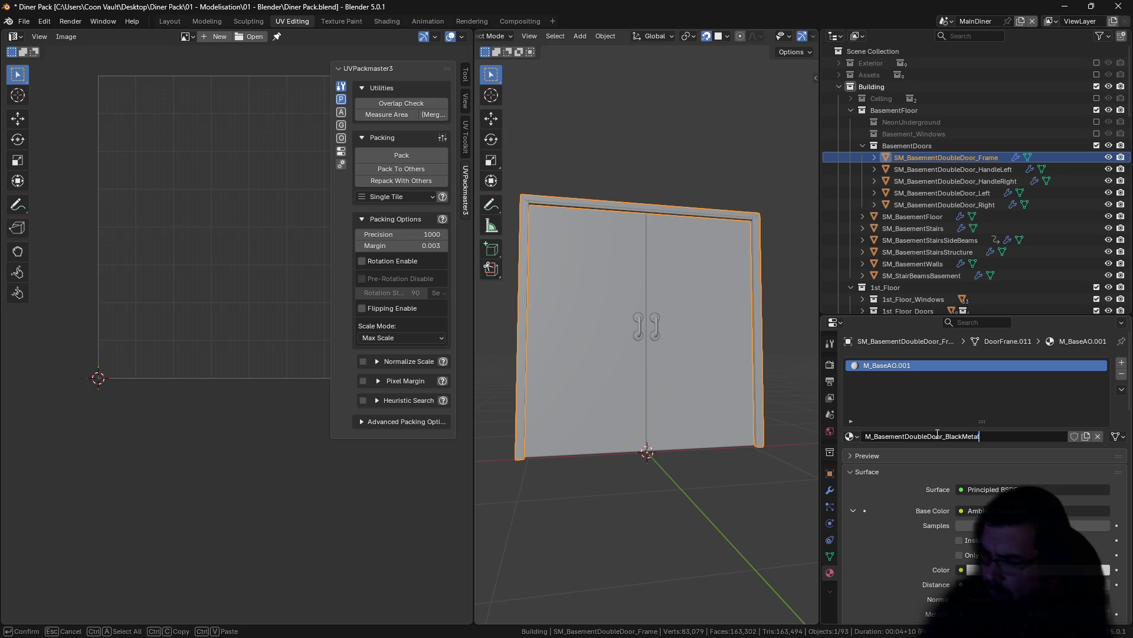
pyautogui.press('Return')
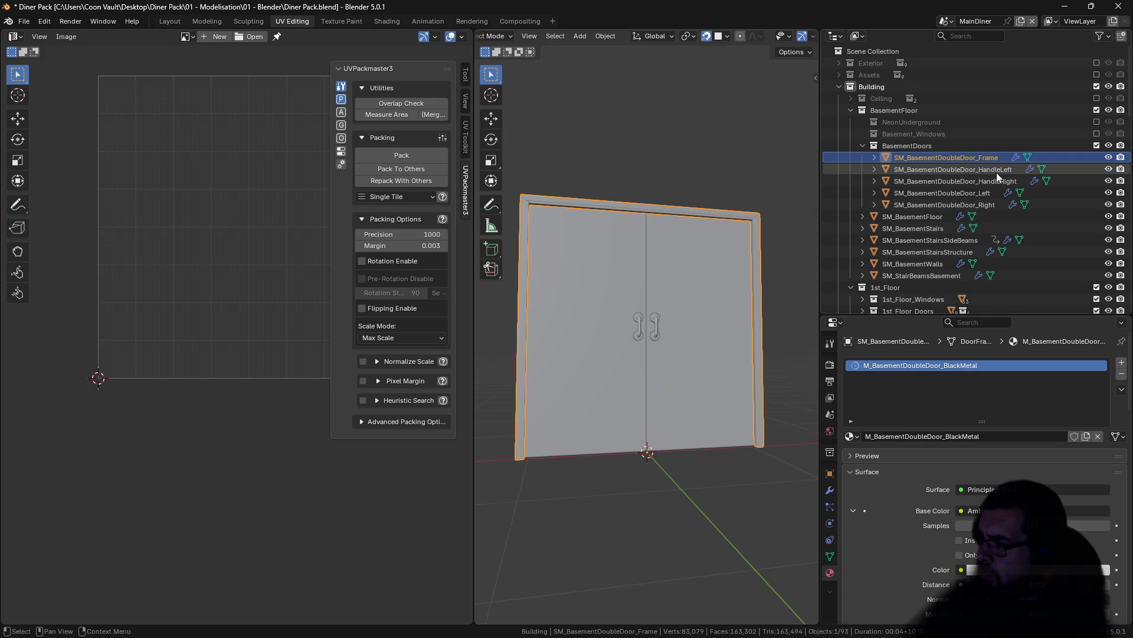
# Step: Duplicate the left handle's M_Inox material as M_BasementDoubleDoorPureMetal
pyautogui.click(997, 172)
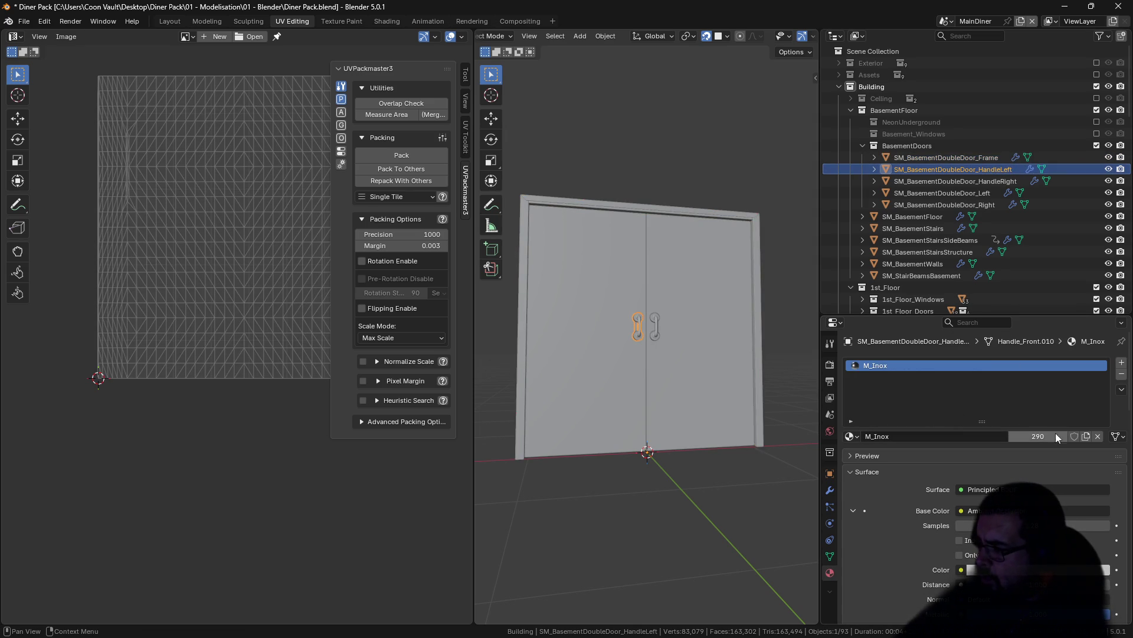
pyautogui.click(1086, 437)
pyautogui.click(936, 436)
pyautogui.write('M_BasementDoubleDoorPureMet')
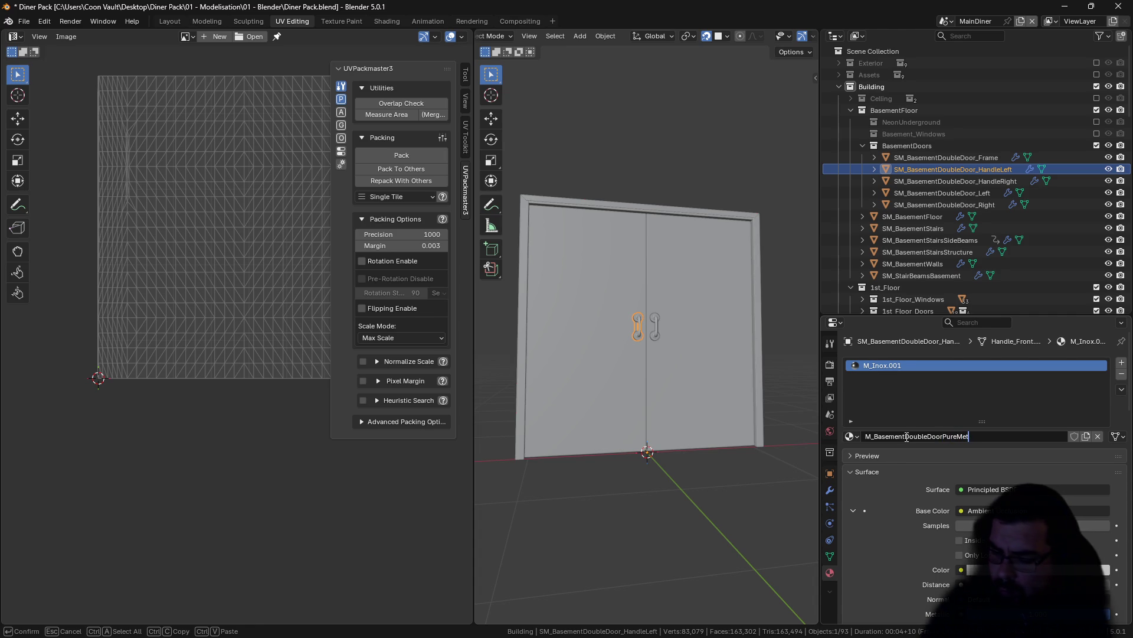
pyautogui.press('Return')
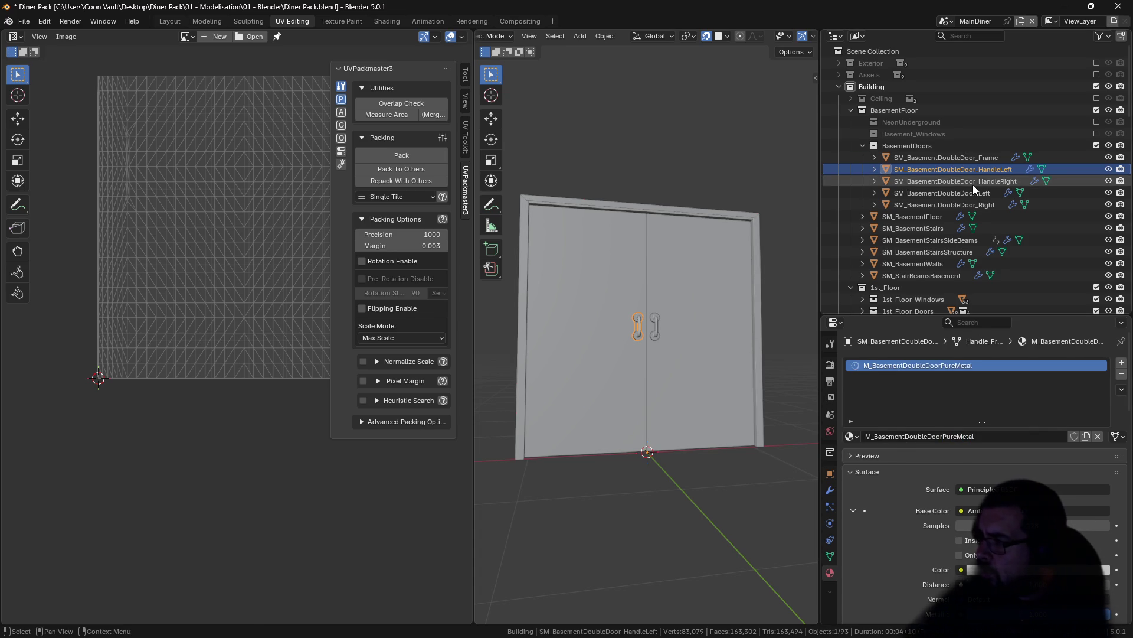
# Step: Assign M_BasementDoubleDoorPureMetal to SM_BasementDoubleDoor_HandleRight
pyautogui.click(980, 182)
pyautogui.click(853, 437)
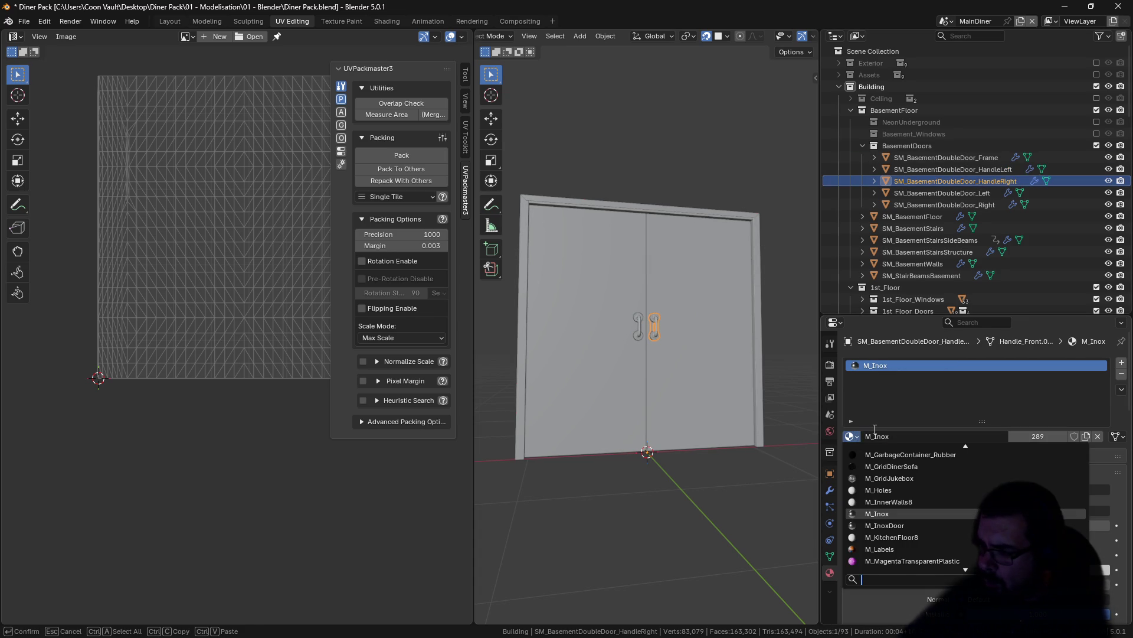
pyautogui.write('doubledoor')
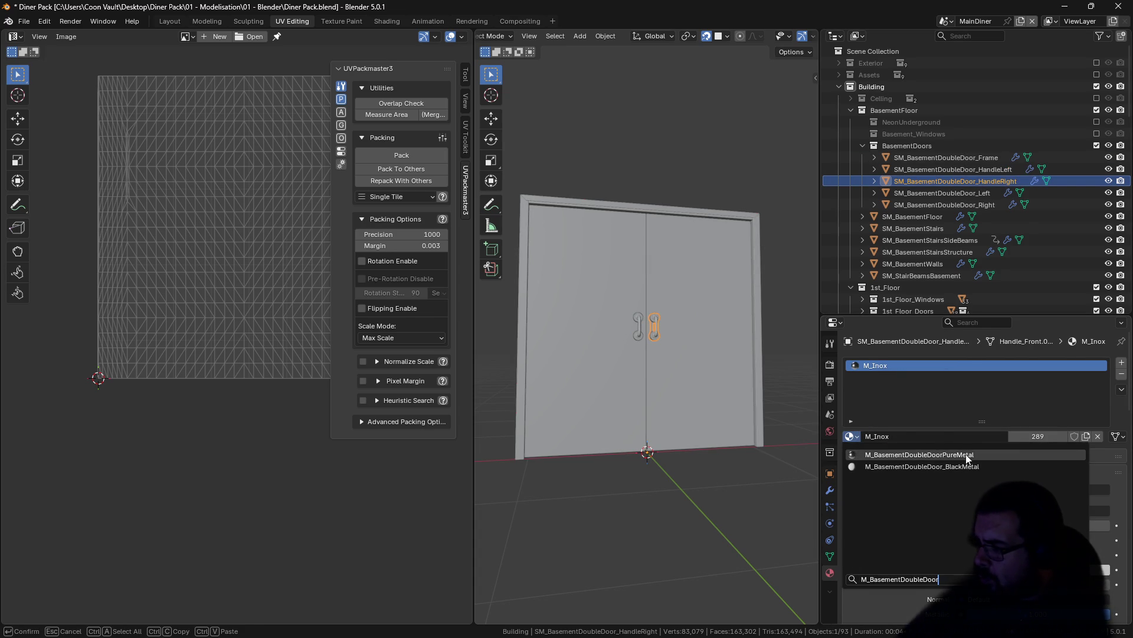
pyautogui.press('Return')
# Step: Duplicate the left door's M_BaseAO material as M_BasementDoubleDoorNeutralWhite
pyautogui.click(970, 196)
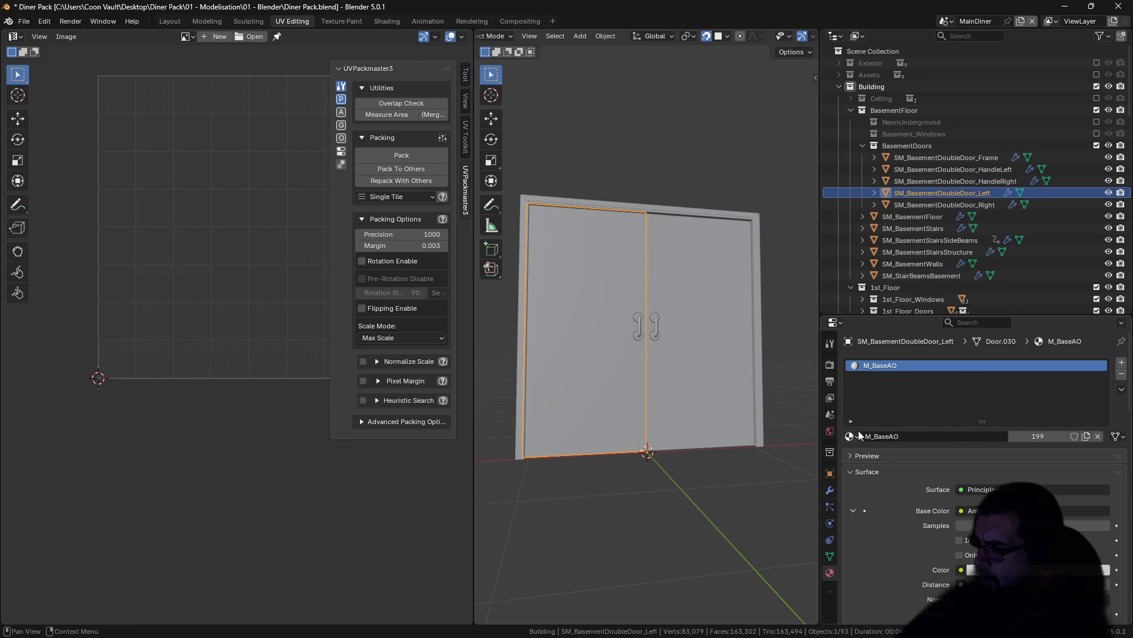
pyautogui.click(859, 436)
pyautogui.write('M_BasementDoubleDoor')
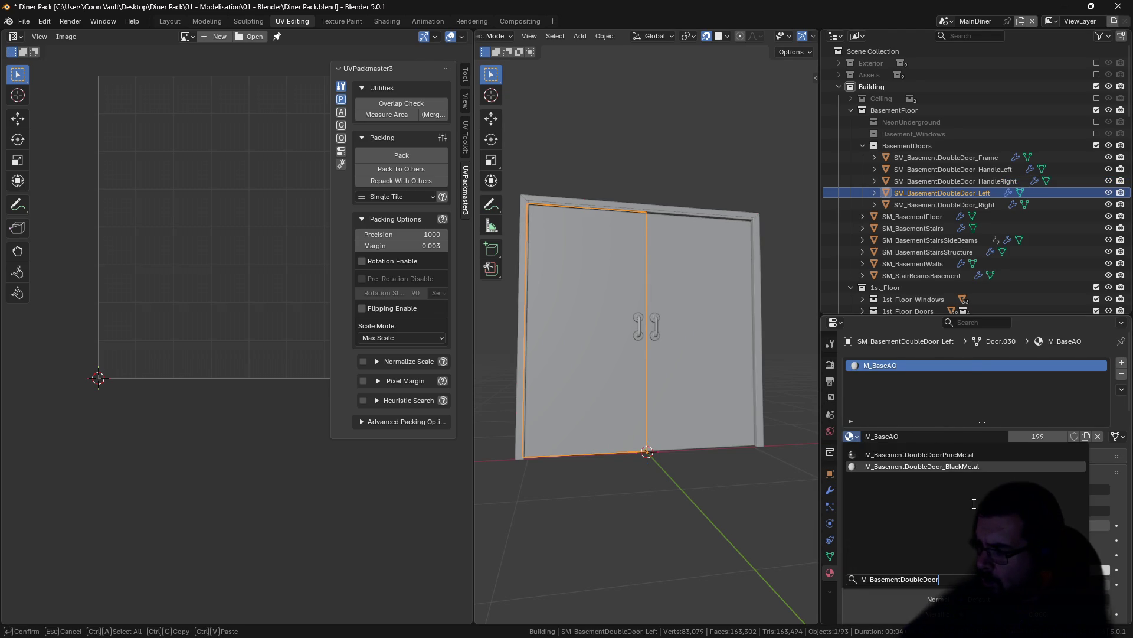
pyautogui.press('Escape')
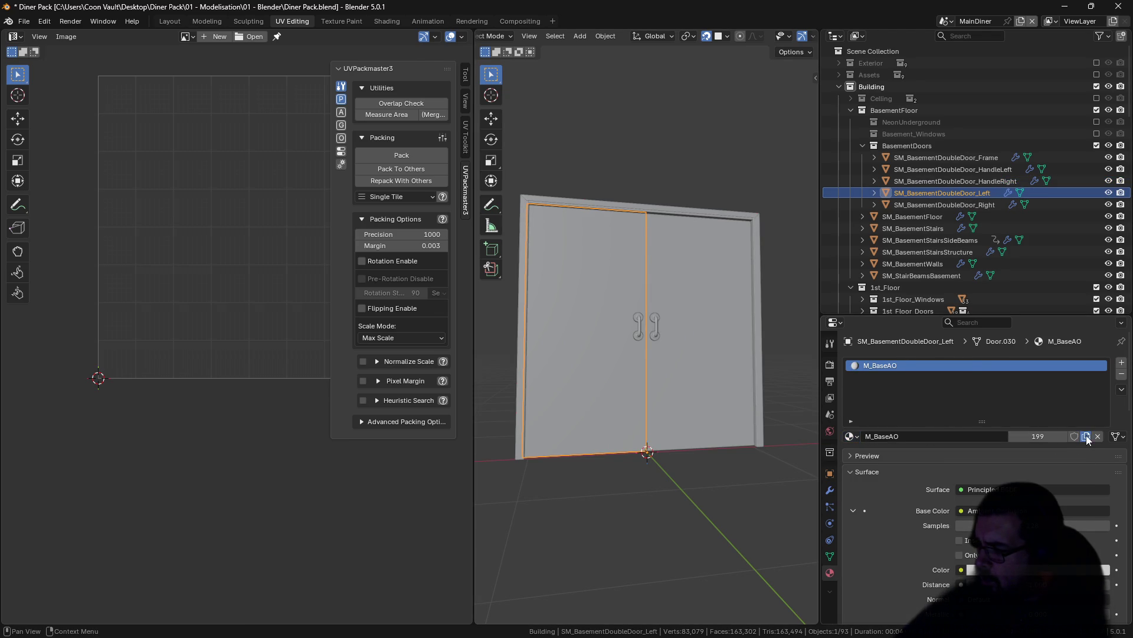
pyautogui.click(1086, 436)
pyautogui.click(923, 436)
pyautogui.write('M_BasementDoubleDoor')
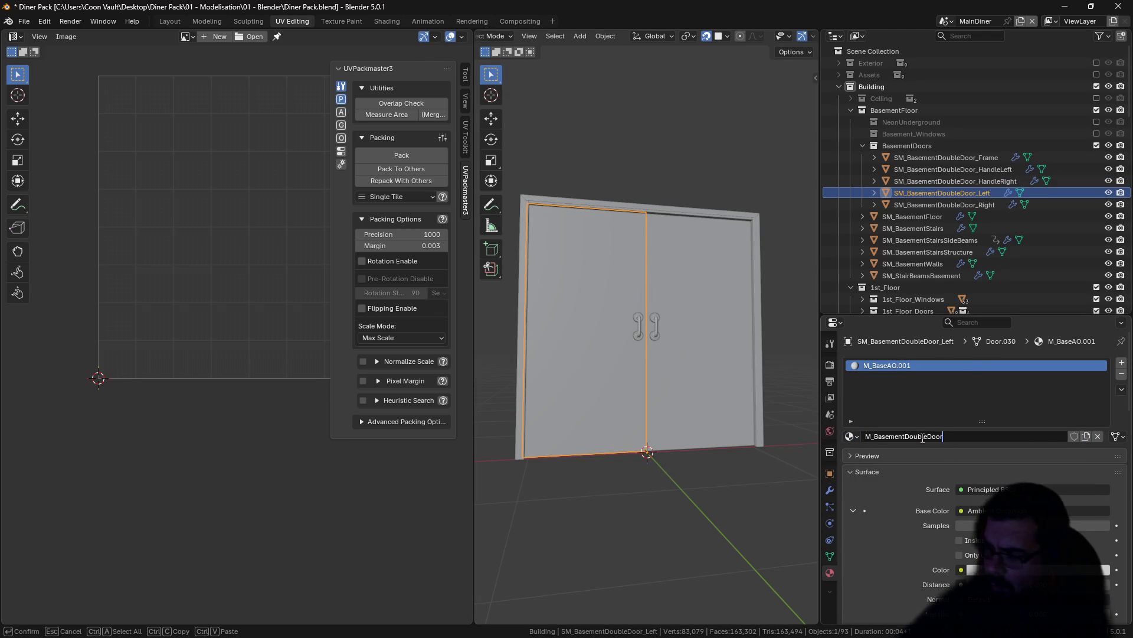
pyautogui.write('Neutr')
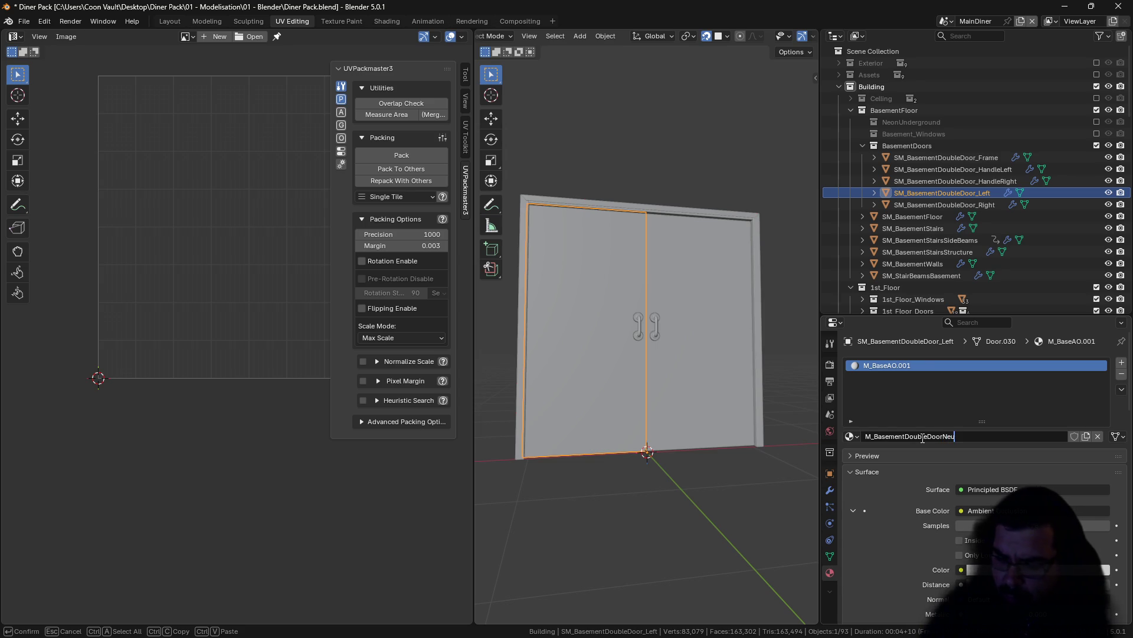
pyautogui.write('al')
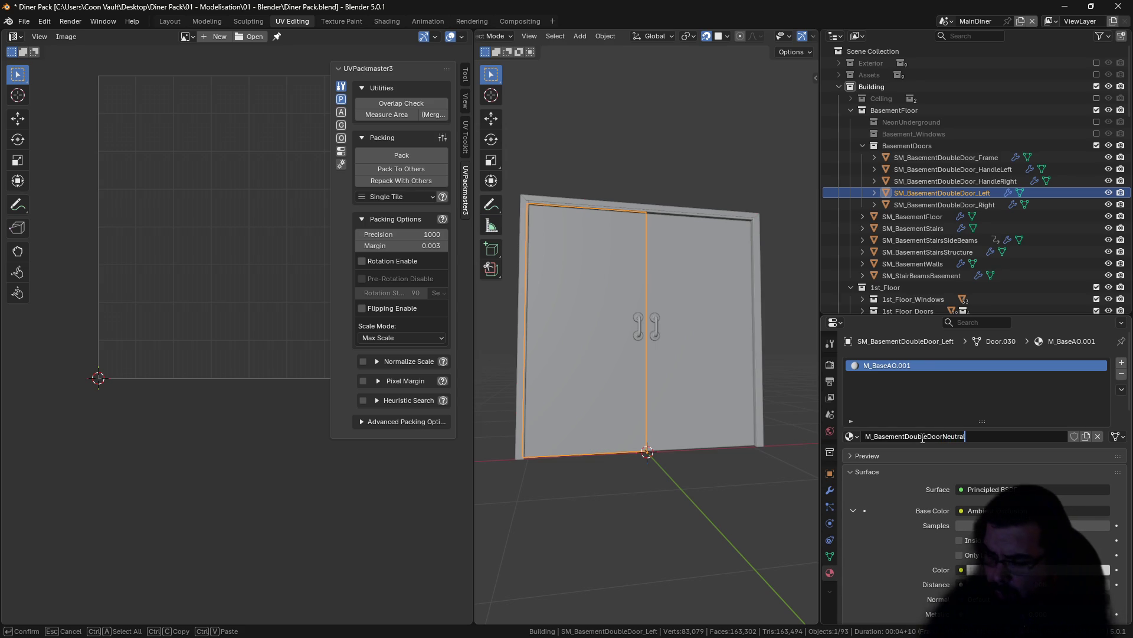
pyautogui.write('White')
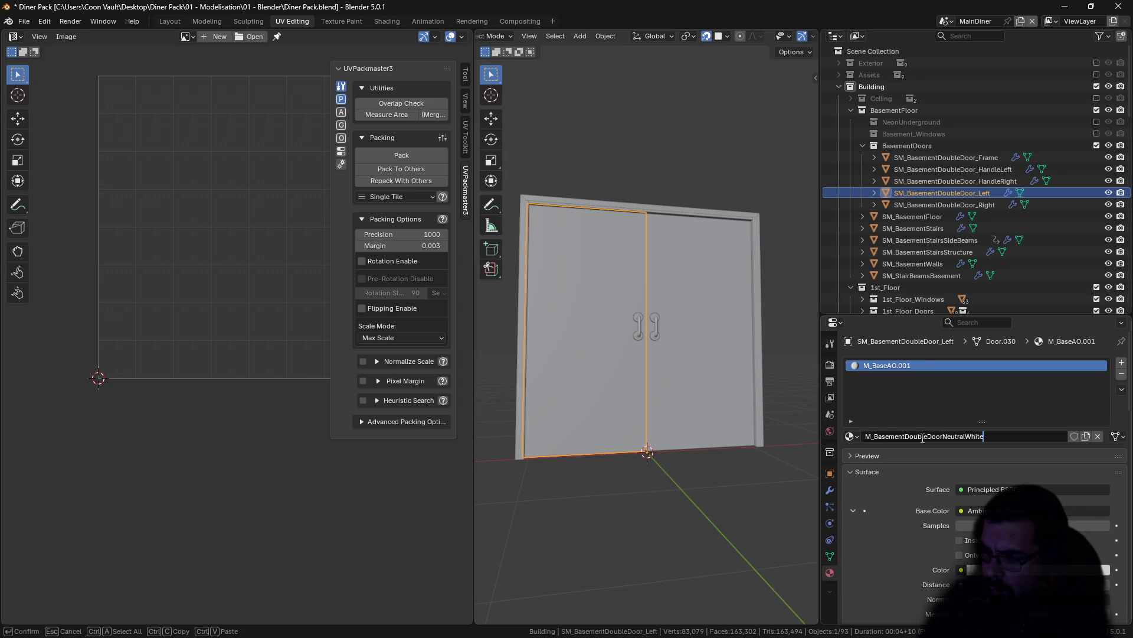
pyautogui.press('Return')
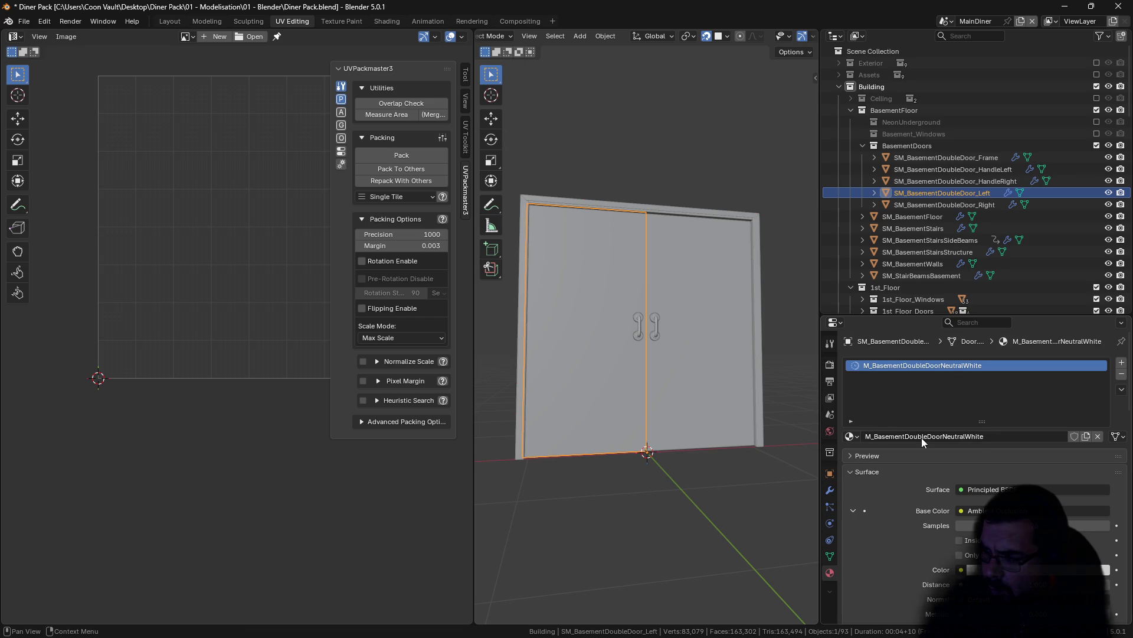
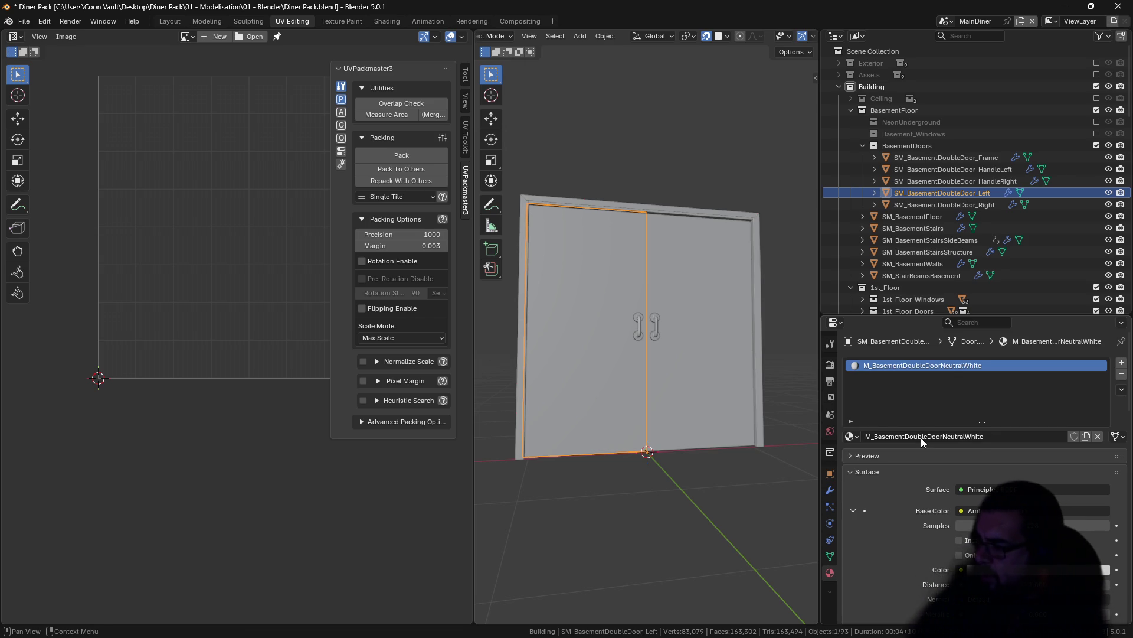
# Step: Give the left door leaf M_BasementDoubleDoorPureMetal and the left handle M_BasementDoubleDoor_BlackMetal
pyautogui.click(851, 436)
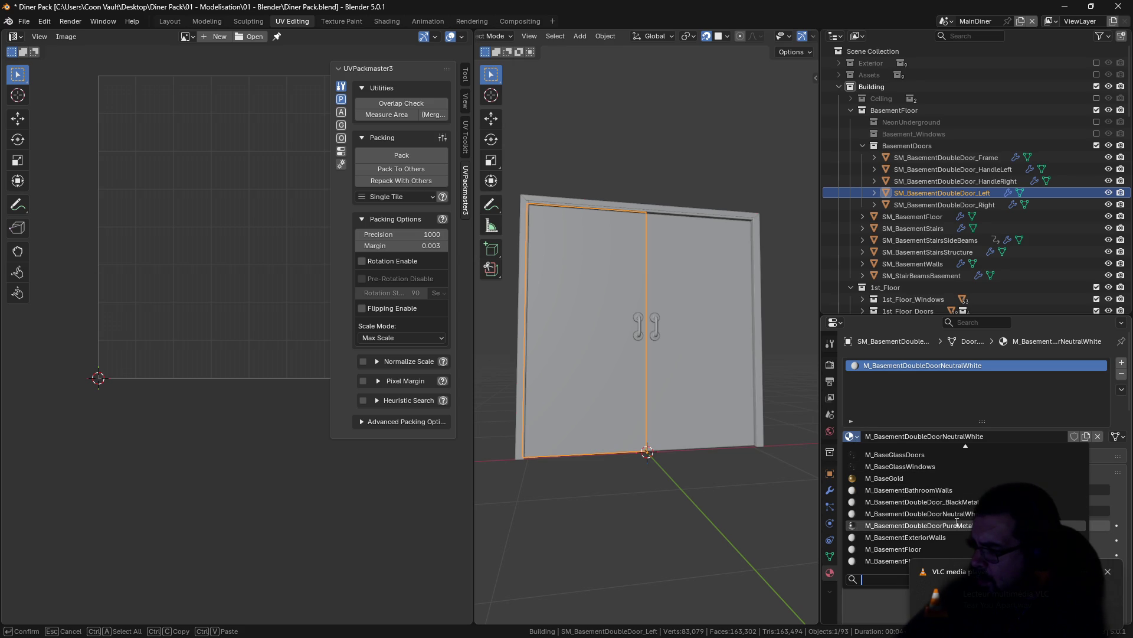
pyautogui.click(920, 525)
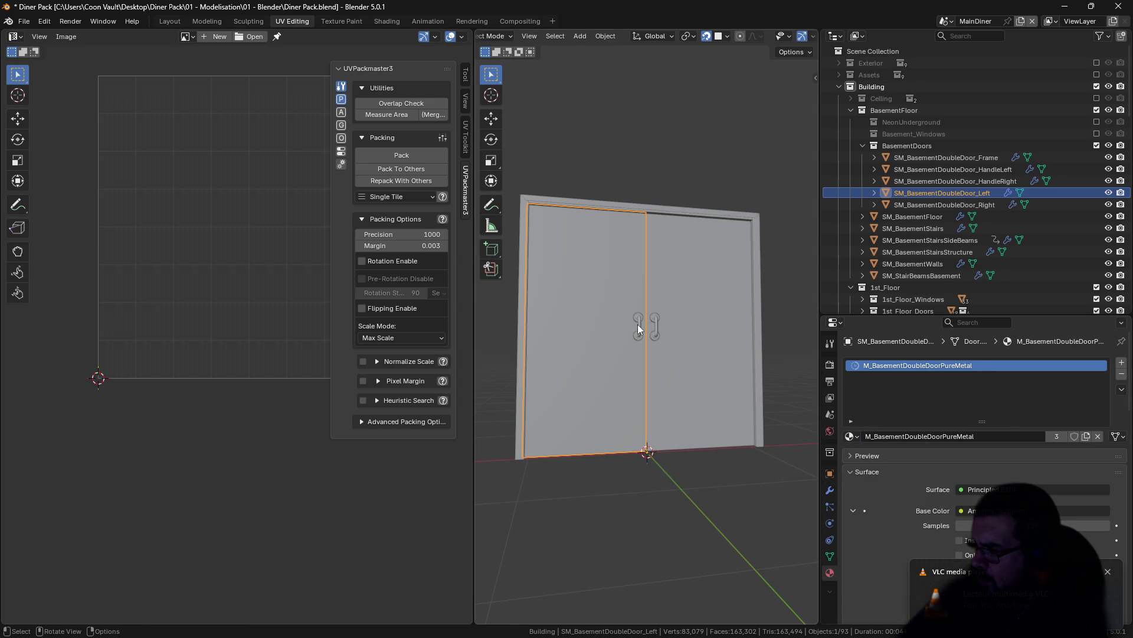
pyautogui.click(637, 324)
pyautogui.click(853, 437)
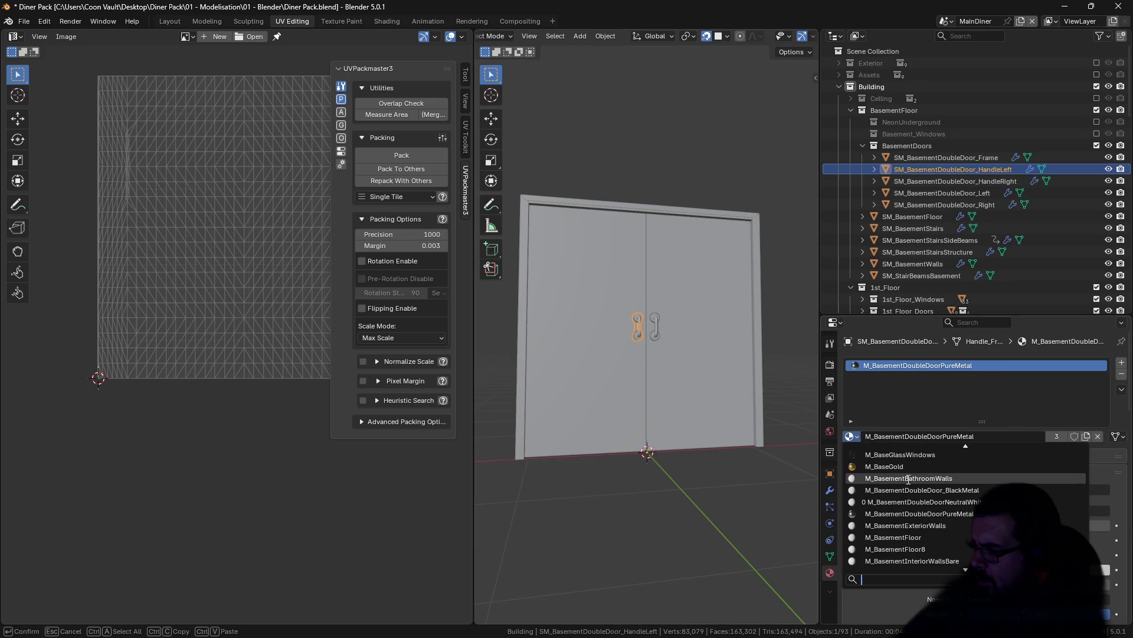
pyautogui.click(958, 490)
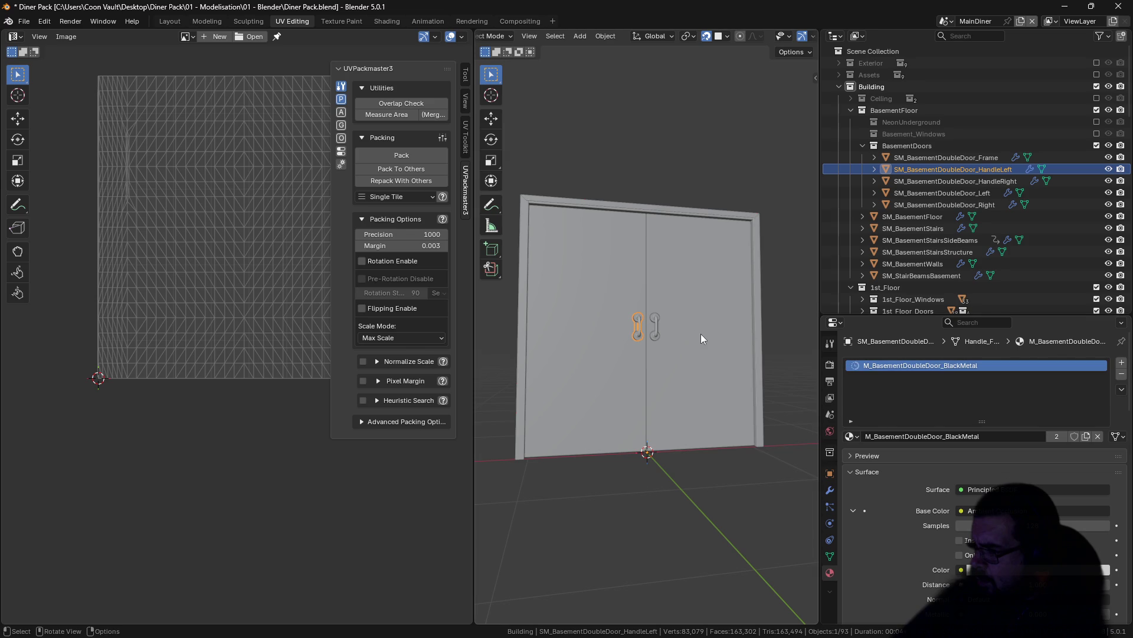
# Step: Give the right handle BlackMetal, replace the right door's M_BaseAO with PureMetal, and save Diner Pack.blend
pyautogui.click(656, 320)
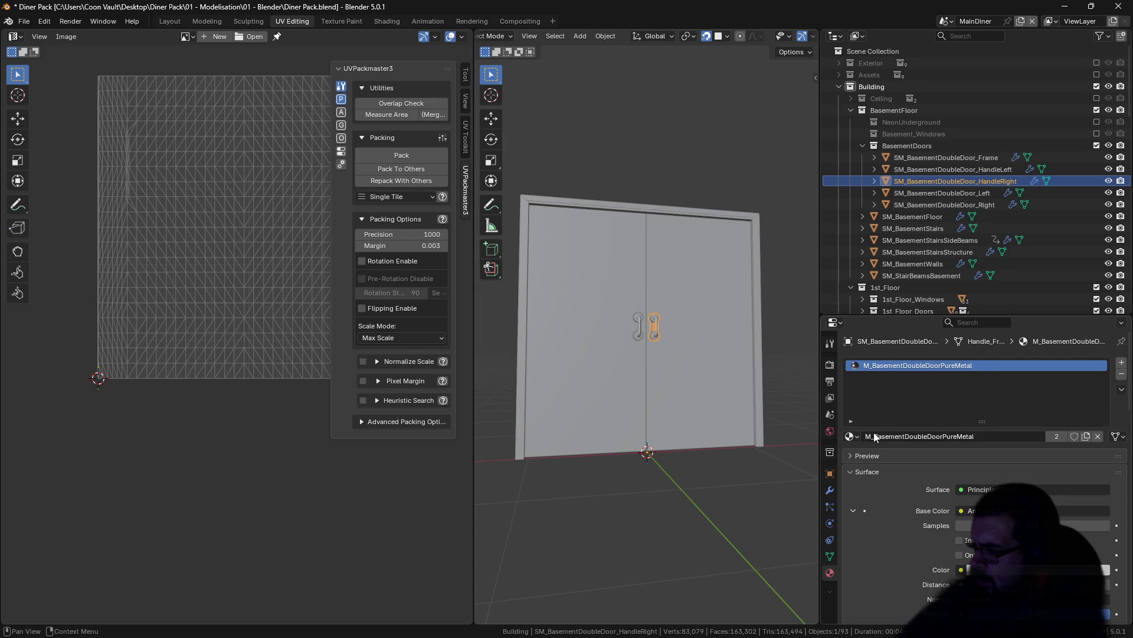
pyautogui.click(851, 437)
pyautogui.click(935, 490)
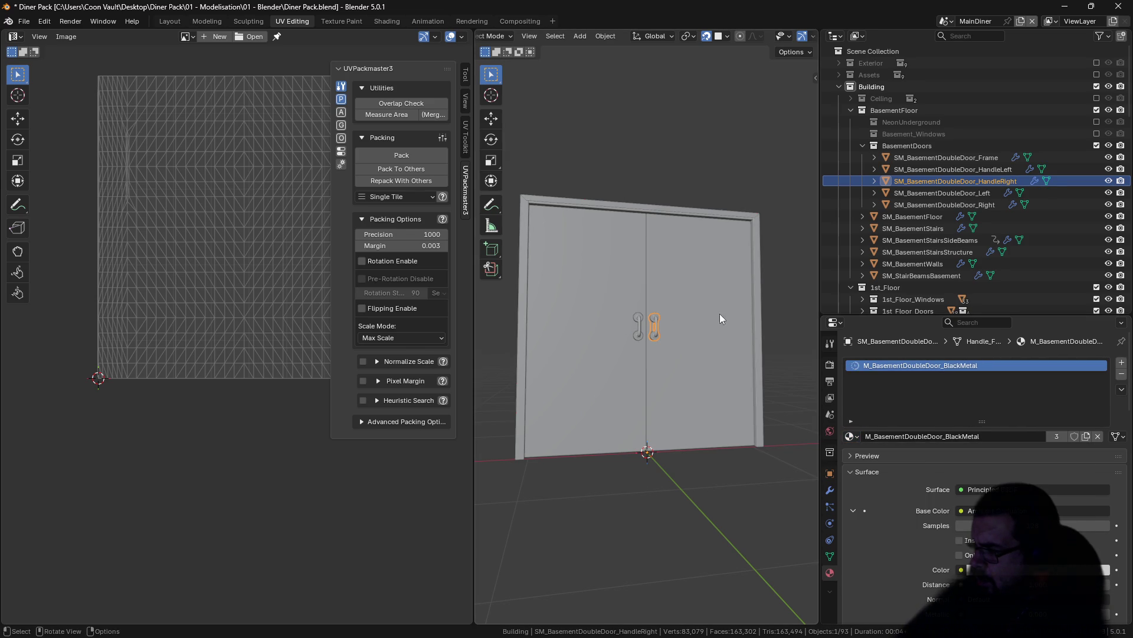
pyautogui.click(721, 313)
pyautogui.click(851, 437)
pyautogui.write('M_BasementDoubleDoor')
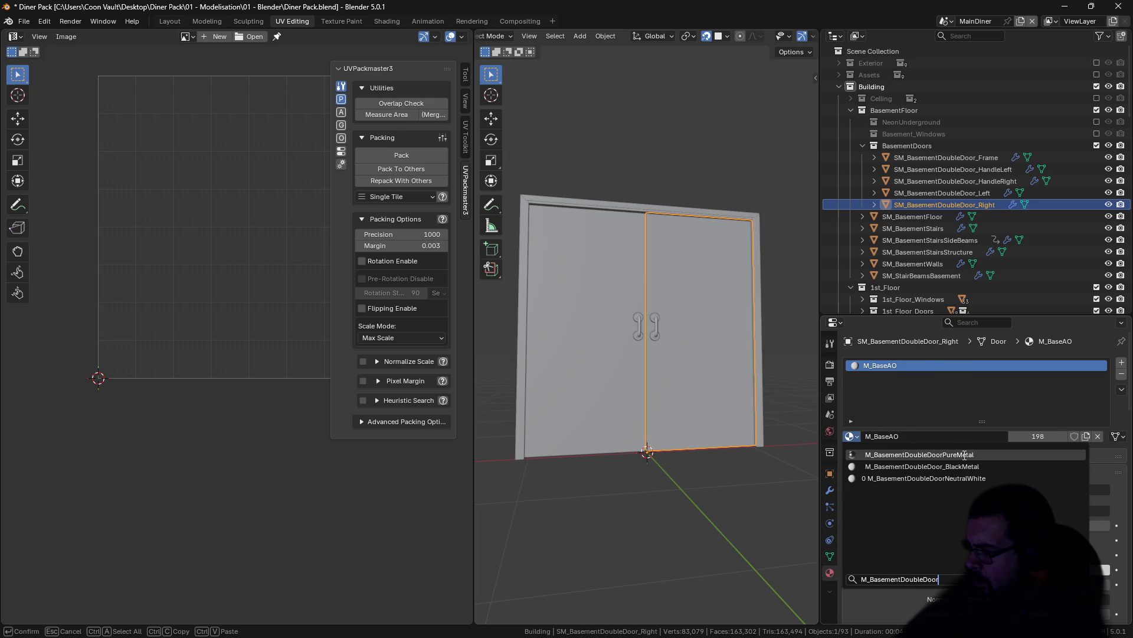
pyautogui.click(963, 455)
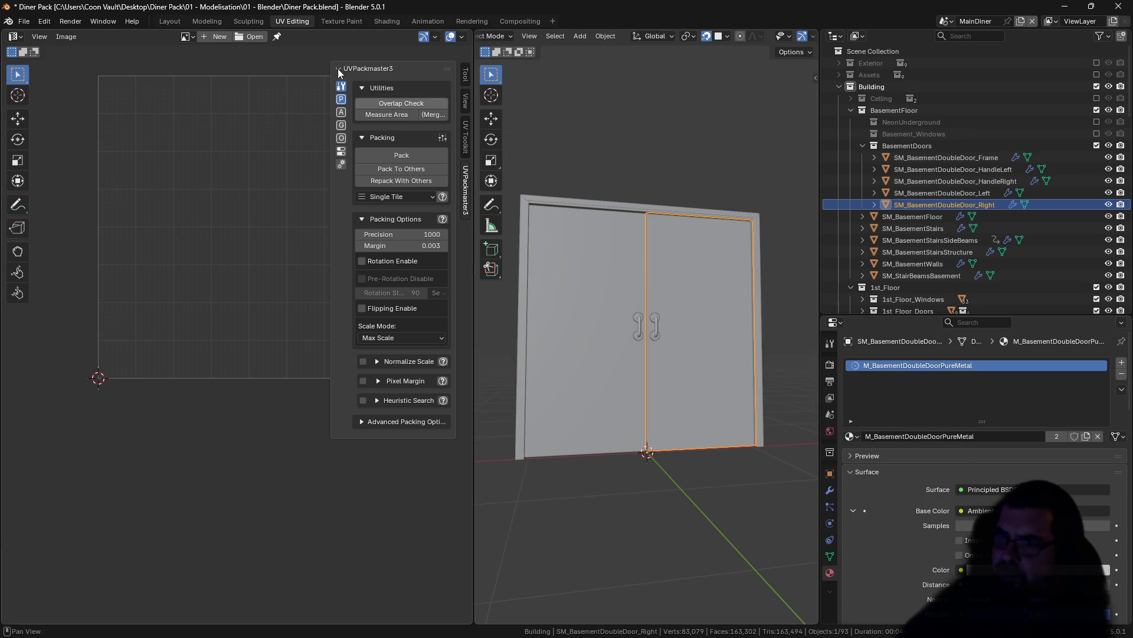
pyautogui.click(24, 22)
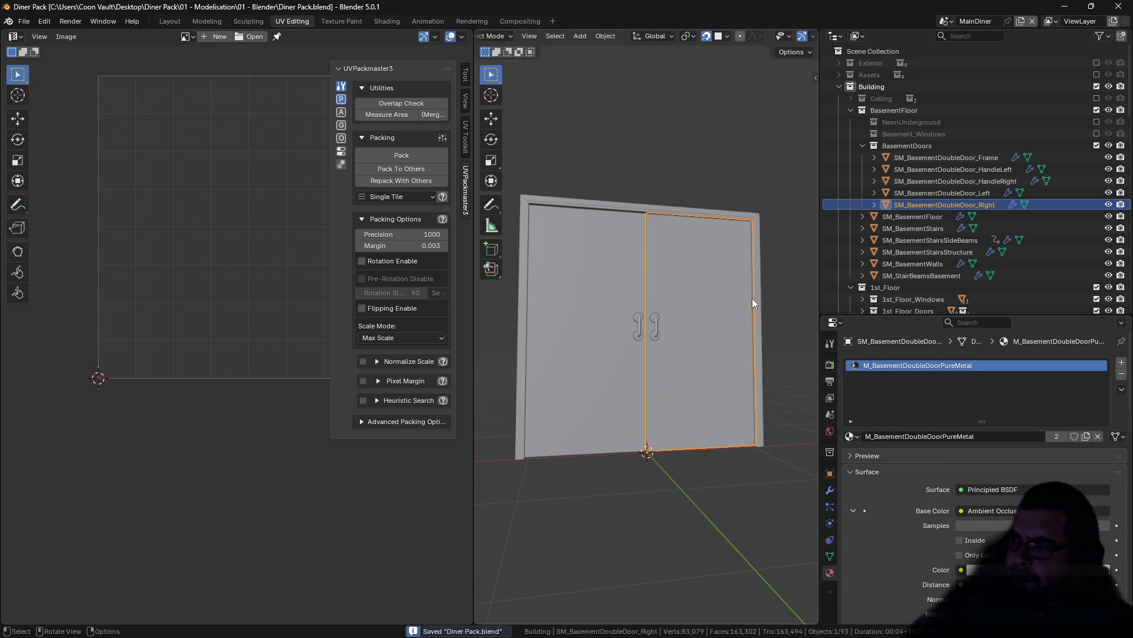
pyautogui.keyDown('shift'); pyautogui.click(657, 326); pyautogui.keyUp('shift')
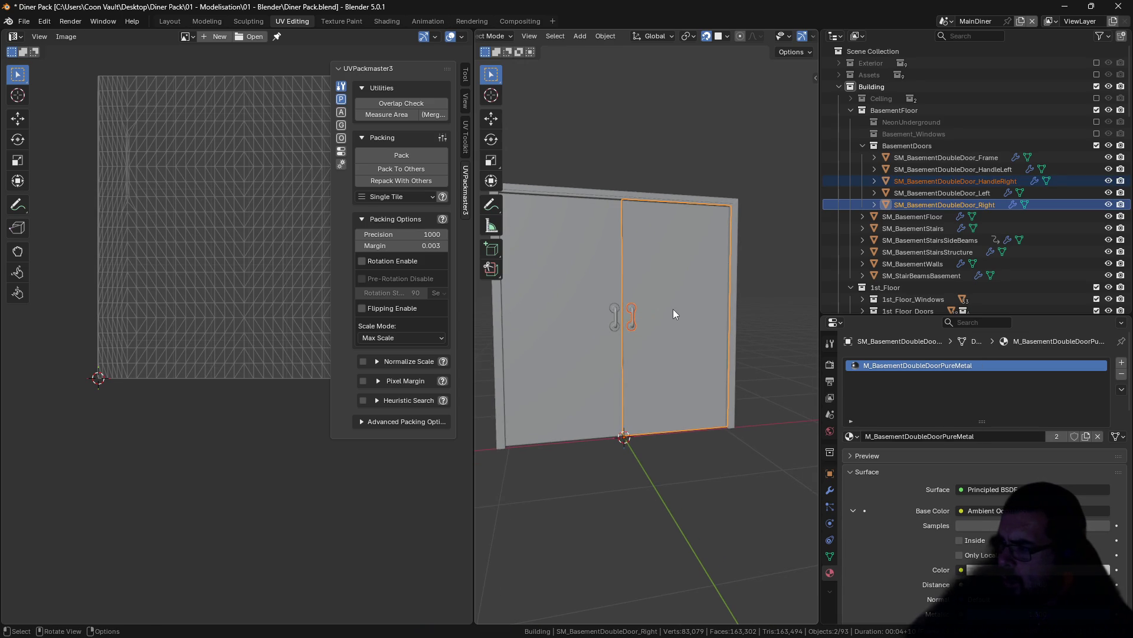
# Step: Mark the door frame's sharp edges as UV seams and unwrap it angle-based
pyautogui.keyDown('ctrl'); pyautogui.click(924, 181); pyautogui.keyUp('ctrl')
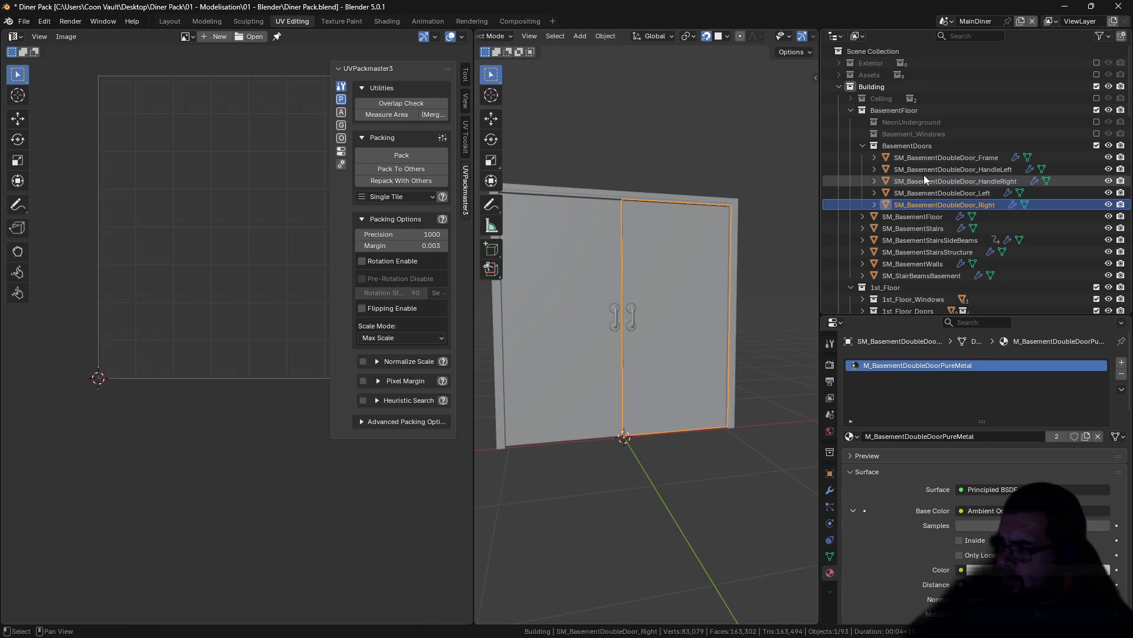
pyautogui.keyDown('shift'); pyautogui.click(931, 158); pyautogui.keyUp('shift')
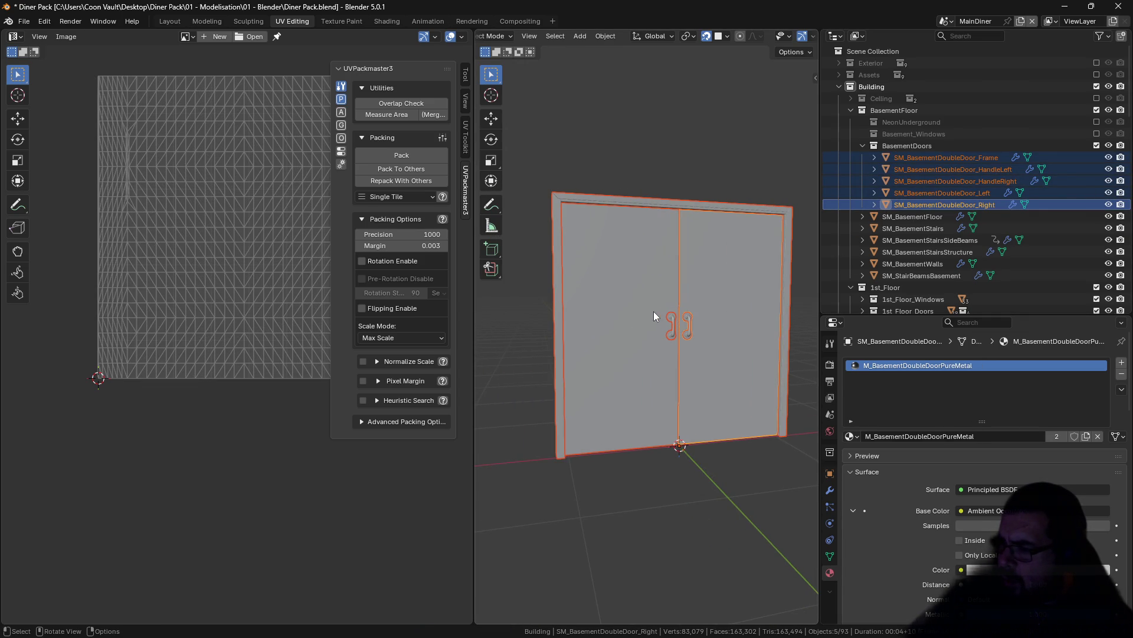
pyautogui.click(671, 206)
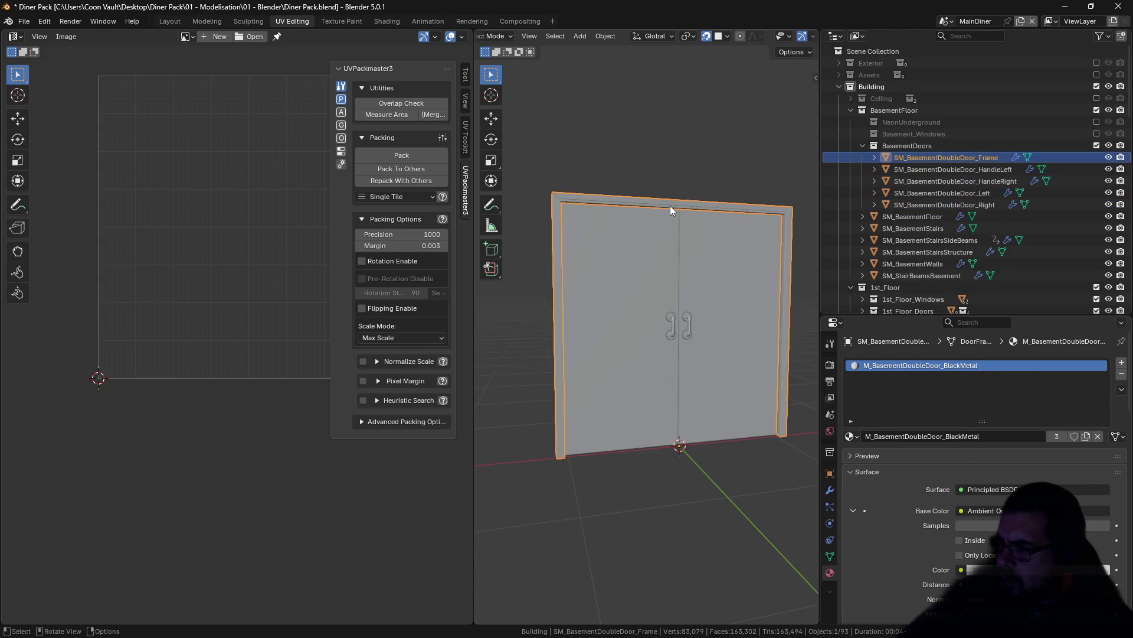
pyautogui.press('Tab')
pyautogui.hotkey('alt', 'a')
pyautogui.click(528, 37)
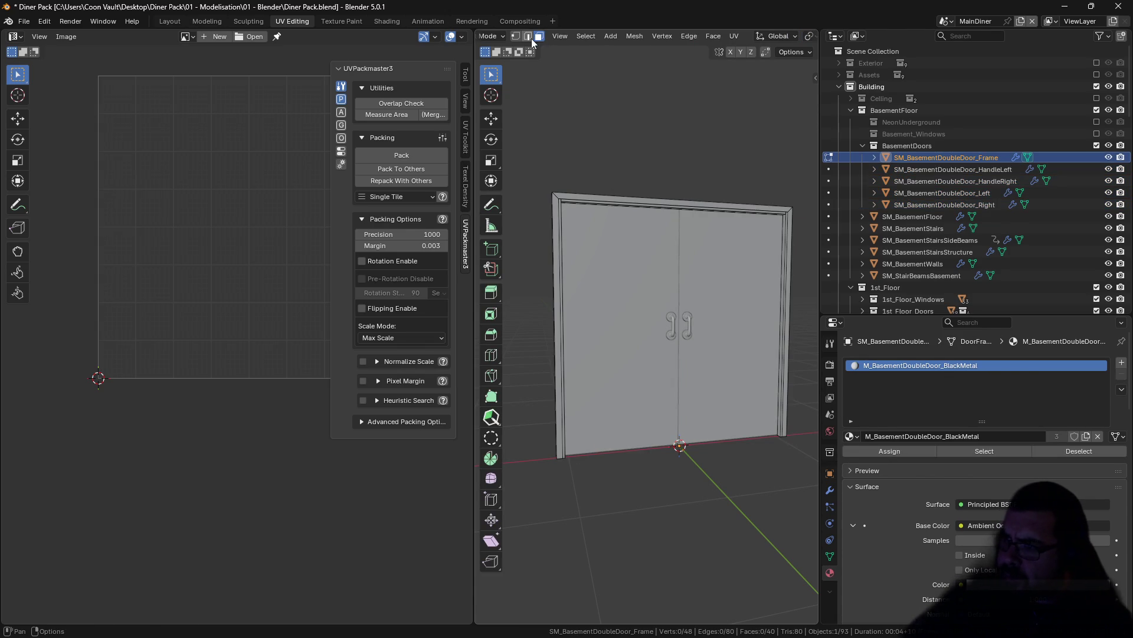
pyautogui.press('q')
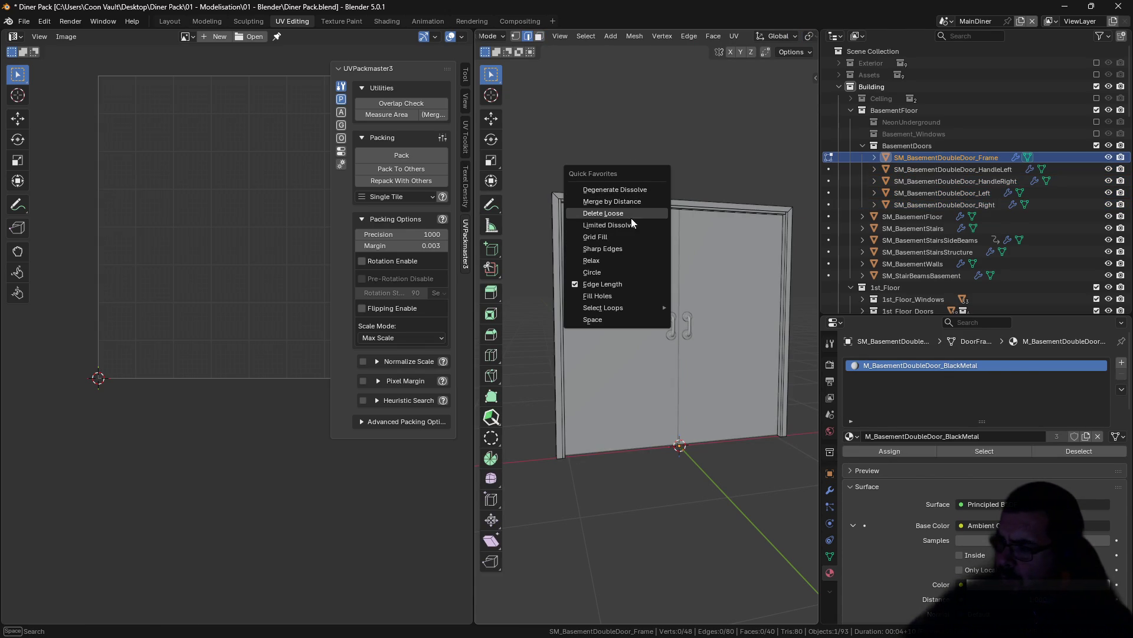
pyautogui.click(632, 249)
pyautogui.hotkey('ctrl', 'e')
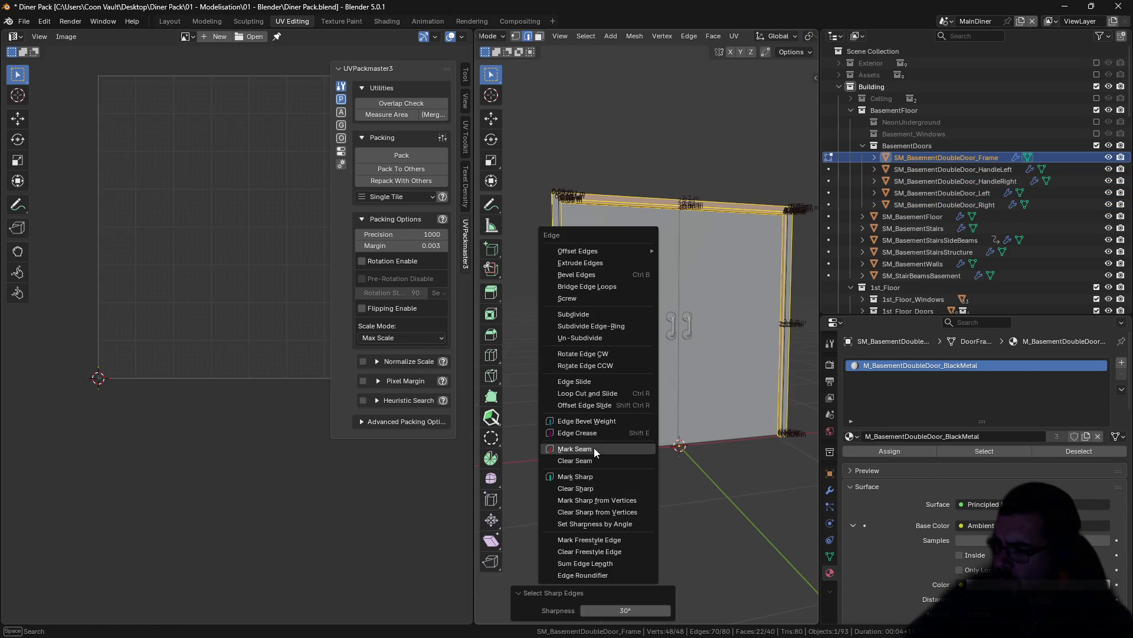
pyautogui.click(594, 447)
pyautogui.press('a')
pyautogui.press('u')
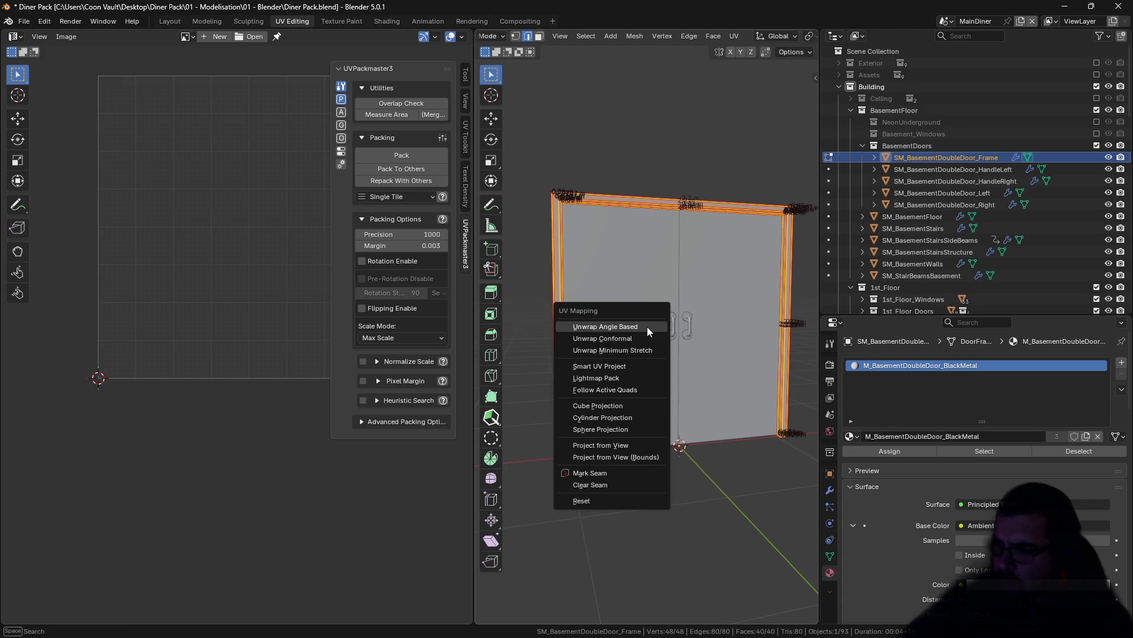
pyautogui.click(647, 327)
pyautogui.press('Tab')
# Step: Mark seams on the left door leaf and unwrap its UVs
pyautogui.click(633, 292)
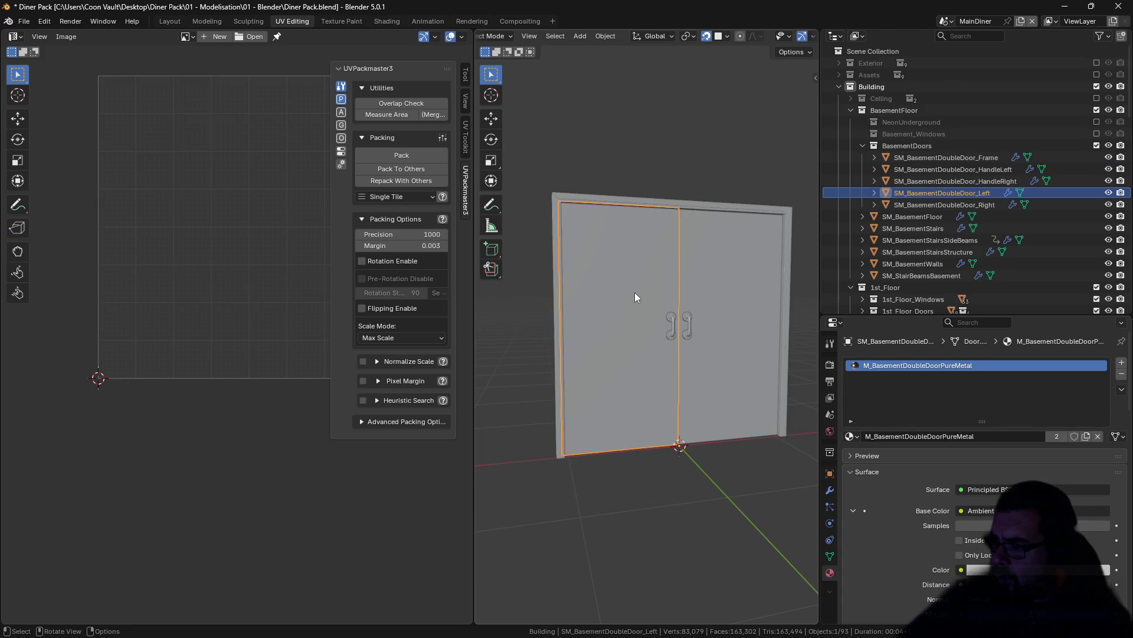
pyautogui.press('Tab')
pyautogui.press('a')
pyautogui.hotkey('ctrl', 'e')
pyautogui.click(635, 295)
pyautogui.press('u')
pyautogui.click(636, 295)
pyautogui.press('Tab')
# Step: Mark seams on the right door leaf and unwrap its UVs
pyautogui.click(704, 278)
pyautogui.press('Tab')
pyautogui.press('a')
pyautogui.hotkey('ctrl', 'e')
pyautogui.click(706, 276)
pyautogui.press('u')
pyautogui.click(706, 276)
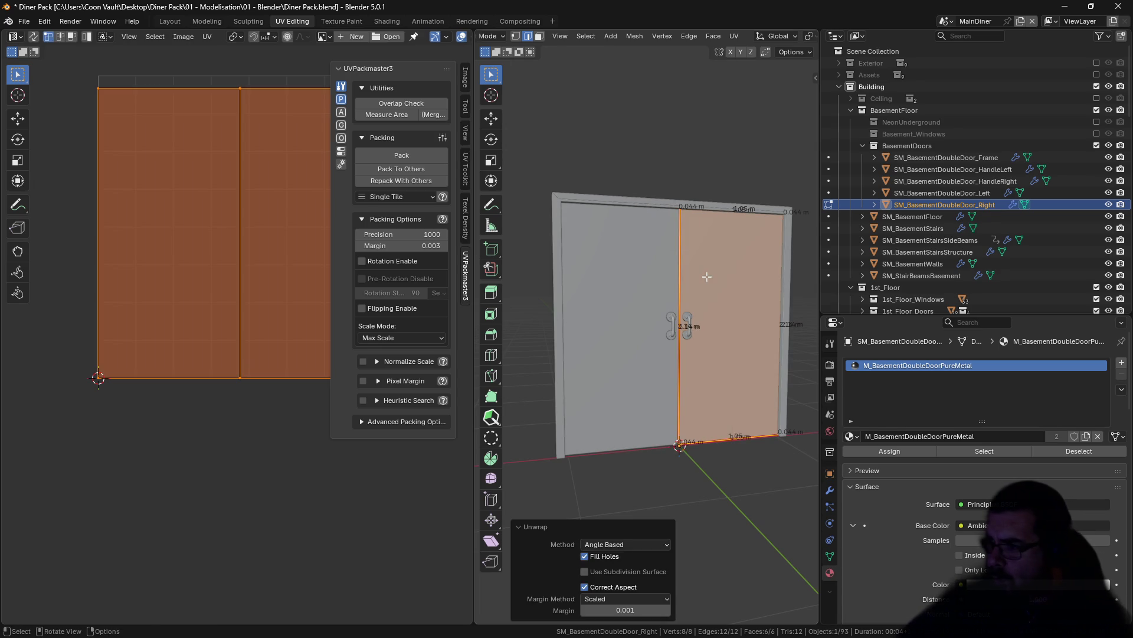
pyautogui.press('Tab')
# Step: Pack both door leaves' UV islands together with UVPackmaster3
pyautogui.keyDown('shift'); pyautogui.click(678, 281); pyautogui.keyUp('shift')
pyautogui.press('Tab')
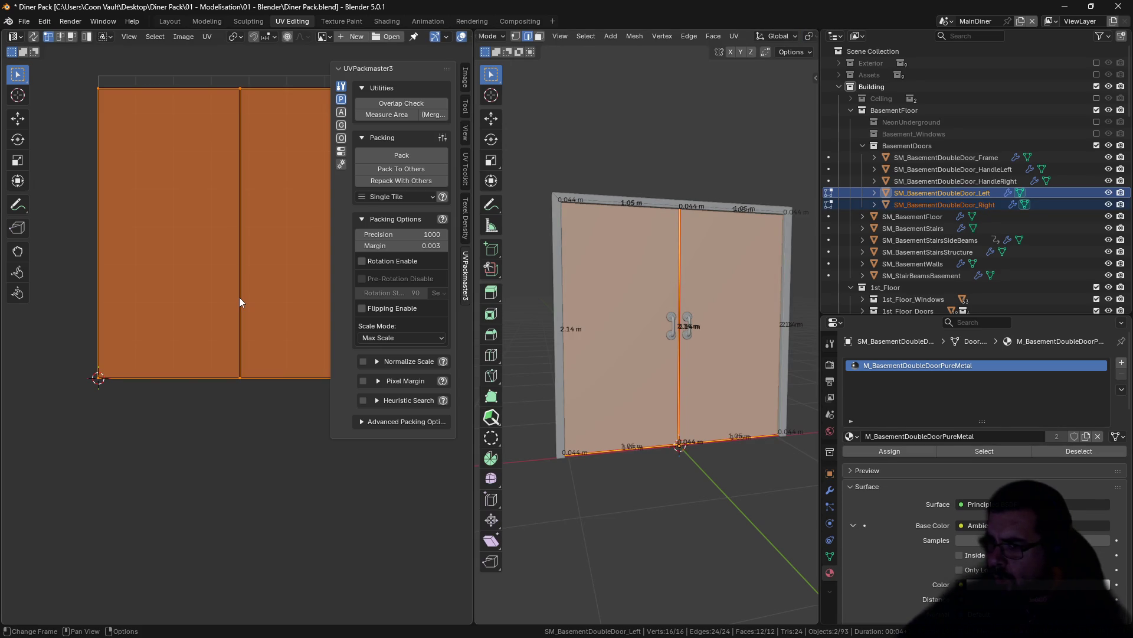
pyautogui.click(402, 156)
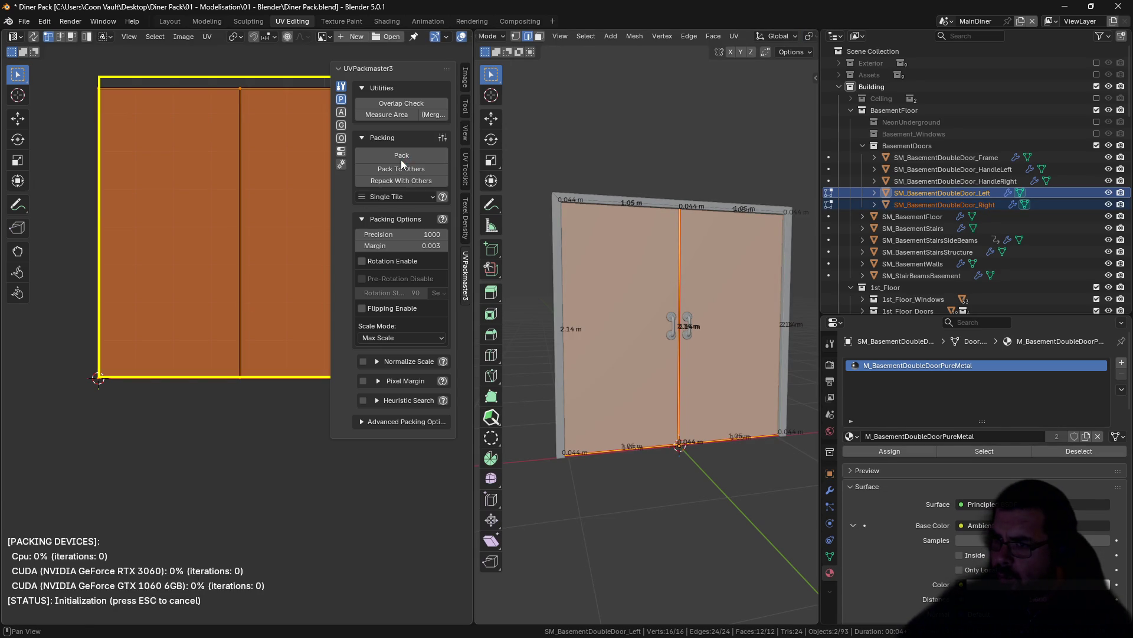
pyautogui.press('Tab')
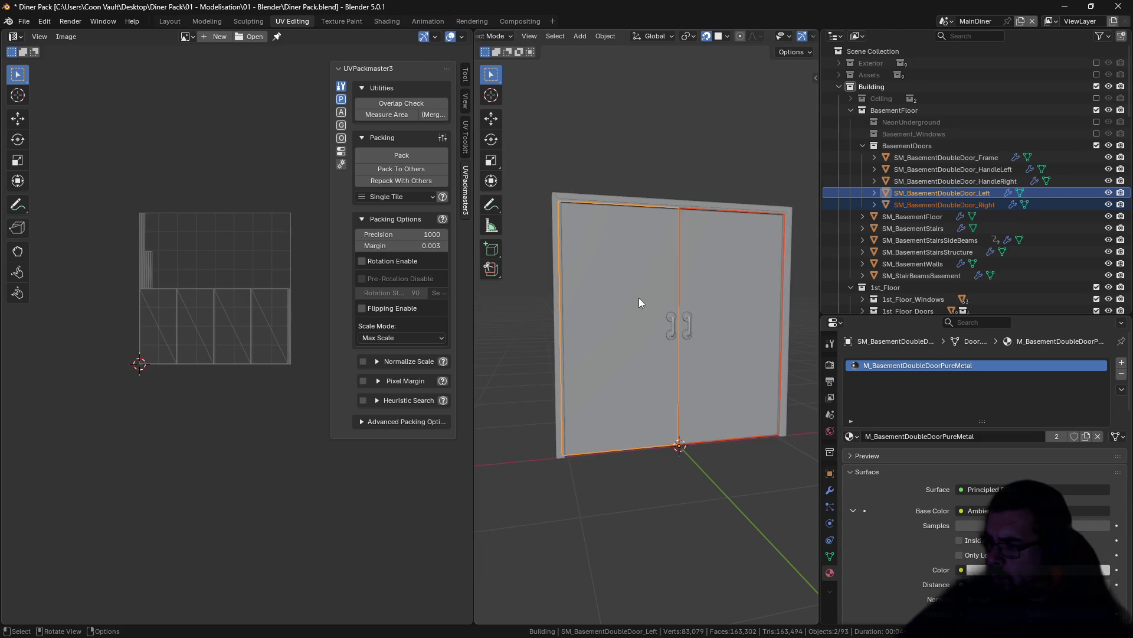
# Step: Average the door frame's UV island scales and pack them into the tile
pyautogui.click(559, 208)
pyautogui.press('Tab')
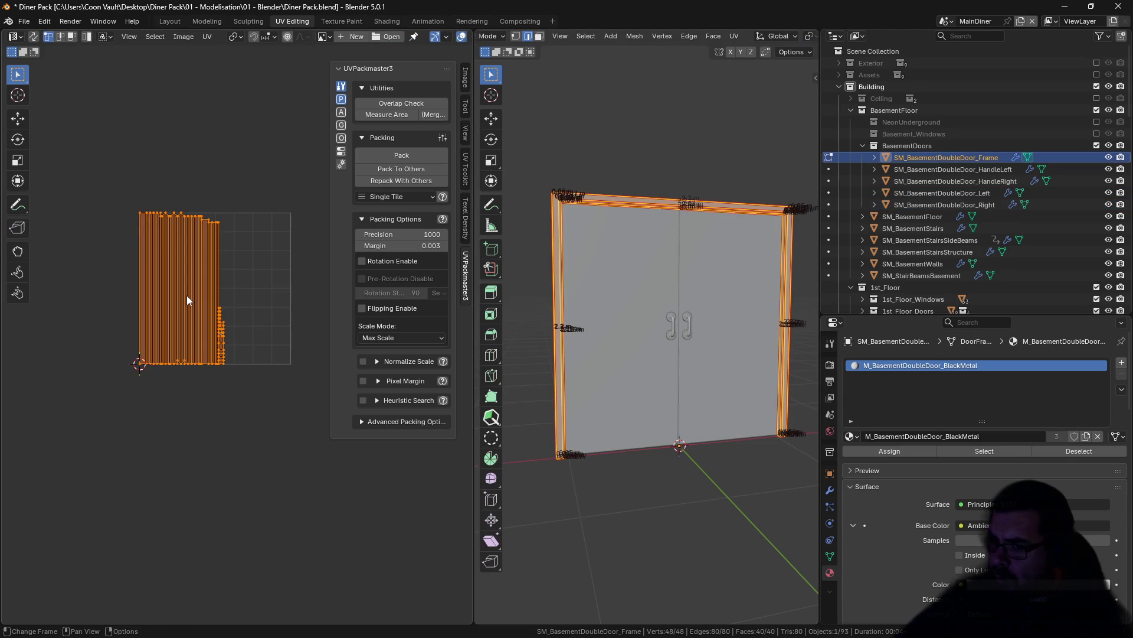
pyautogui.hotkey('ctrl', 'a')
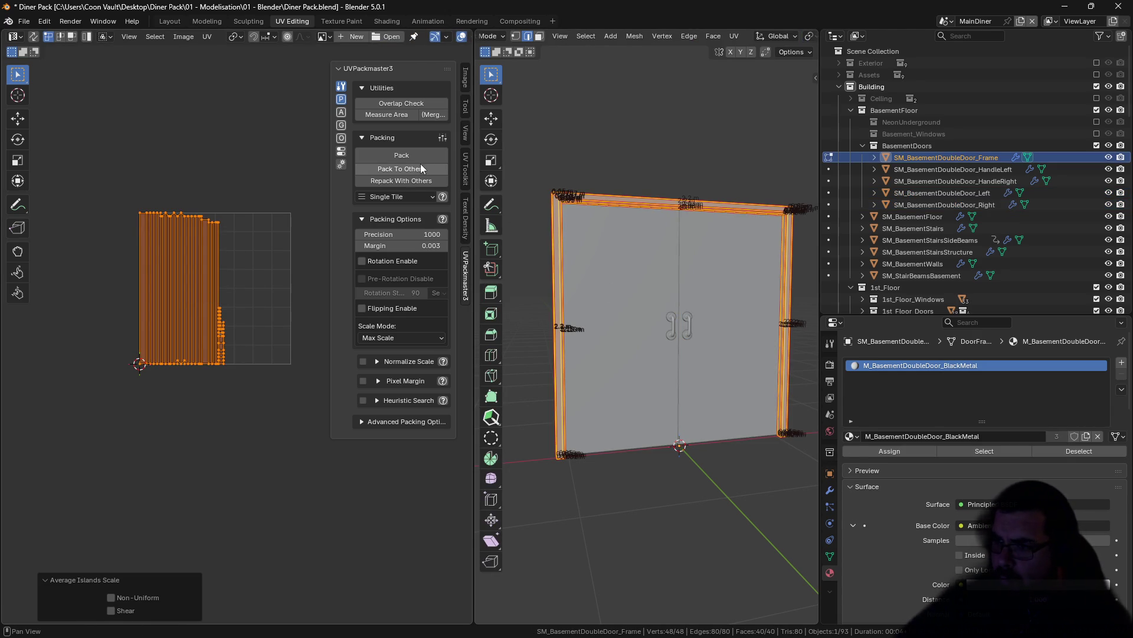
pyautogui.click(423, 157)
pyautogui.press('Tab')
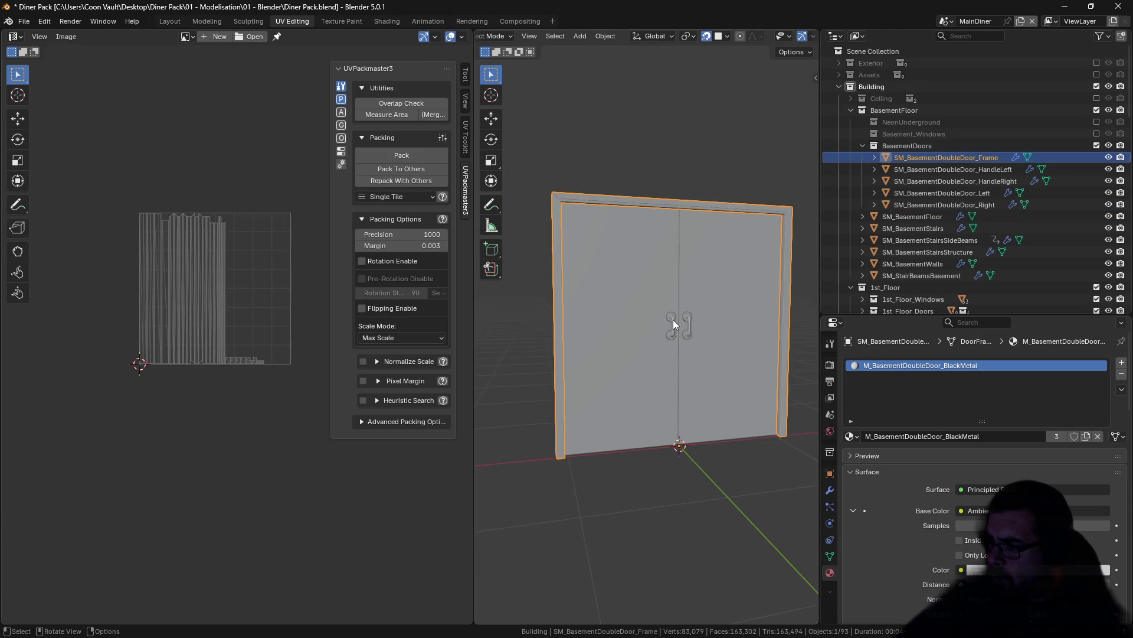
pyautogui.click(673, 321)
pyautogui.press('Tab')
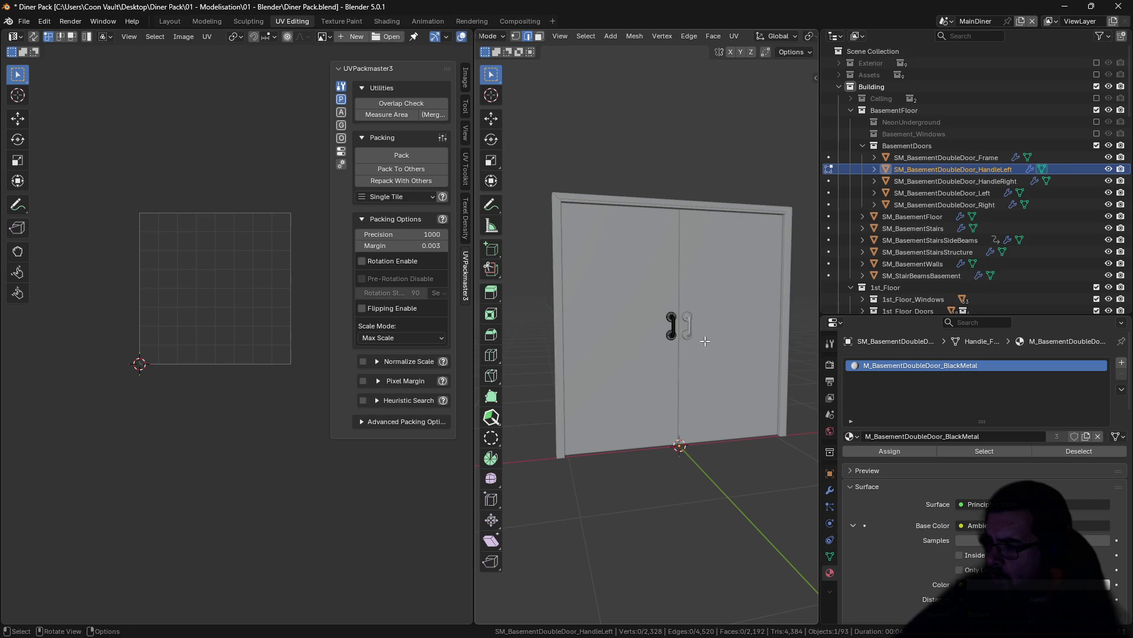
# Step: Mark the left handle's sharp edges as seams and unwrap it angle-based
pyautogui.press('q')
pyautogui.click(689, 342)
pyautogui.hotkey('ctrl', 'e')
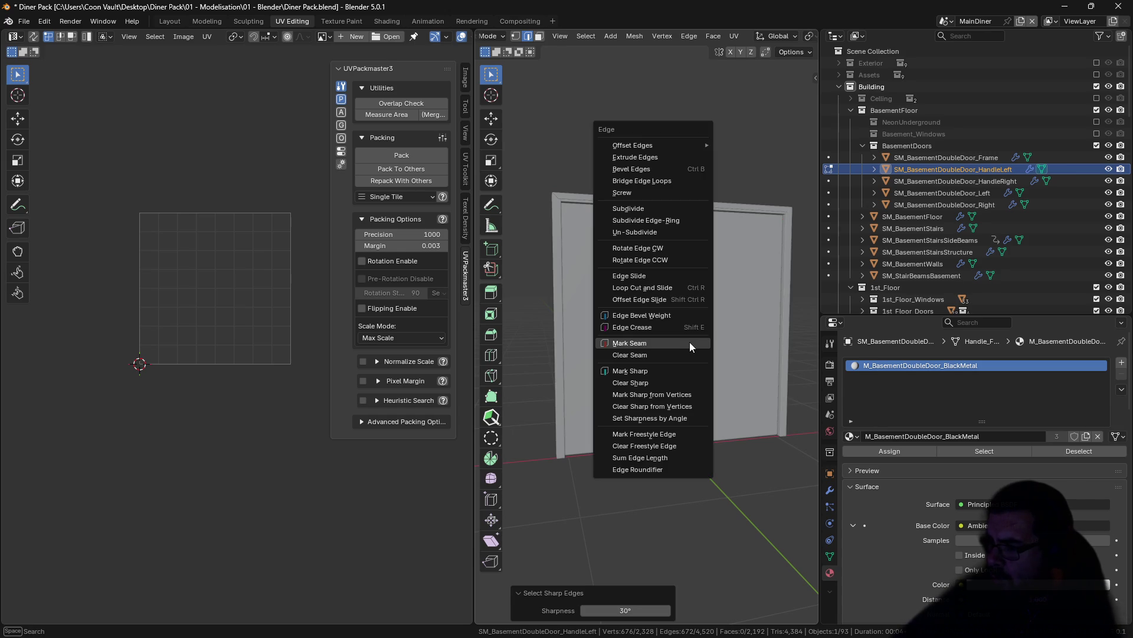
pyautogui.click(689, 343)
pyautogui.press('a')
pyautogui.press('u')
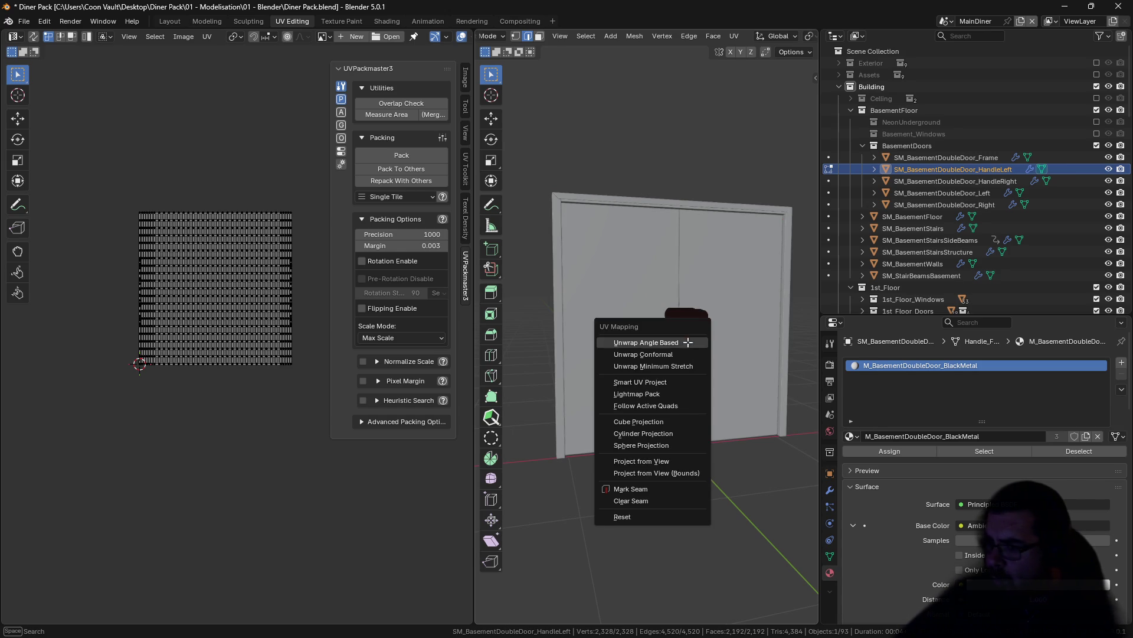
pyautogui.click(688, 342)
pyautogui.press('Tab')
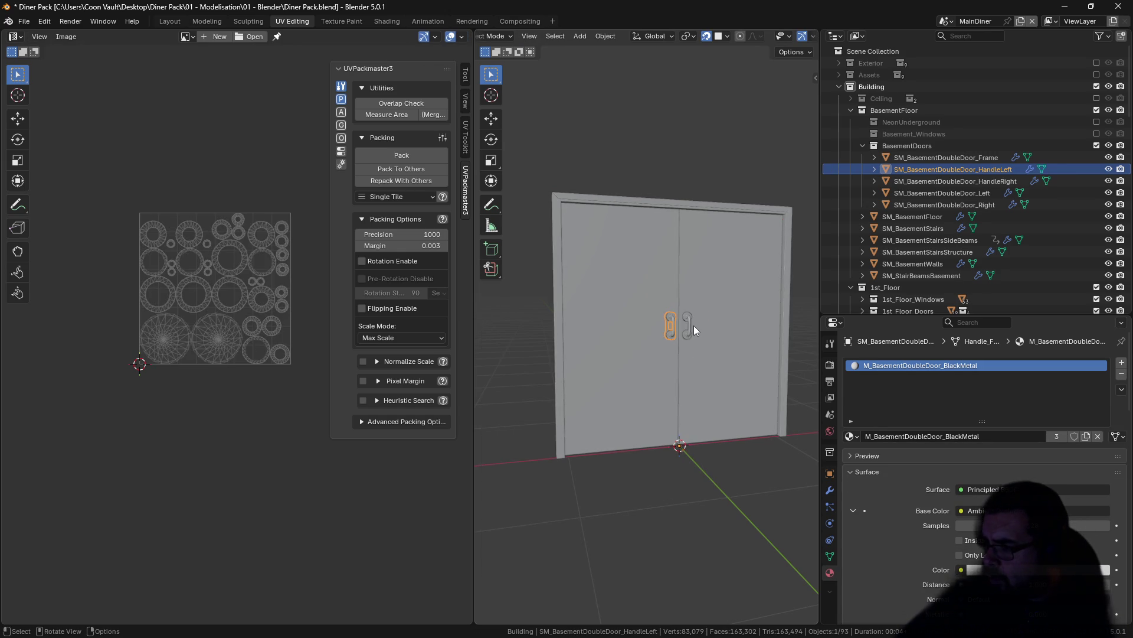
# Step: Mark the right handle's sharp edges as seams and unwrap it angle-based
pyautogui.click(693, 324)
pyautogui.press('Tab')
pyautogui.hotkey('shift', 'g')
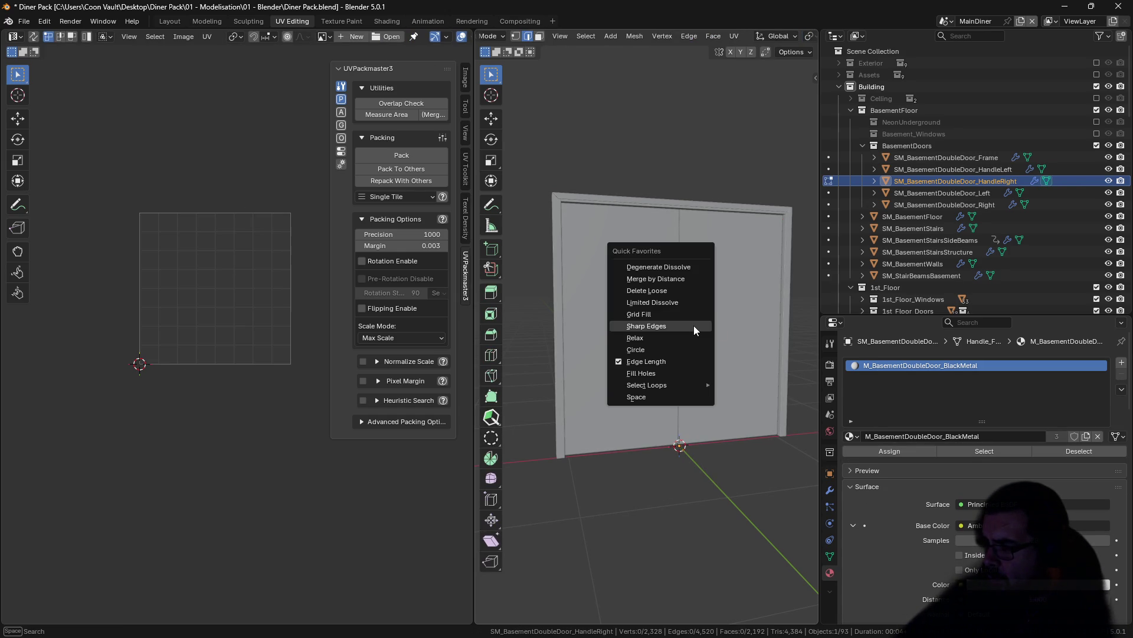
pyautogui.click(693, 325)
pyautogui.hotkey('ctrl', 'e')
pyautogui.click(693, 325)
pyautogui.press('a')
pyautogui.press('u')
pyautogui.click(693, 325)
# Step: Add seams along the right handle's ring loops and re-unwrap it
pyautogui.scroll(3, 171, 348)
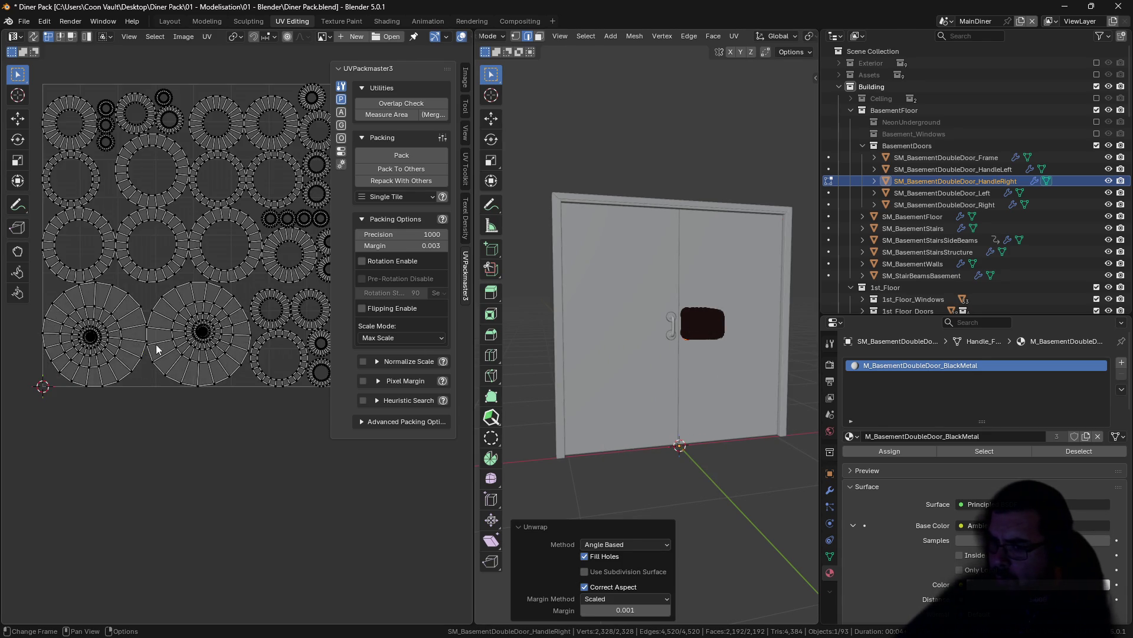
pyautogui.press('a')
pyautogui.hotkey('alt', 'a')
pyautogui.keyDown('alt'); pyautogui.keyDown('shift'); pyautogui.click(107, 302); pyautogui.keyUp('shift'); pyautogui.keyUp('alt')
pyautogui.hotkey('ctrl', 'e')
pyautogui.click(136, 296)
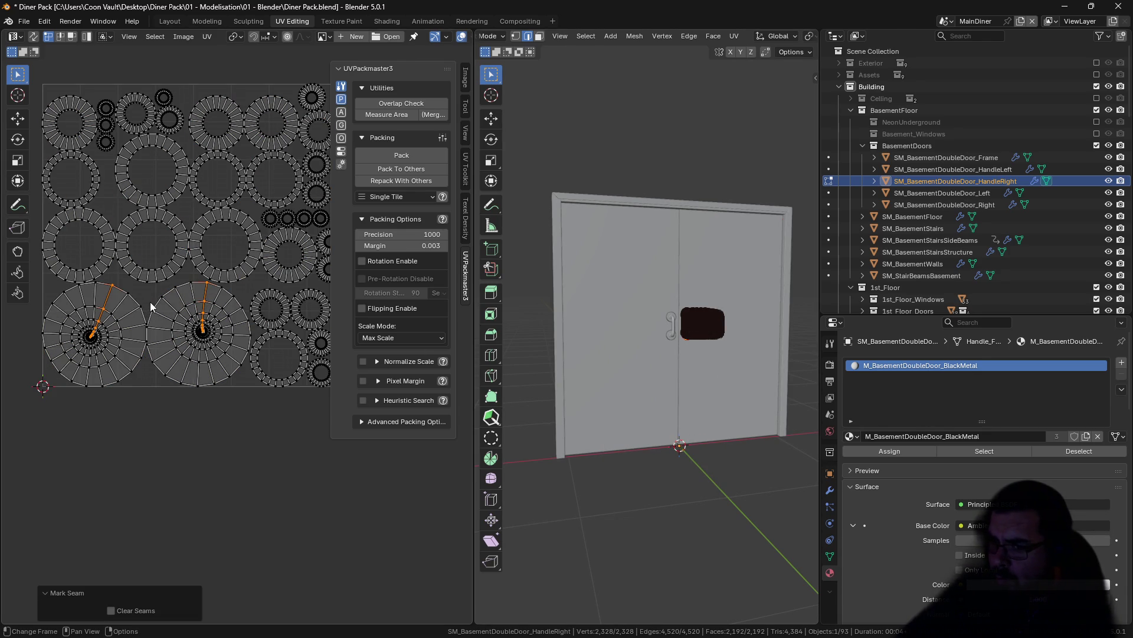
pyautogui.press('a')
pyautogui.press('u')
pyautogui.click(151, 303)
# Step: Straighten the right handle's islands into strips, average their scale, and pack them
pyautogui.hotkey('alt', 'a')
pyautogui.press('l')
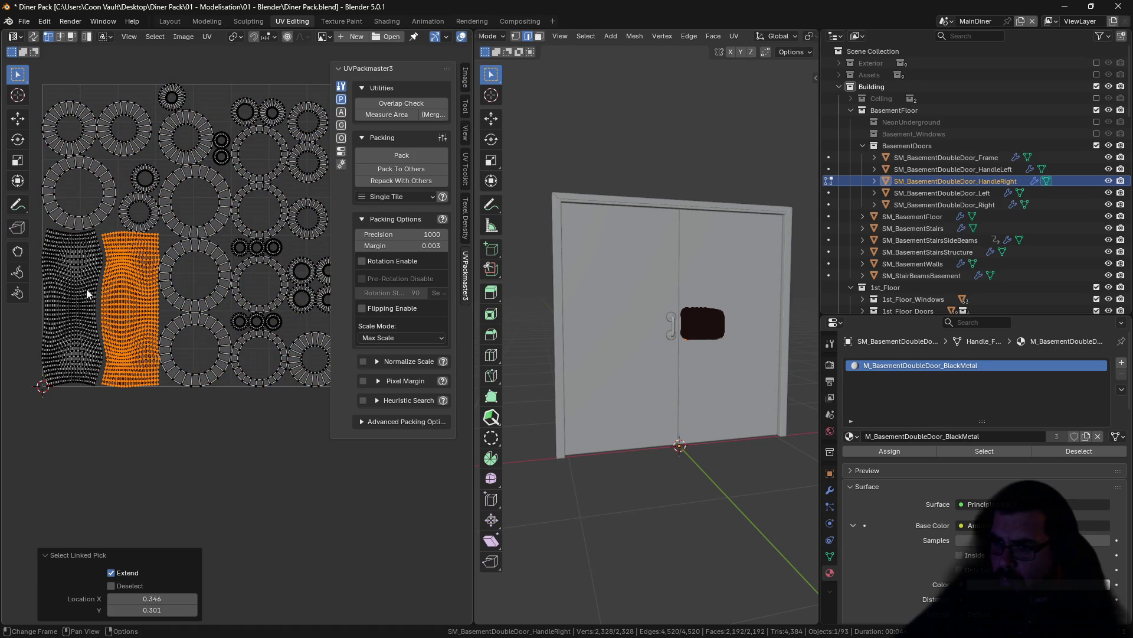
pyautogui.press('l')
pyautogui.press('a')
pyautogui.press('q')
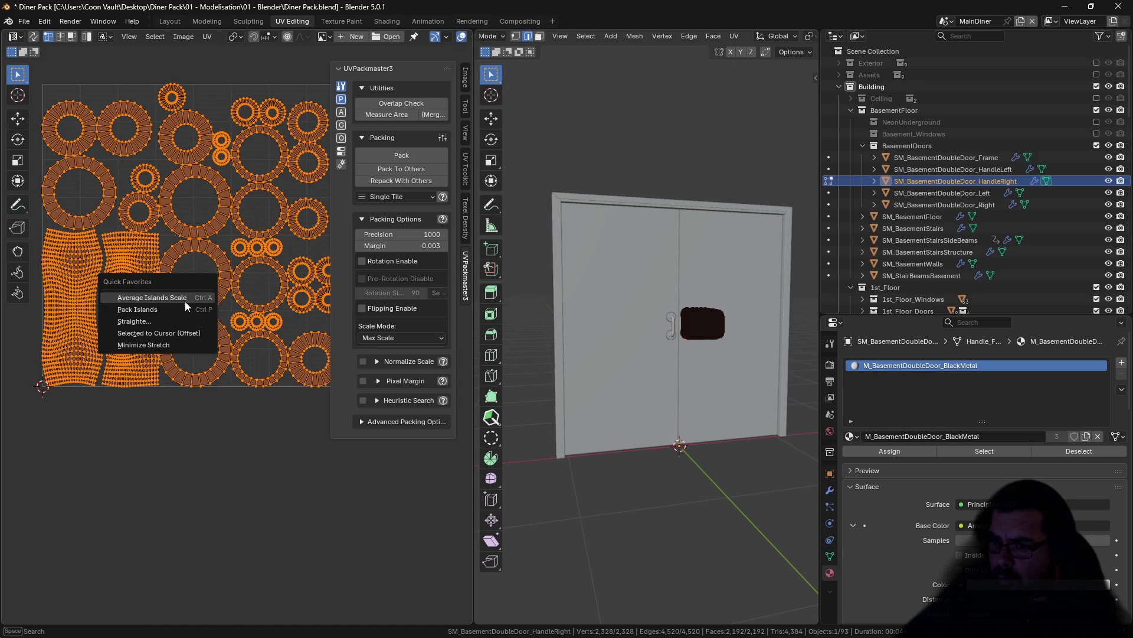
pyautogui.click(164, 318)
pyautogui.press('a')
pyautogui.hotkey('ctrl', 'a')
pyautogui.click(396, 169)
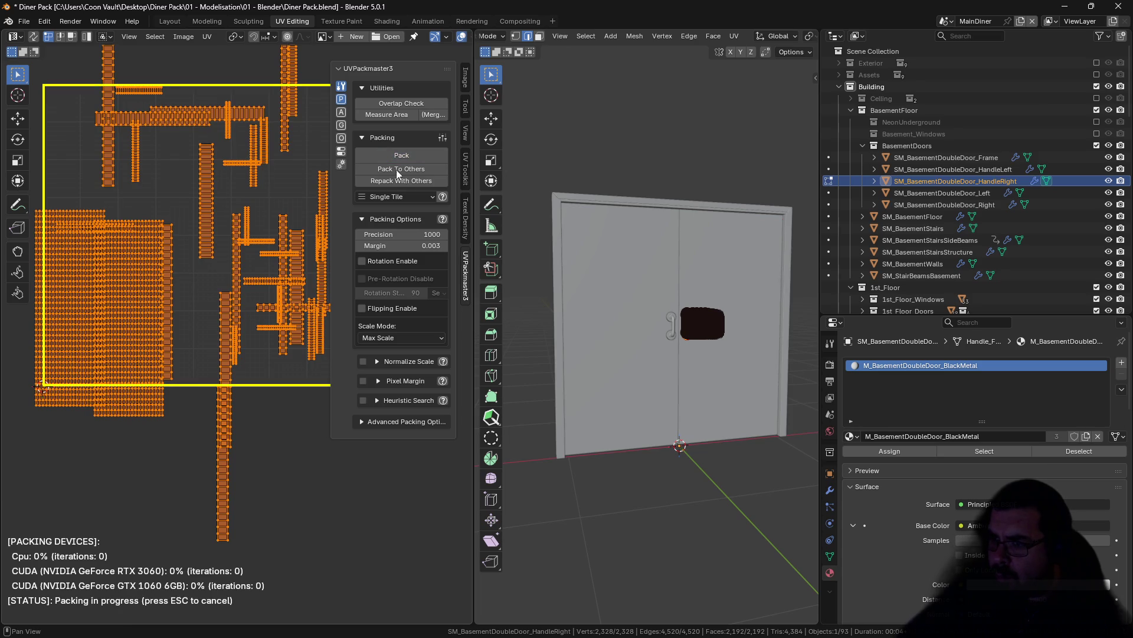
pyautogui.press('Tab')
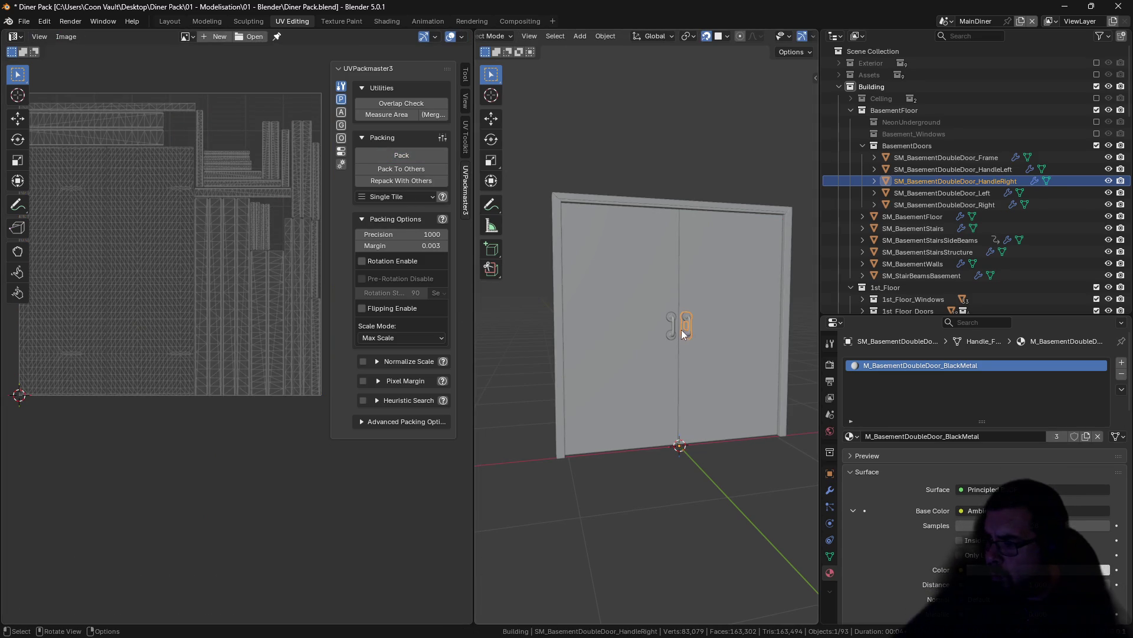
# Step: Mark seams along two ring loops on the left handle
pyautogui.click(675, 320)
pyautogui.press('Tab')
pyautogui.hotkey('alt', 'a')
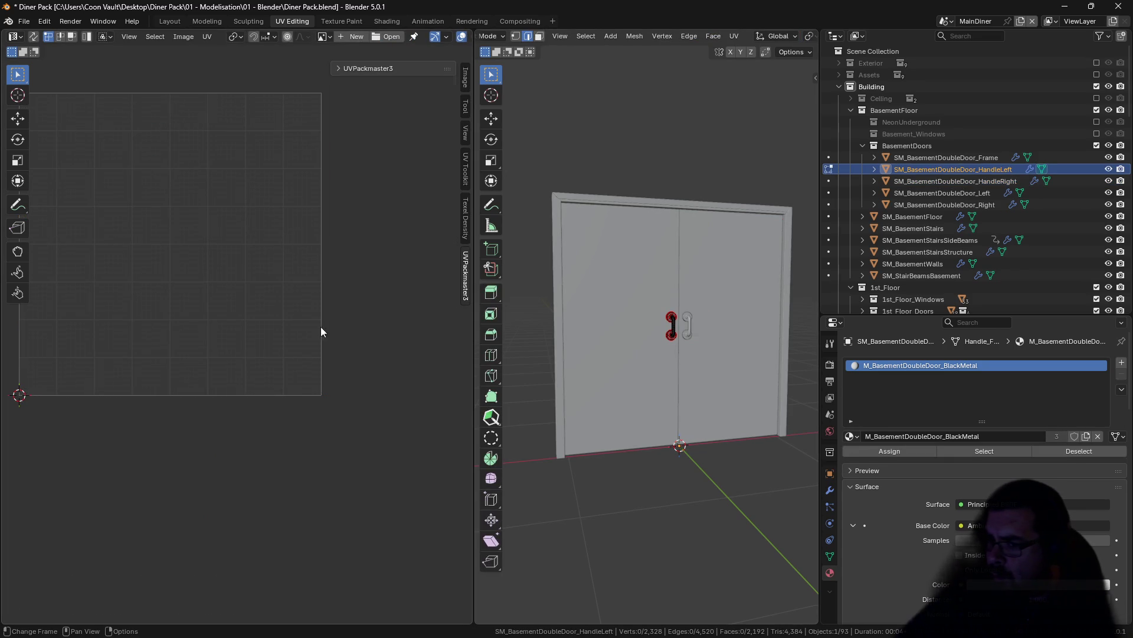
pyautogui.press('a')
# Step: Re-unwrap the left handle and straighten its rings into rectangular strips
pyautogui.press('a')
pyautogui.hotkey('alt', 'a')
pyautogui.keyDown('alt'); pyautogui.click(175, 312); pyautogui.keyUp('alt')
pyautogui.keyDown('alt'); pyautogui.keyDown('shift'); pyautogui.click(95, 320); pyautogui.keyUp('shift'); pyautogui.keyUp('alt')
pyautogui.rightClick(98, 320)
pyautogui.click(98, 316)
pyautogui.press('a')
pyautogui.press('u')
pyautogui.click(95, 317)
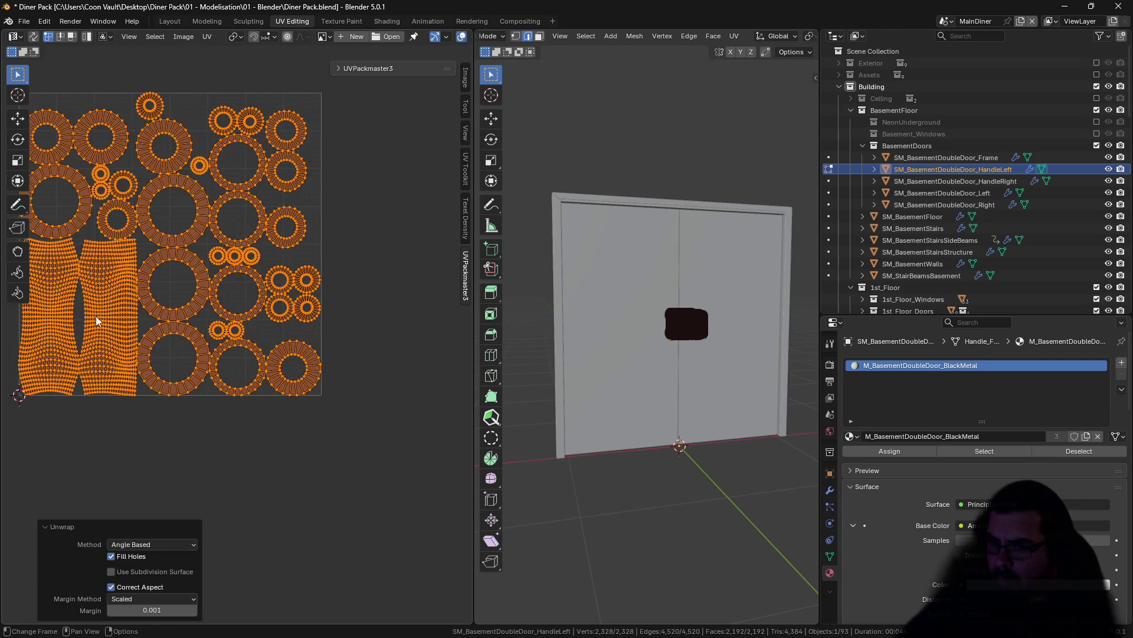
pyautogui.press('u')
pyautogui.click(96, 317)
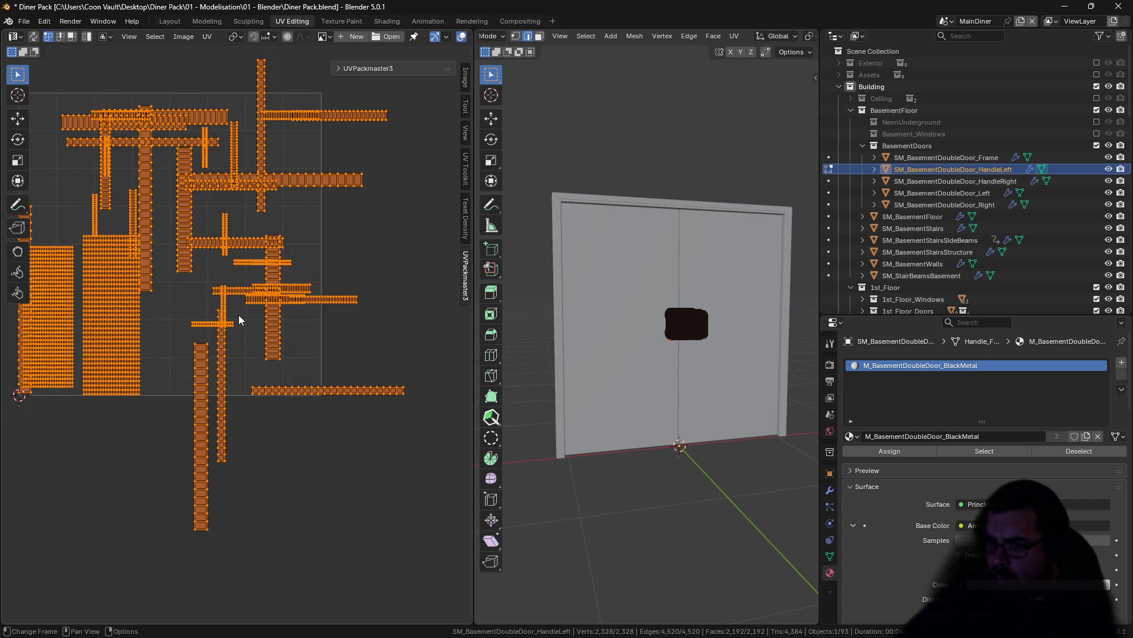
pyautogui.press('Tab')
# Step: Average both handles' island scales and pack them together with UVPackmaster3
pyautogui.keyDown('shift'); pyautogui.click(691, 325); pyautogui.keyUp('shift')
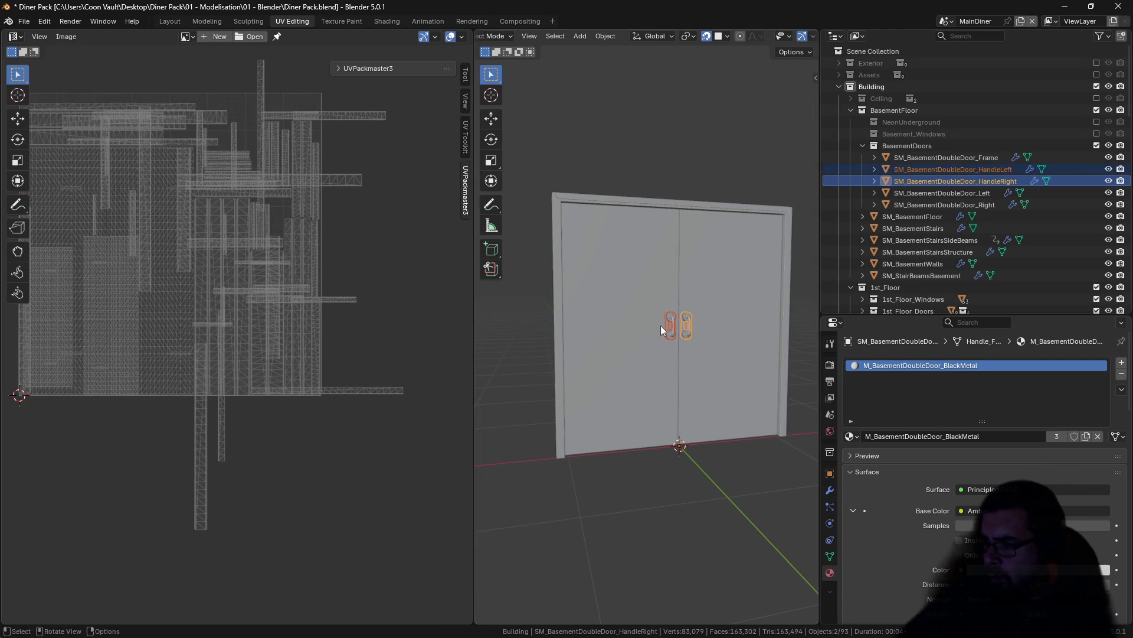
pyautogui.press('Tab')
pyautogui.hotkey('ctrl', 'a')
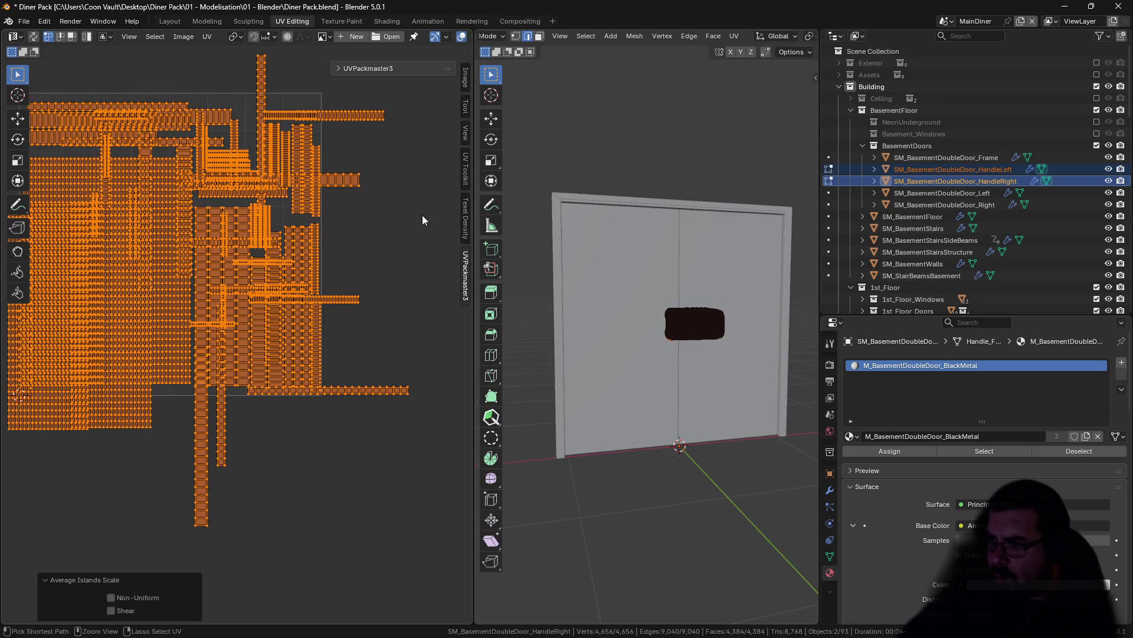
pyautogui.click(346, 70)
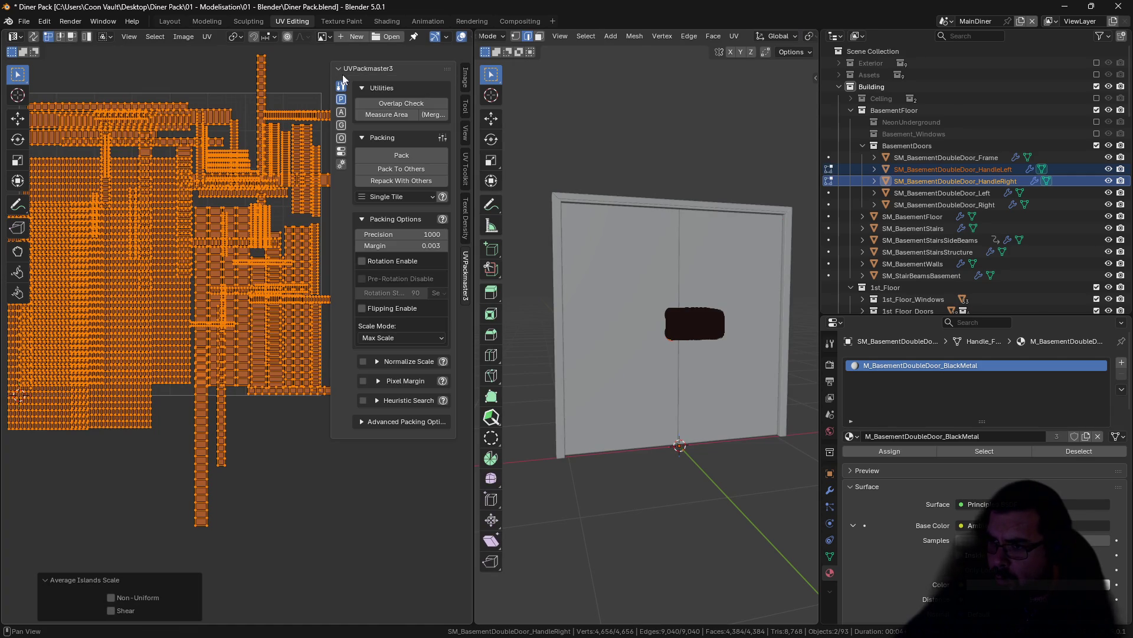
pyautogui.click(401, 155)
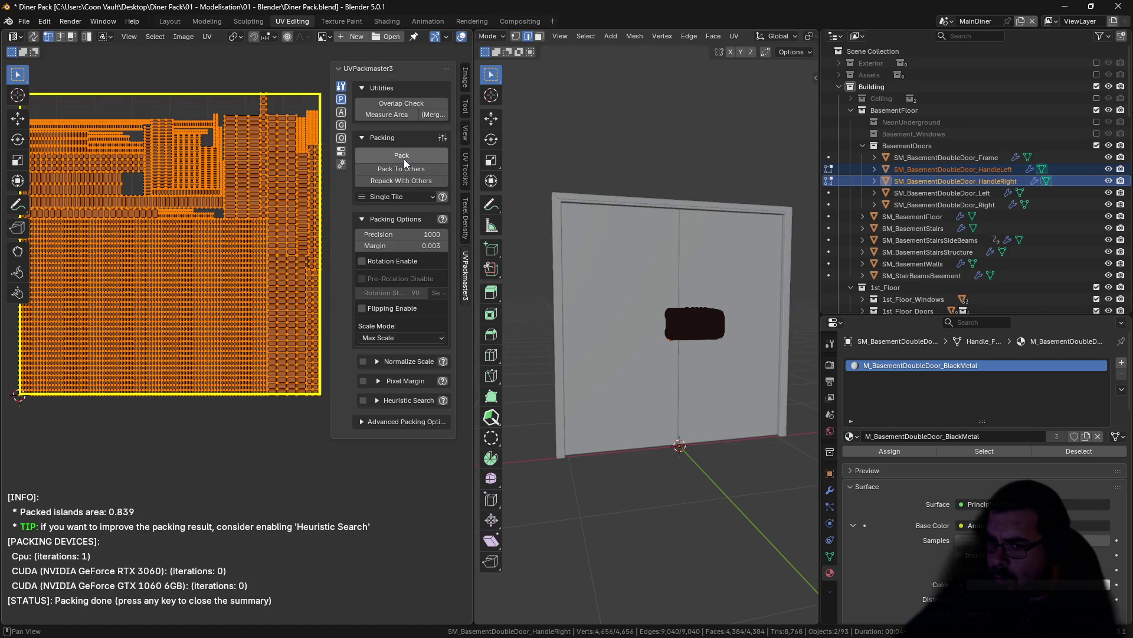
pyautogui.press('Tab')
# Step: Try packing both handles and the door frame UVs together, comparing against the earlier layout
pyautogui.hotkey('alt', 'a')
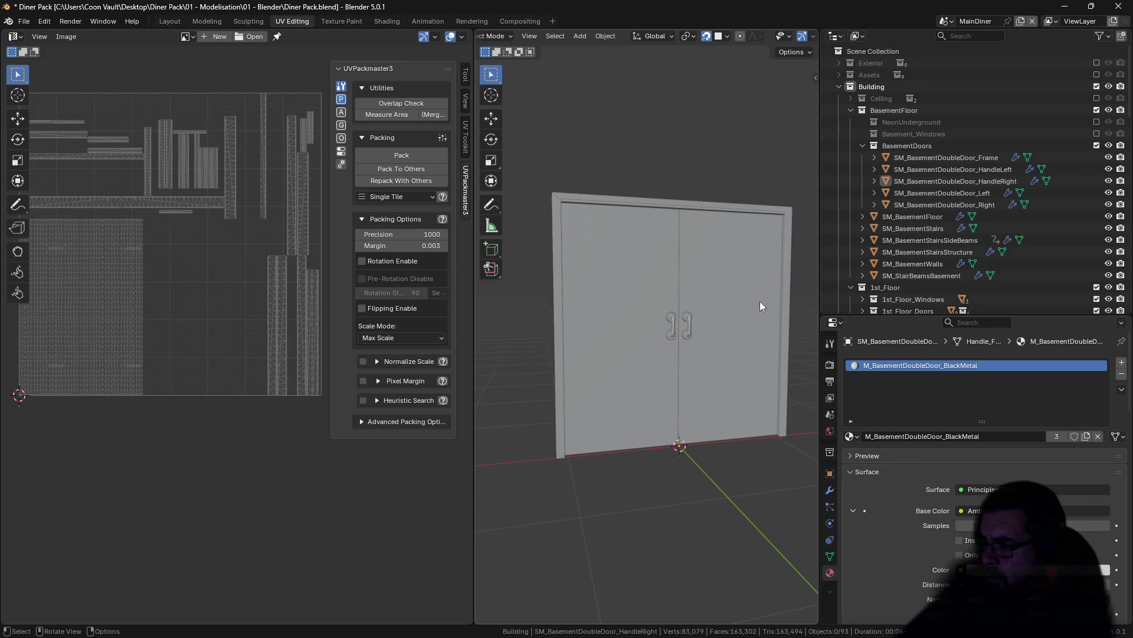
pyautogui.keyDown('shift'); pyautogui.click(682, 325); pyautogui.keyUp('shift')
pyautogui.keyDown('shift'); pyautogui.click(674, 311); pyautogui.keyUp('shift')
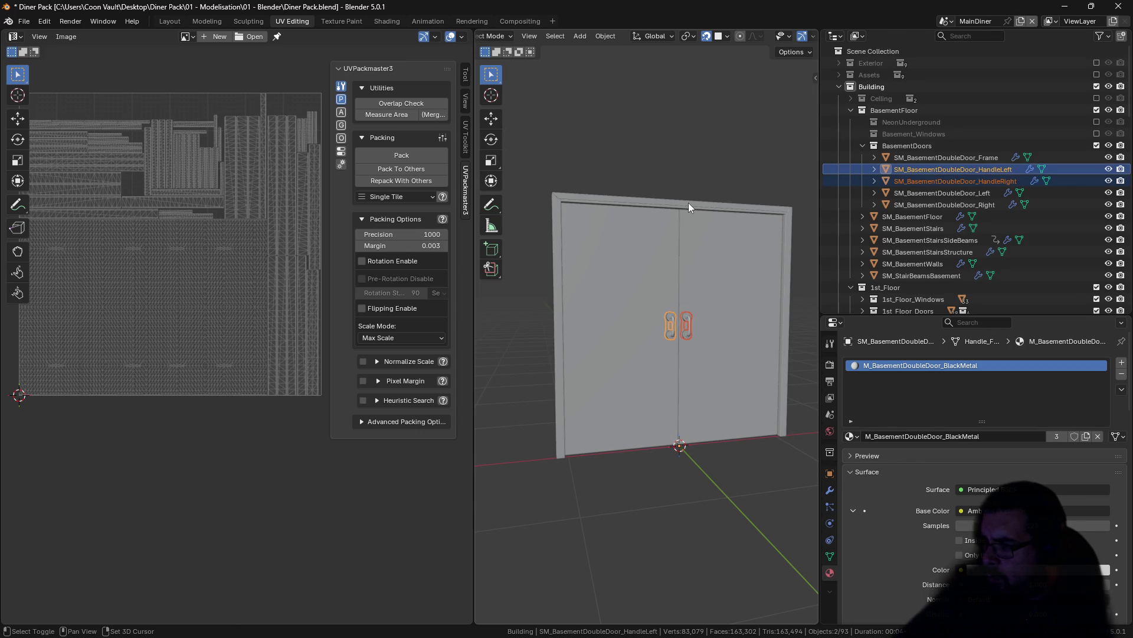
pyautogui.keyDown('shift'); pyautogui.click(688, 203); pyautogui.keyUp('shift')
pyautogui.press('Tab')
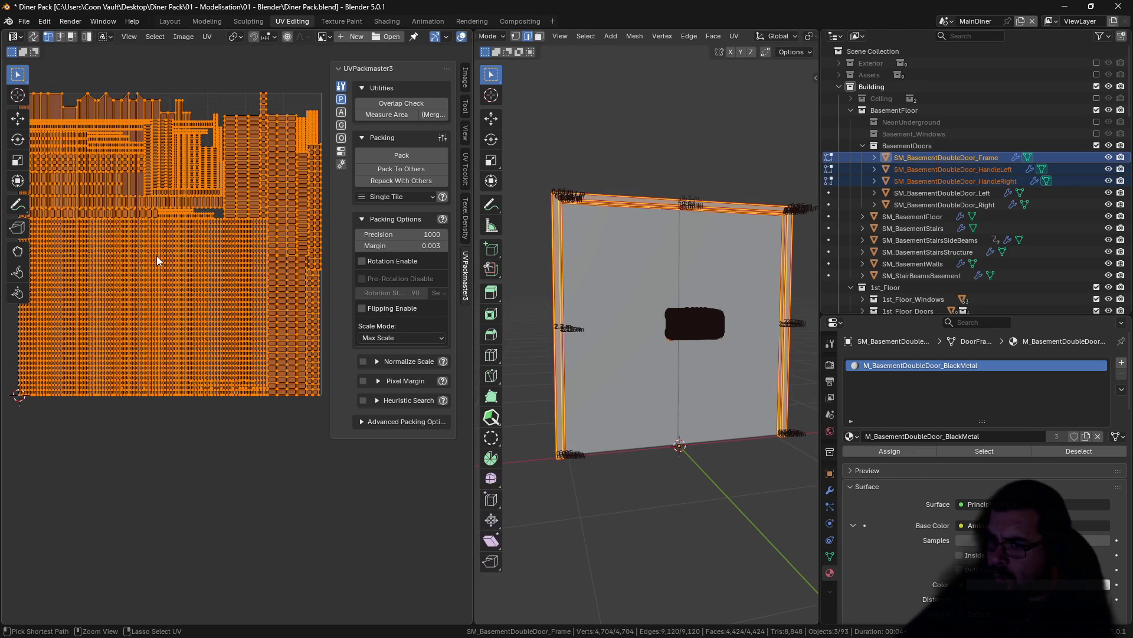
pyautogui.hotkey('ctrl', 'a')
pyautogui.click(400, 155)
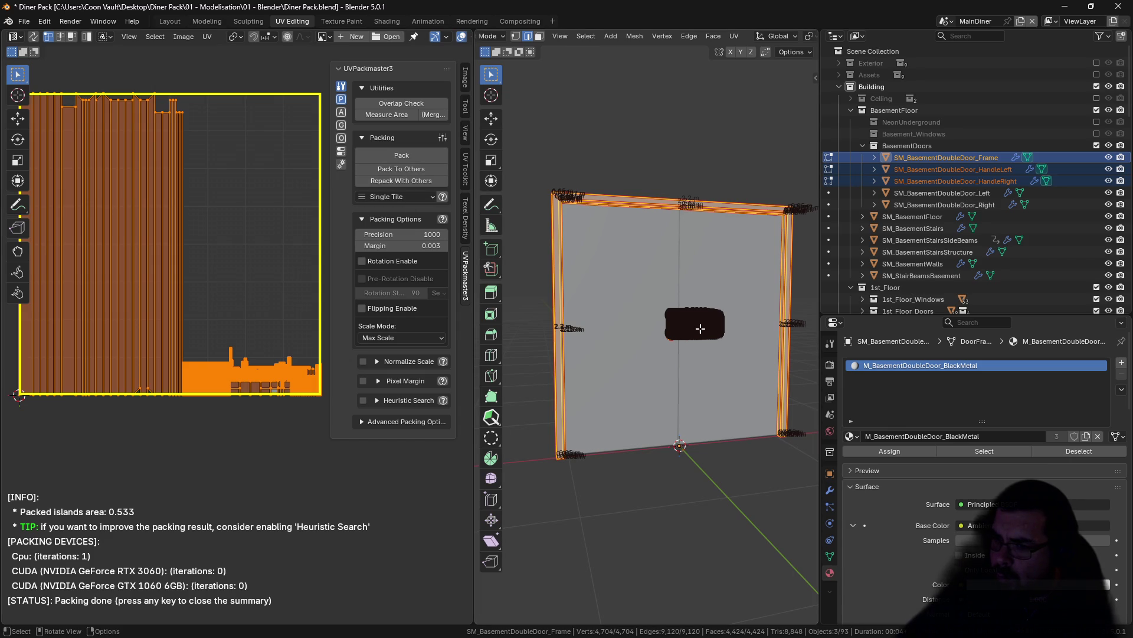
pyautogui.press('ctrl')
pyautogui.hotkey('ctrl', 'shift', 'z')
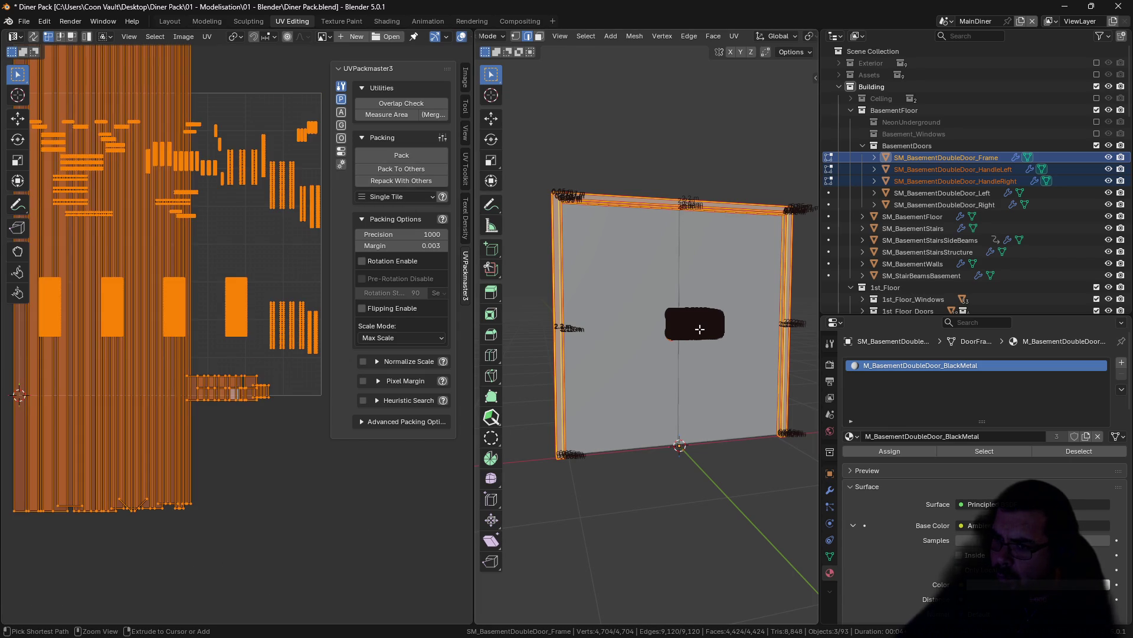
pyautogui.hotkey('ctrl', 'shift', 'z')
pyautogui.press('Tab')
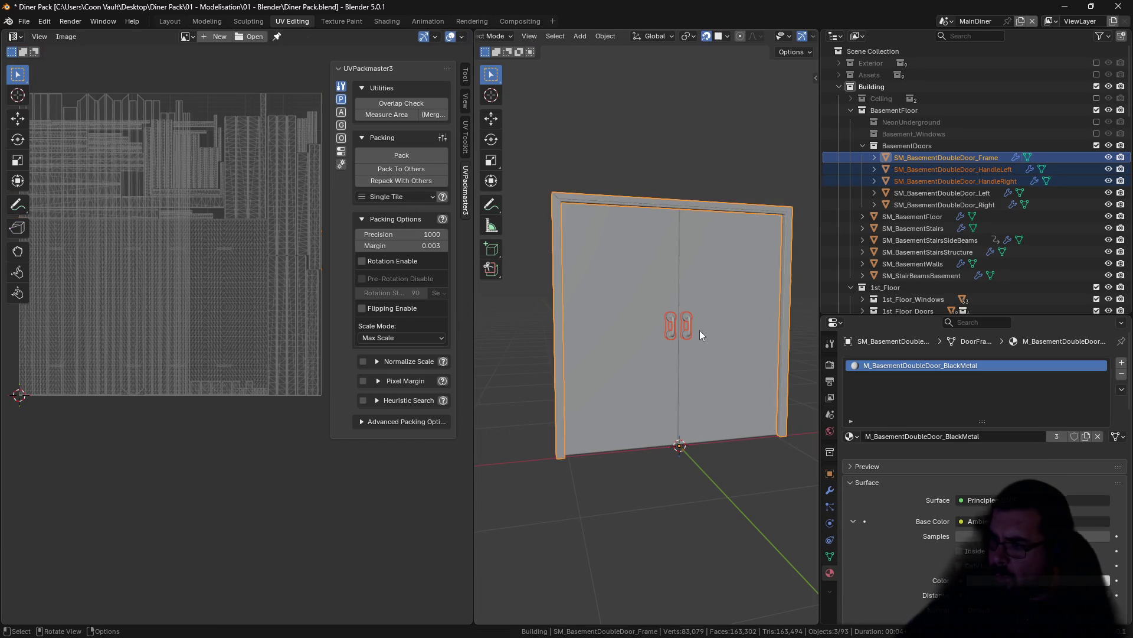
# Step: Repack only the two handles' UVs with averaged island scale
pyautogui.click(705, 204)
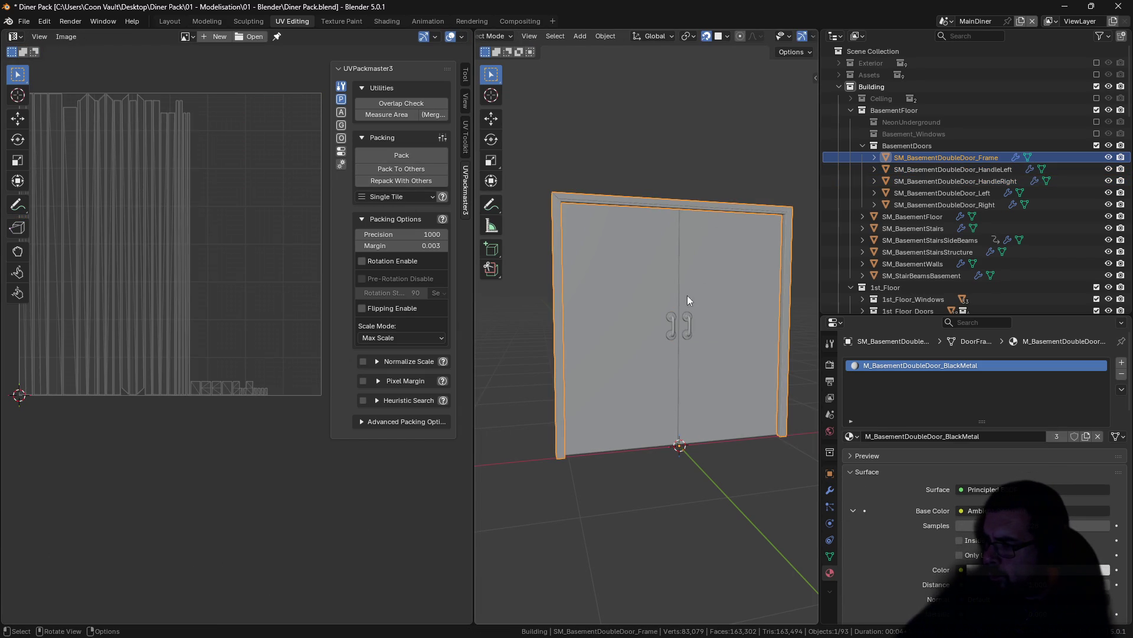
pyautogui.click(690, 317)
pyautogui.keyDown('shift'); pyautogui.click(672, 323); pyautogui.keyUp('shift')
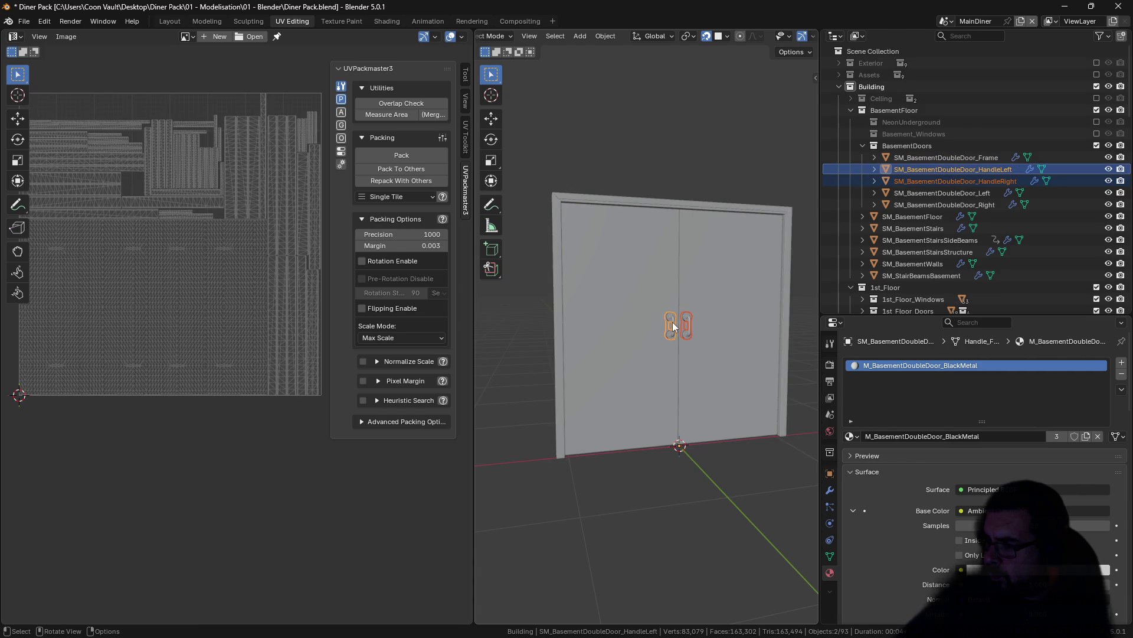
pyautogui.press('Tab')
pyautogui.hotkey('ctrl', 'a')
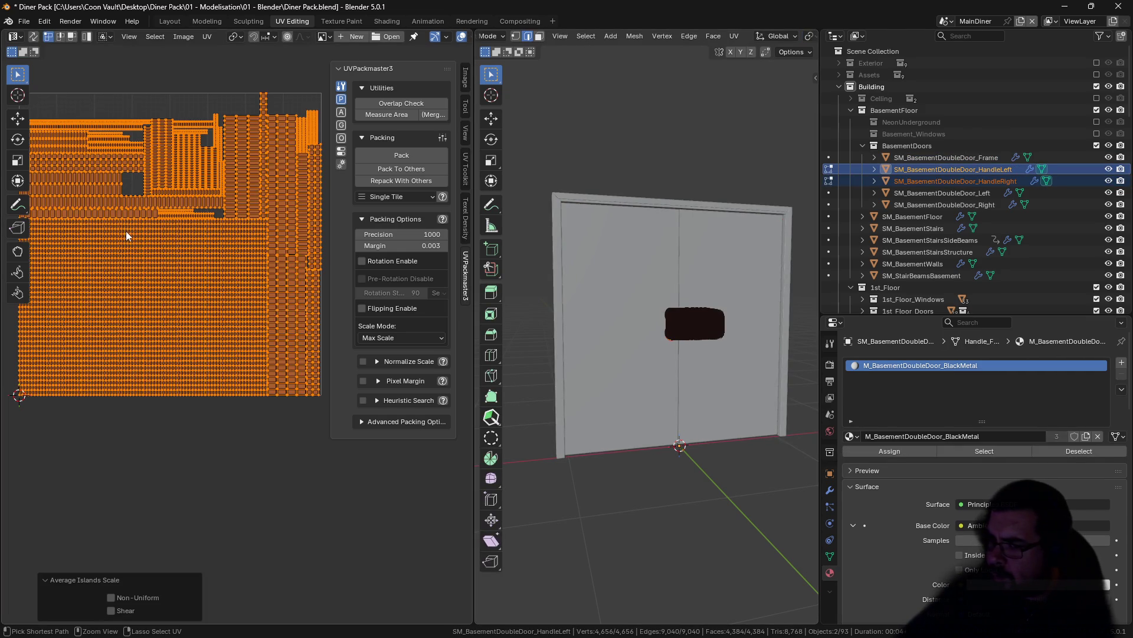
pyautogui.click(378, 154)
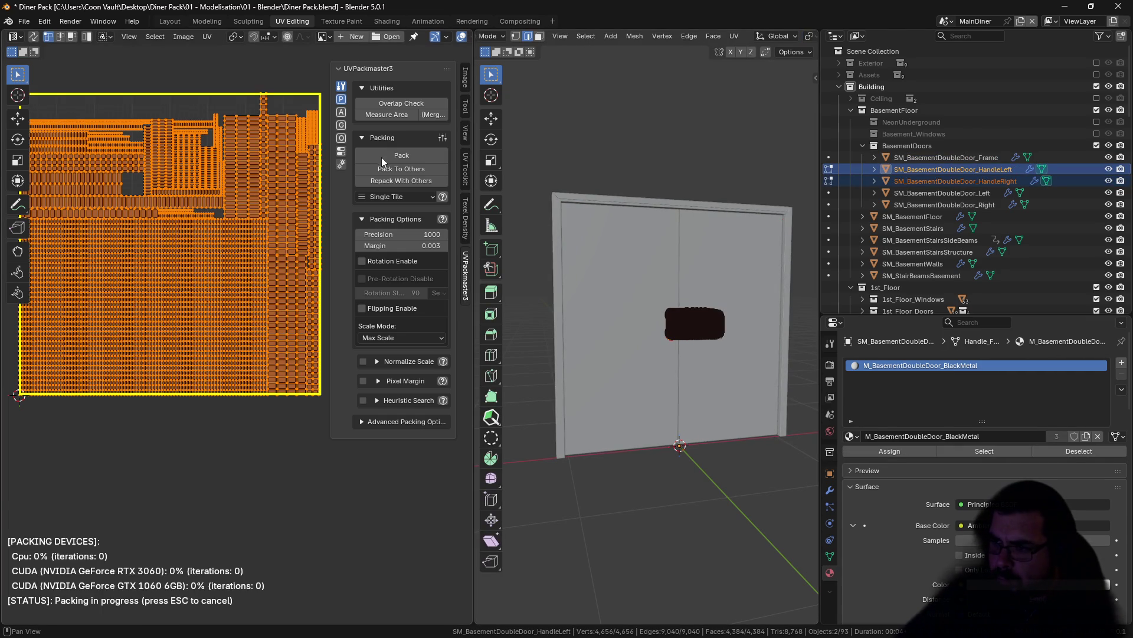
pyautogui.press('Tab')
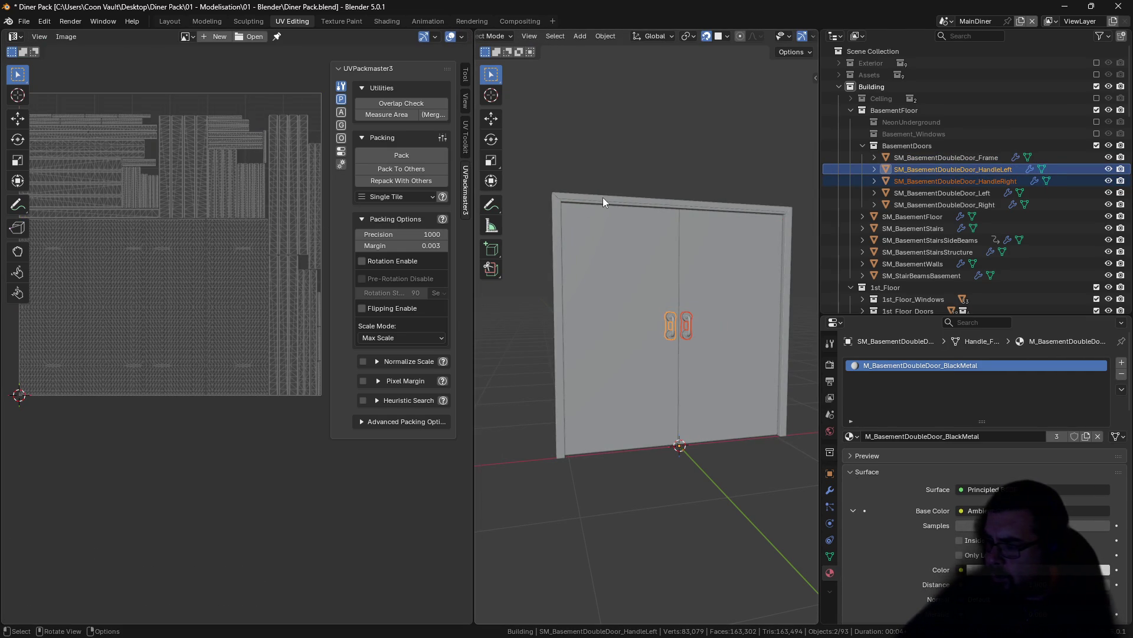
pyautogui.click(604, 204)
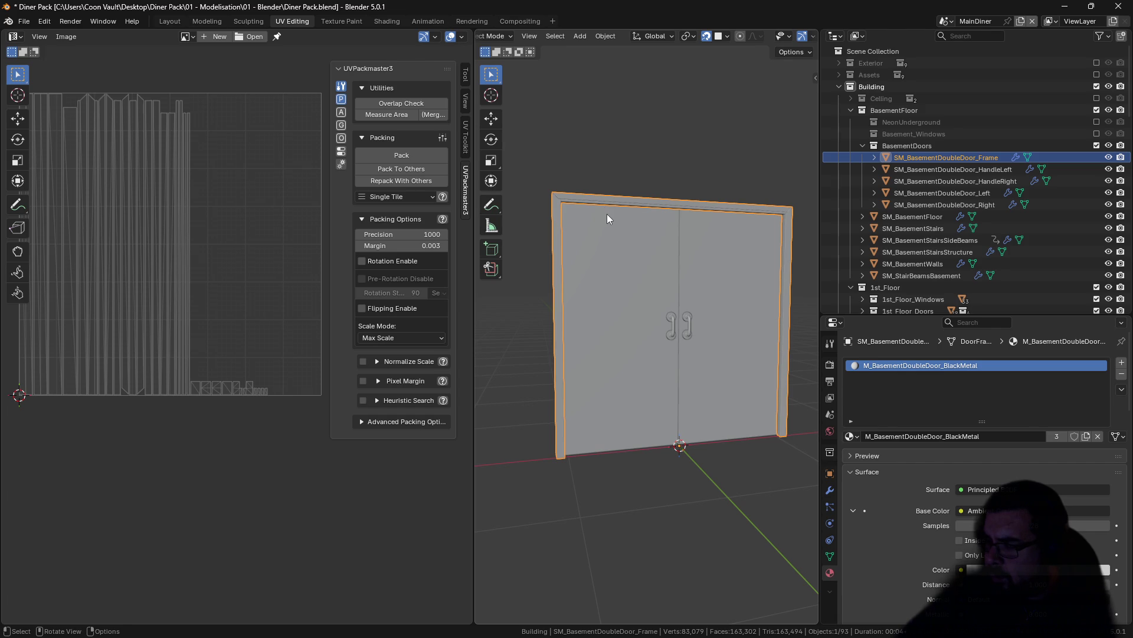
# Step: Make a separate copy of the left handle's BlackMetal material and give it a Handles name
pyautogui.click(671, 320)
pyautogui.doubleClick(987, 437)
pyautogui.click(992, 437)
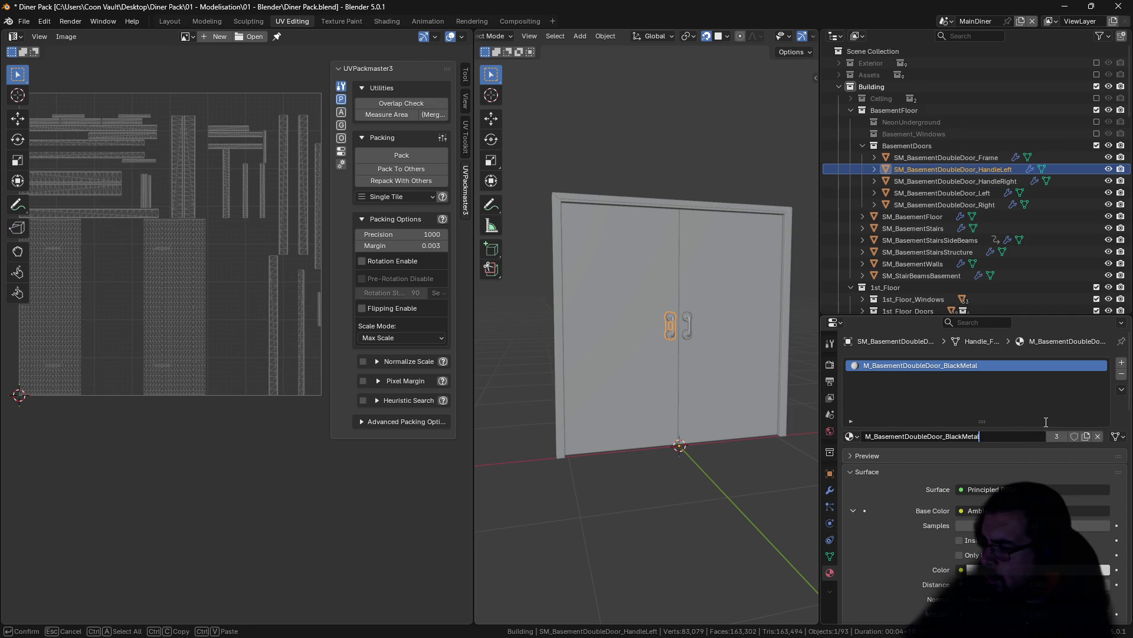
pyautogui.press('Return')
pyautogui.click(1089, 437)
pyautogui.doubleClick(980, 437)
pyautogui.click(980, 437)
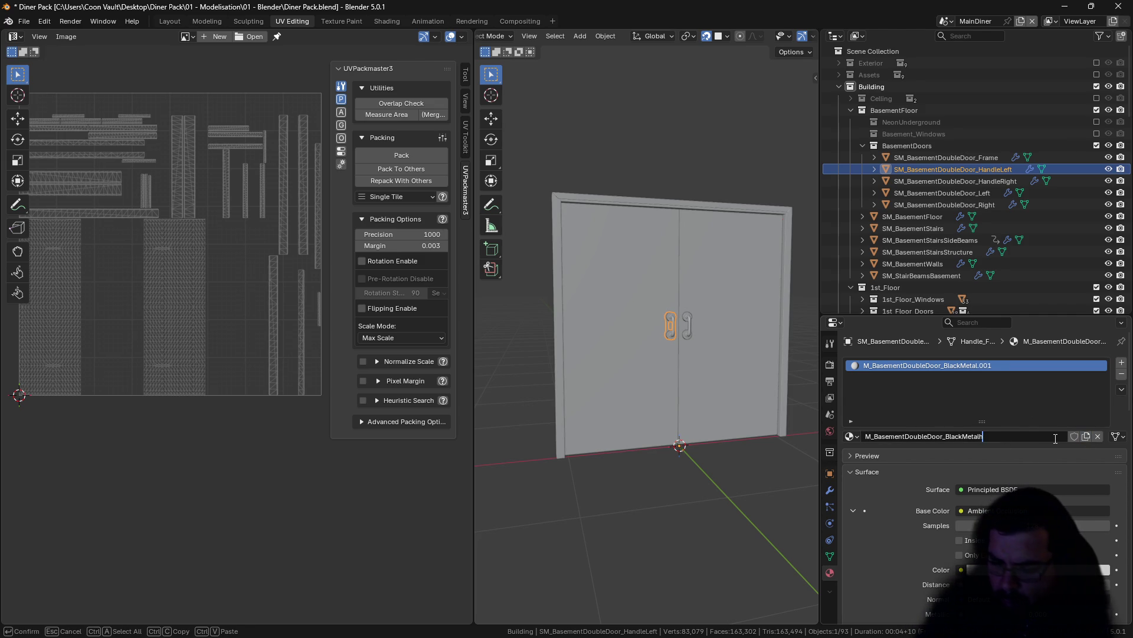
pyautogui.write('ANDLES')
pyautogui.press('Return')
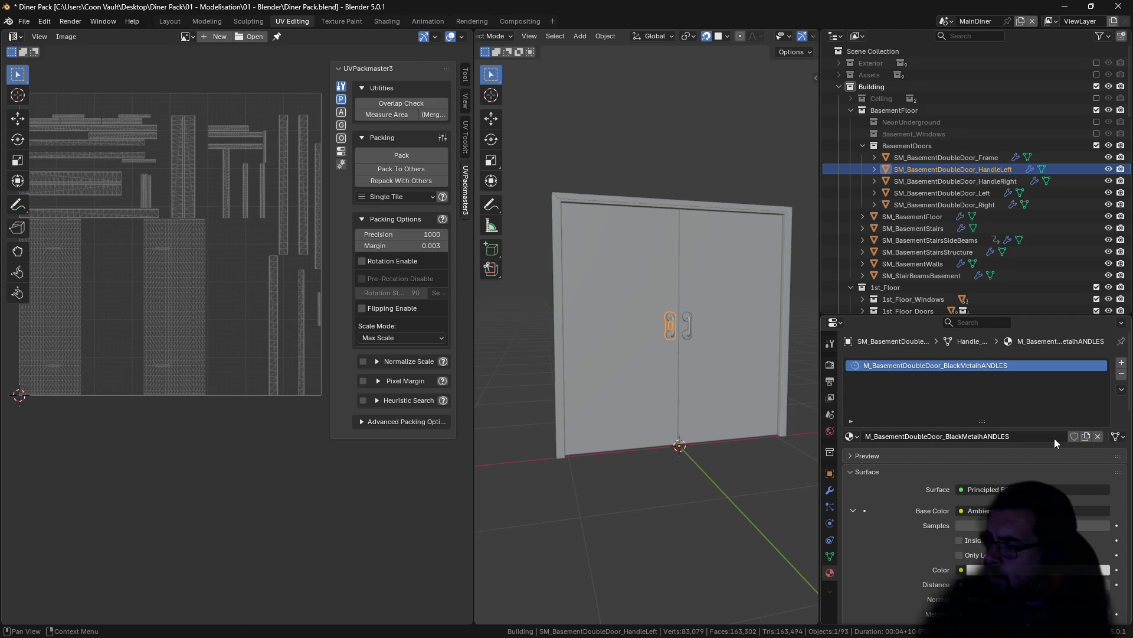
# Step: Correct the copy's name to M_BasementDoubleDoor_BlackMetalHandles
pyautogui.click(1011, 435)
pyautogui.click(1013, 436)
pyautogui.press('BackSpace')
pyautogui.press('BackSpace')
pyautogui.press('BackSpace')
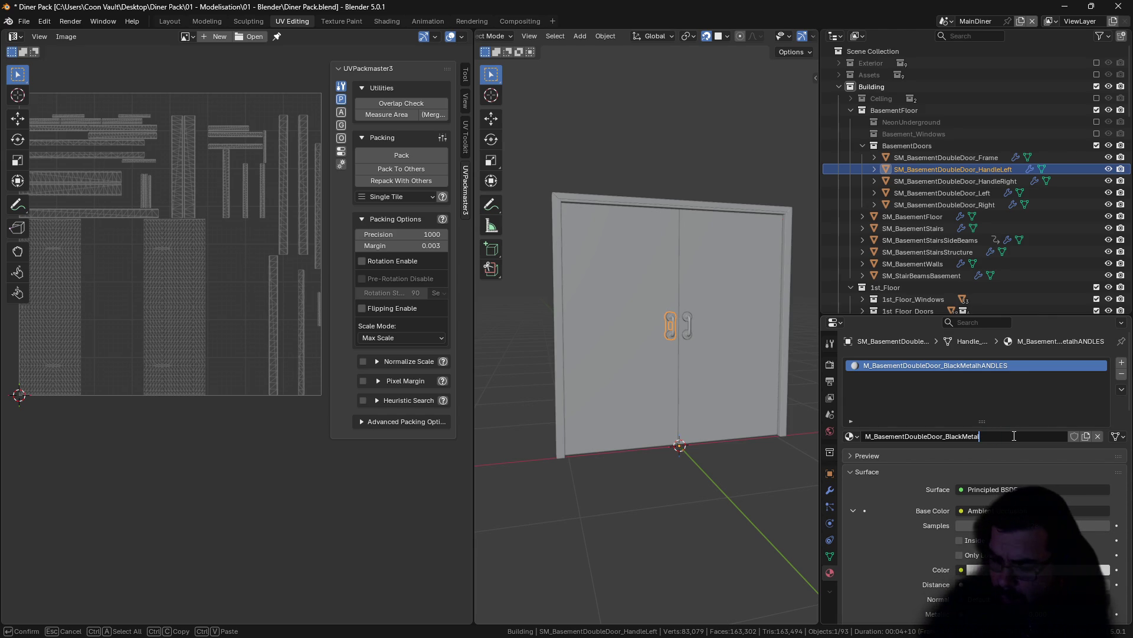
pyautogui.write('Handles')
pyautogui.press('Return')
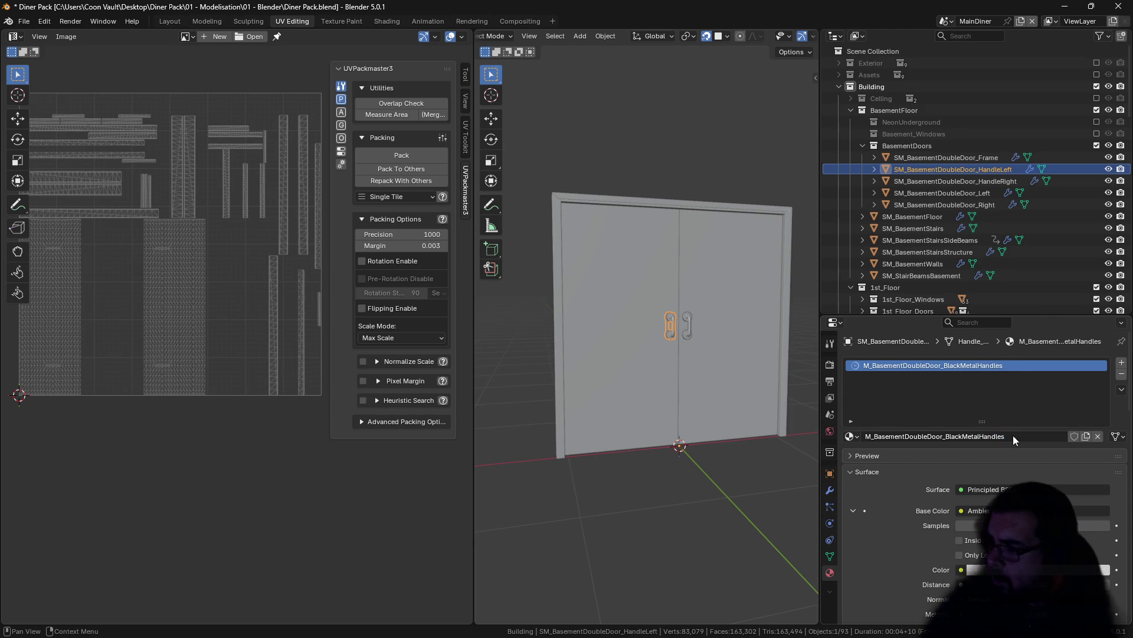
# Step: Assign M_BasementDoubleDoor_BlackMetalHandles to the right handle, then select all five door parts
pyautogui.click(690, 326)
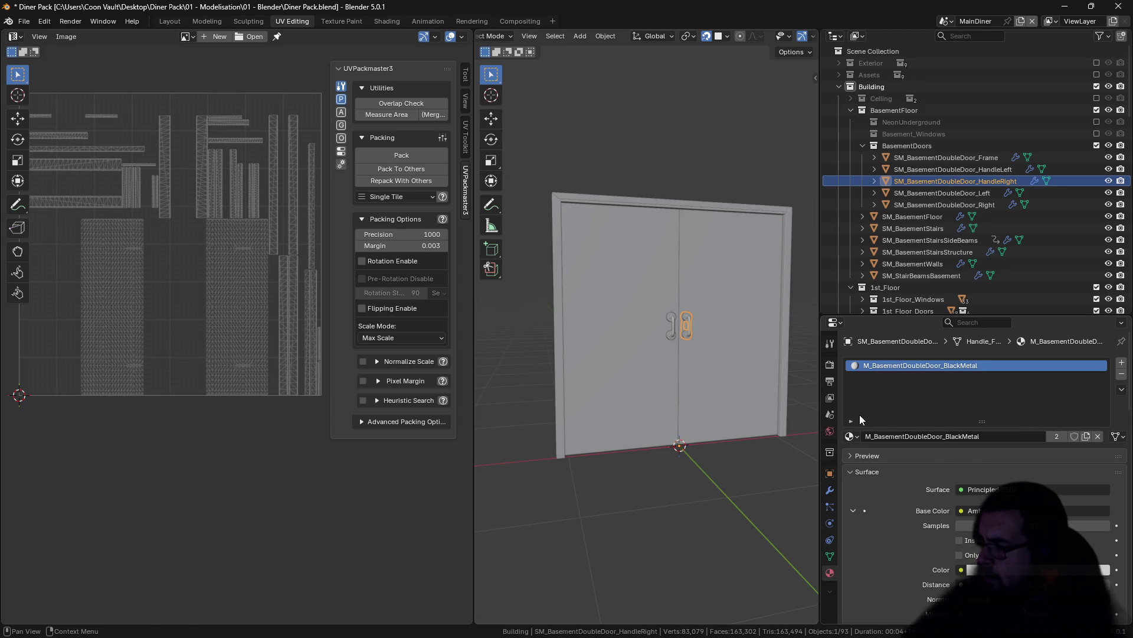
pyautogui.click(851, 435)
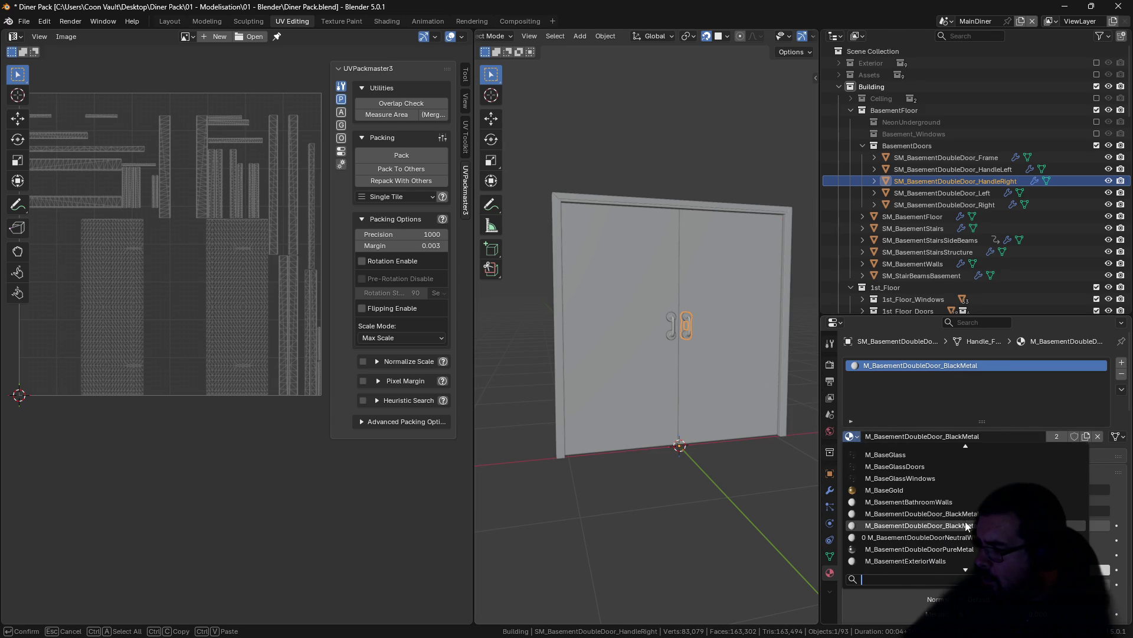
pyautogui.click(886, 523)
pyautogui.hotkey('shift', 'g')
pyautogui.click(671, 247)
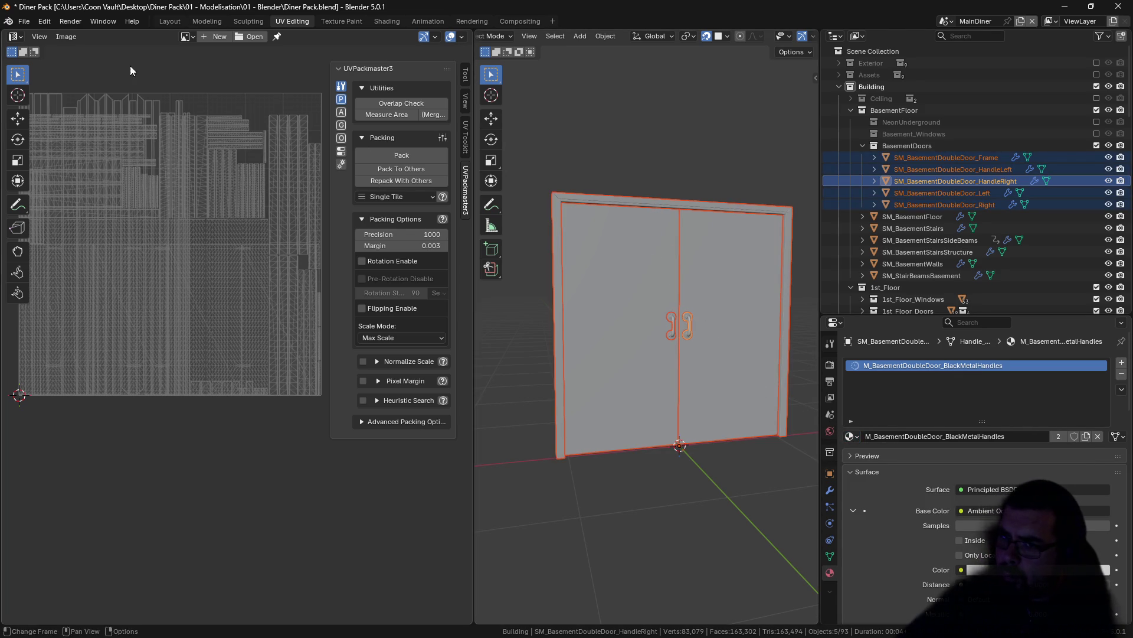
pyautogui.click(33, 21)
# Step: Export the selected door parts as SM_BasementDoubleDoor.fbx into the Basement folder
pyautogui.moveTo(55, 199)
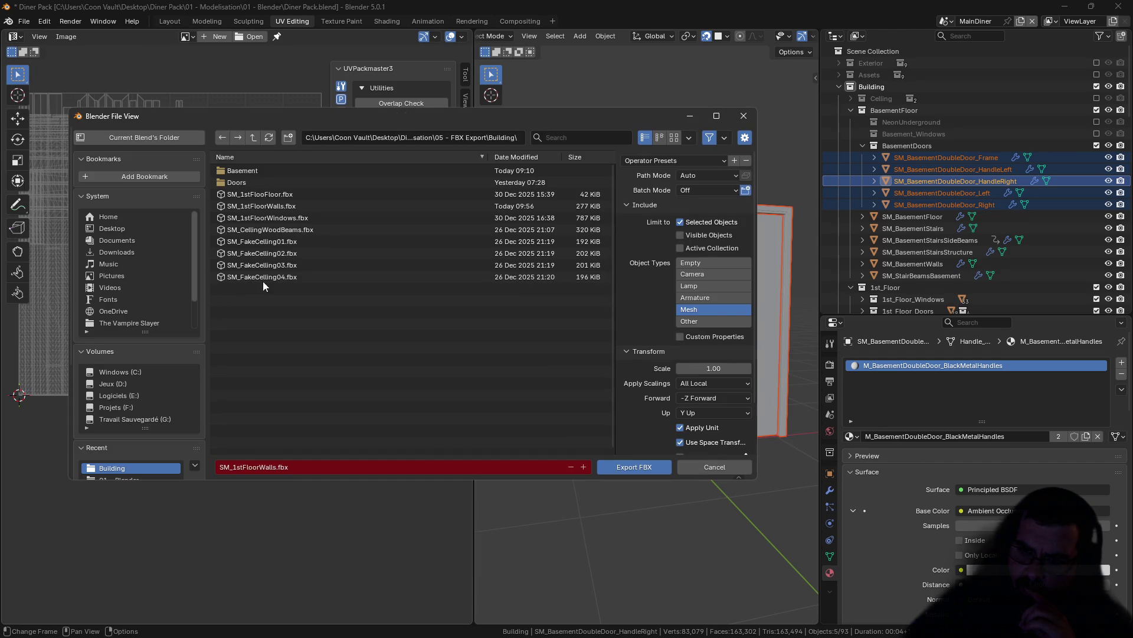
pyautogui.doubleClick(263, 170)
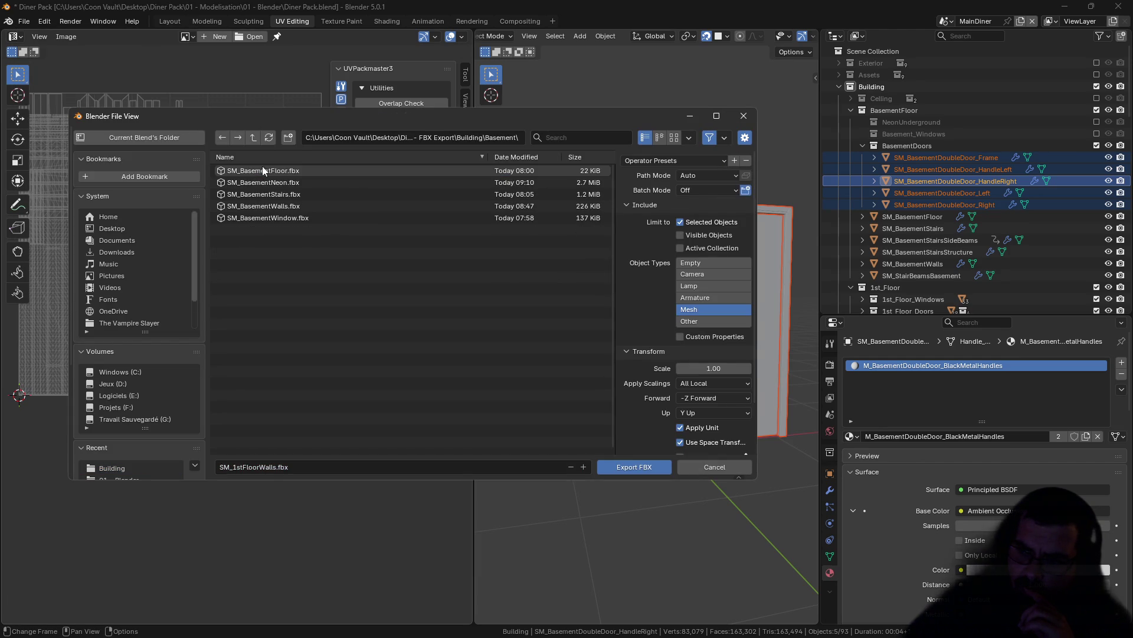
pyautogui.click(260, 171)
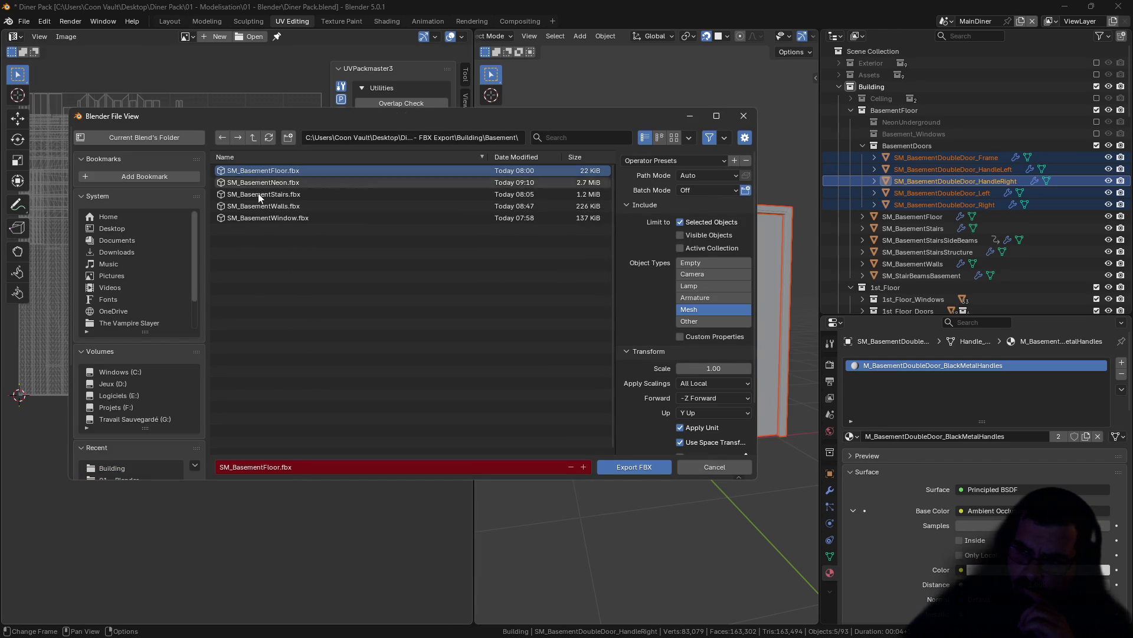
pyautogui.moveTo(265, 466); pyautogui.dragTo(425, 470)
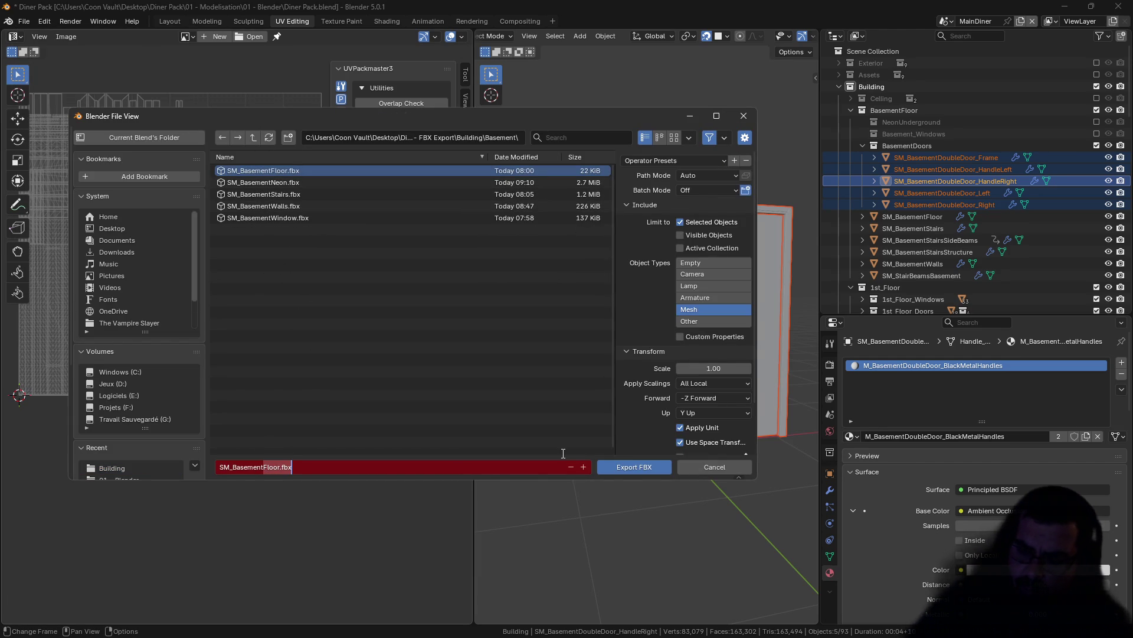
pyautogui.write('Double')
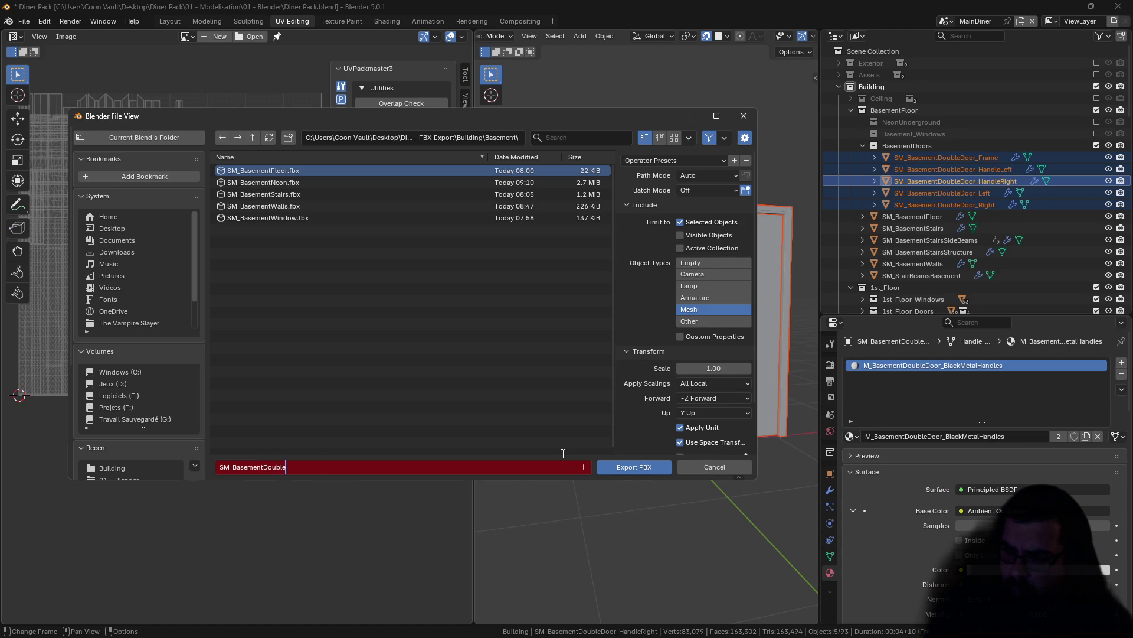
pyautogui.write('Door')
pyautogui.press('Return')
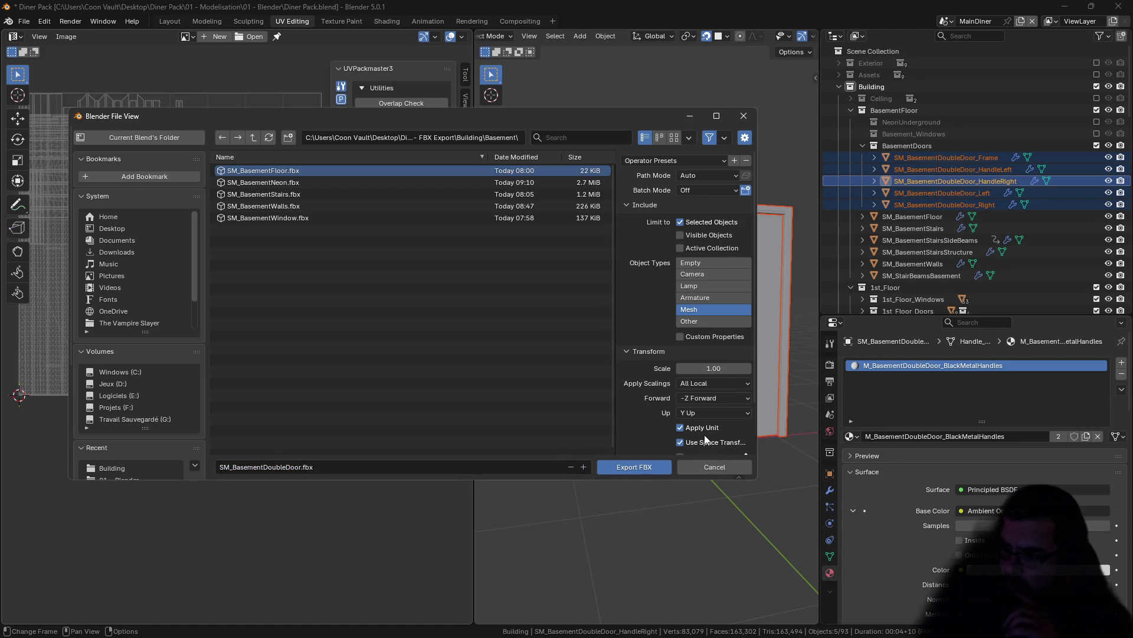
pyautogui.click(644, 466)
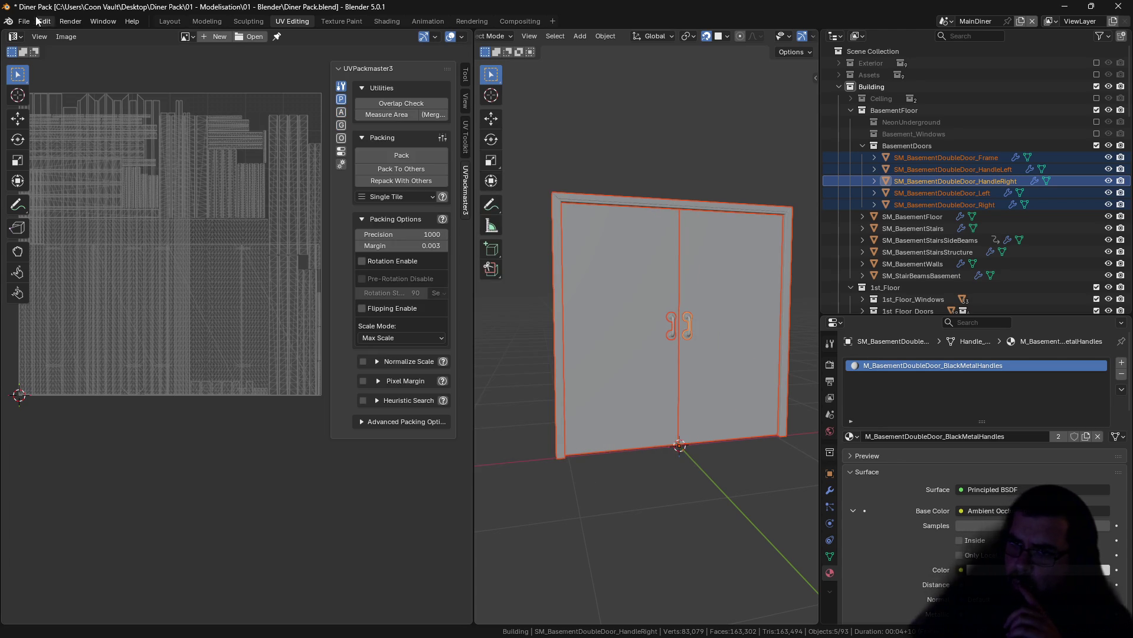
# Step: Save Diner Pack.blend and launch Unreal Engine from the desktop
pyautogui.click(23, 21)
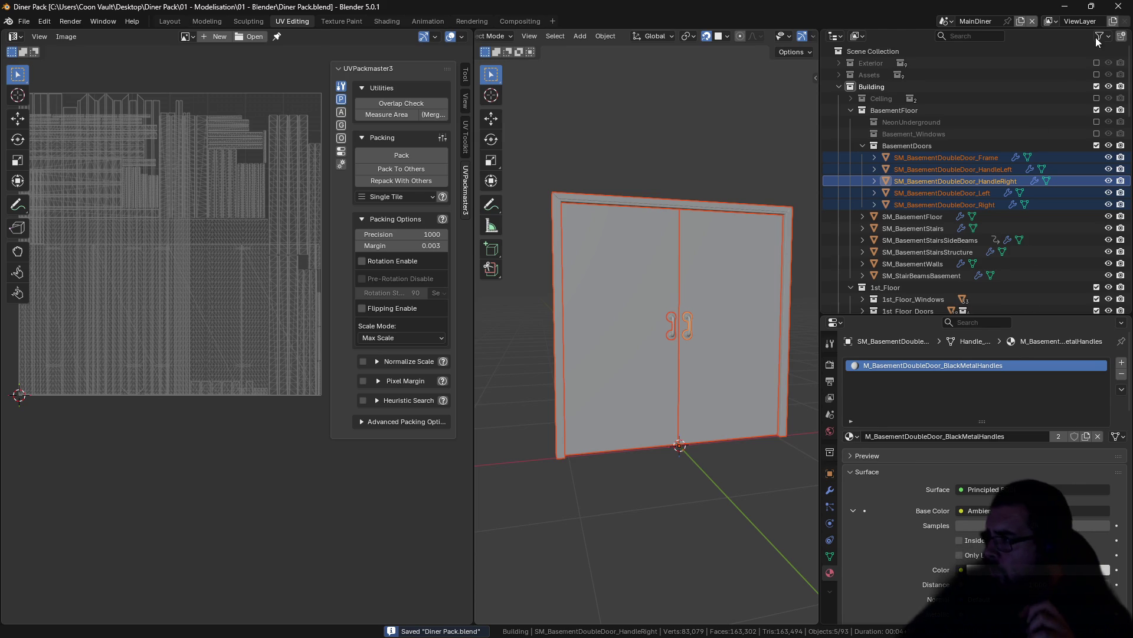
pyautogui.press('super+d')
pyautogui.doubleClick(868, 232)
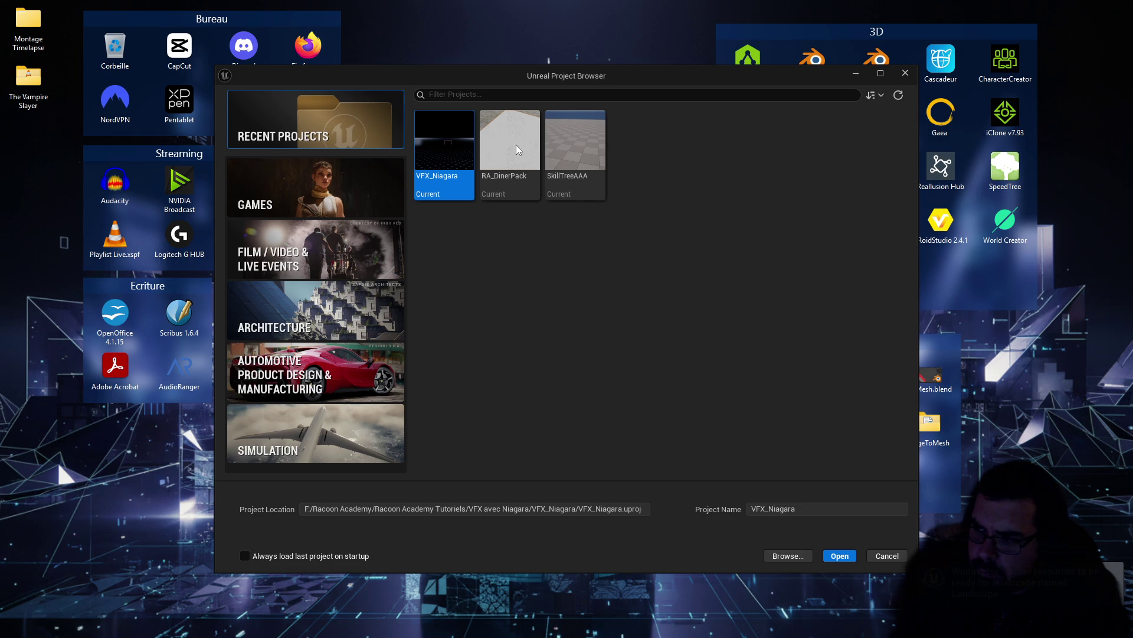
# Step: Open RA_DinerPack, maximize the editor and render the basement viewport in Lit mode
pyautogui.doubleClick(515, 145)
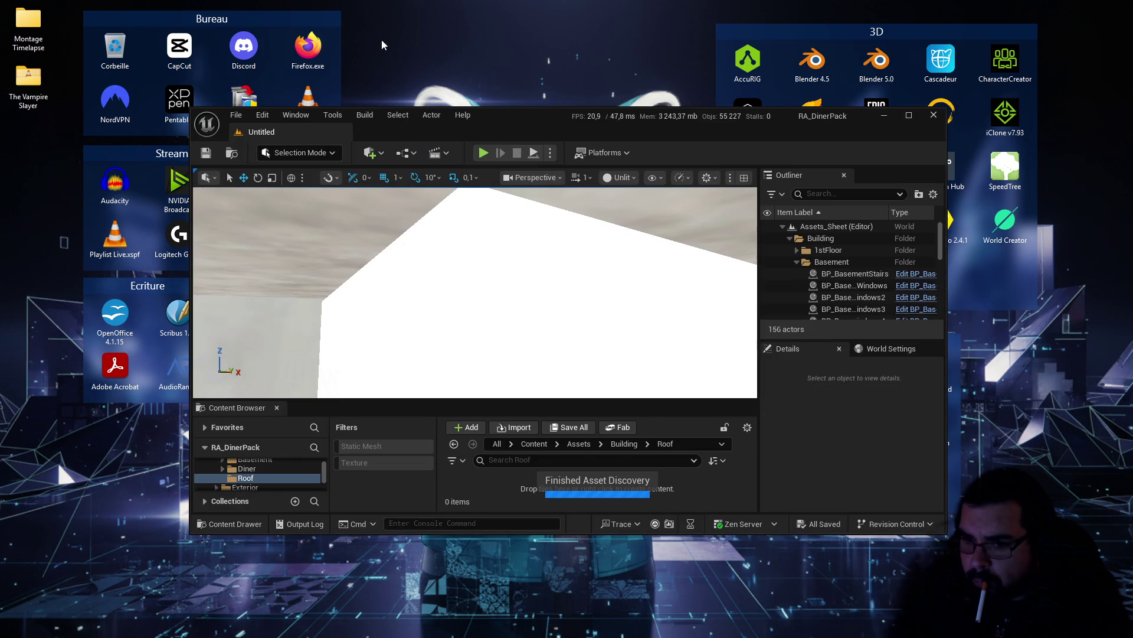
pyautogui.click(909, 115)
pyautogui.click(713, 69)
pyautogui.click(722, 112)
pyautogui.hotkey('alt', '4')
pyautogui.moveTo(516, 268); pyautogui.dragTo(514, 271)
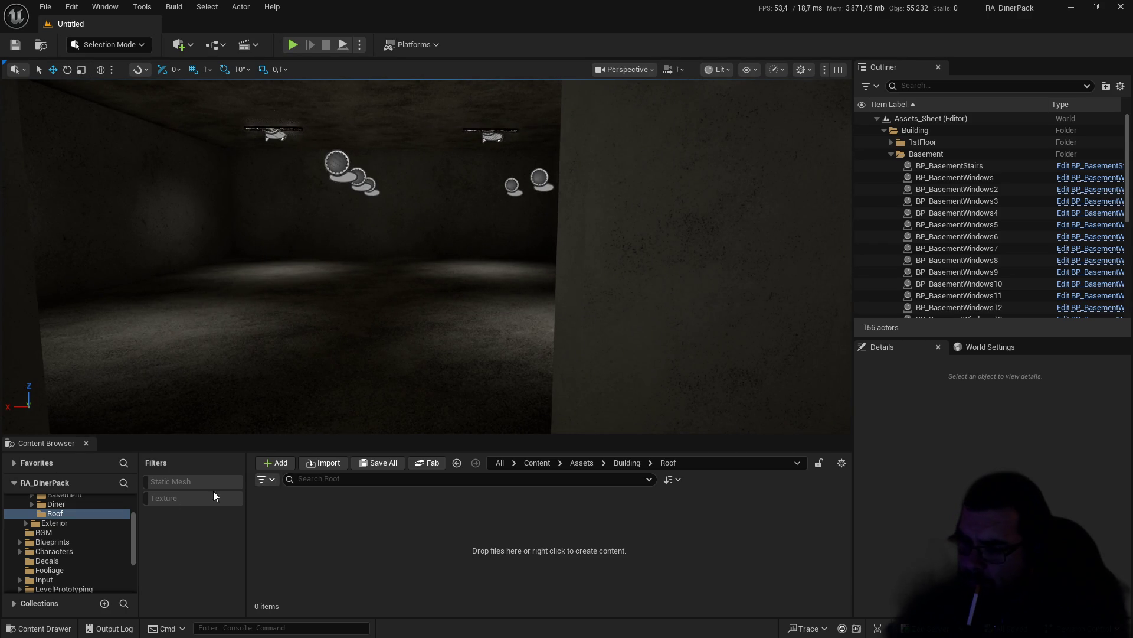
# Step: Create a DoubleDoor folder inside Assets/Building/Basement
pyautogui.scroll(3, 83, 521)
pyautogui.scroll(-2, 66, 535)
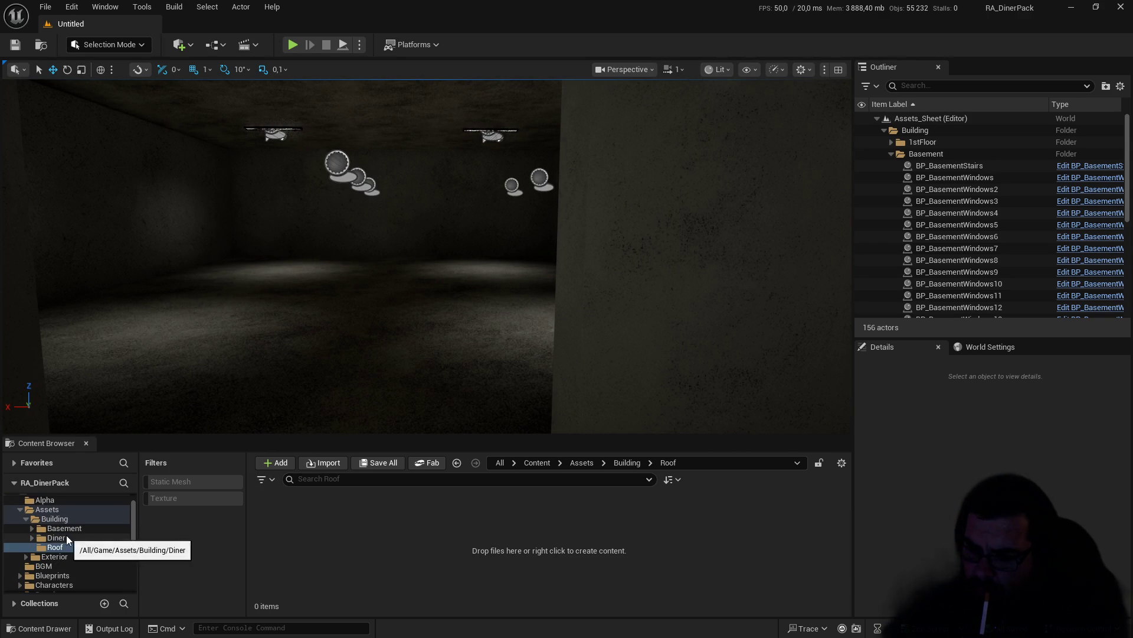
pyautogui.click(61, 509)
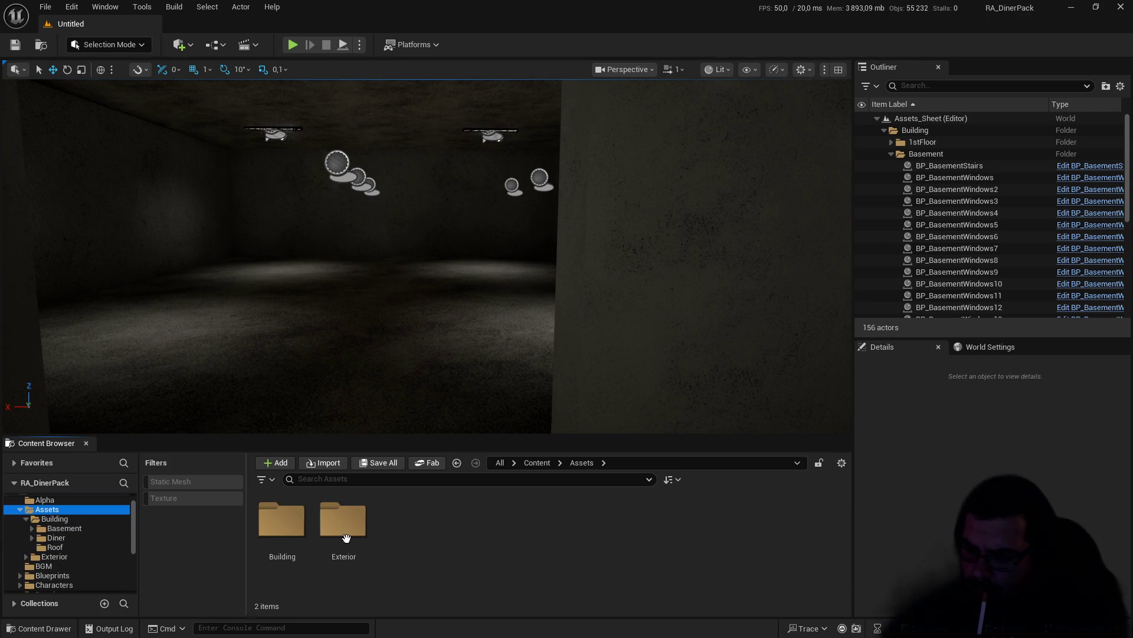
pyautogui.doubleClick(283, 526)
pyautogui.doubleClick(282, 524)
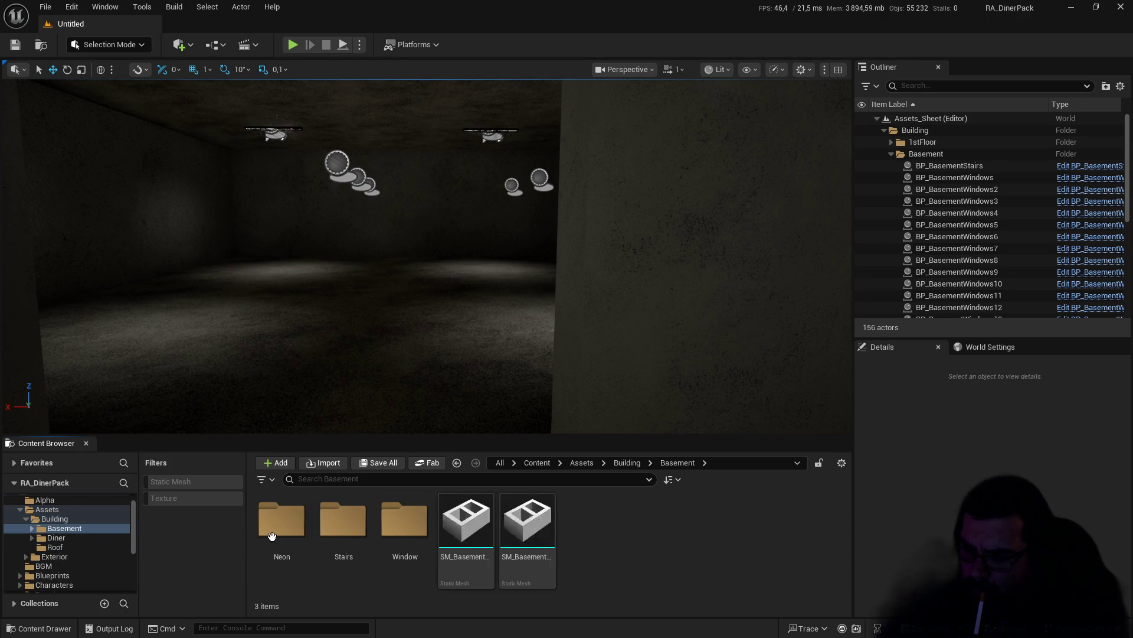
pyautogui.rightClick(603, 562)
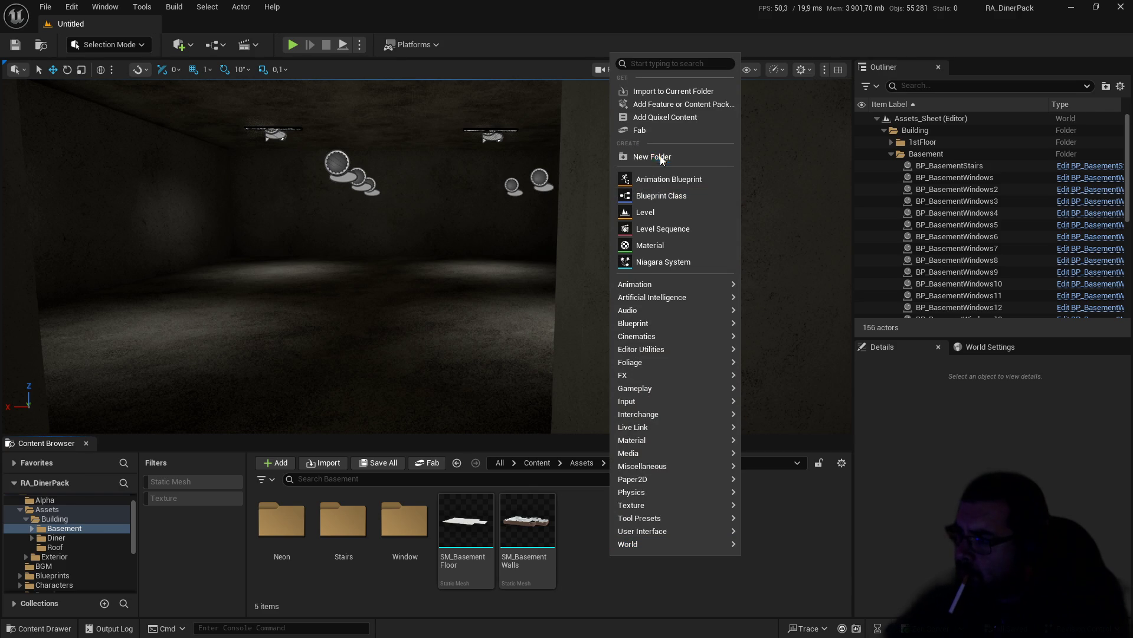
pyautogui.click(660, 155)
pyautogui.write('Dou')
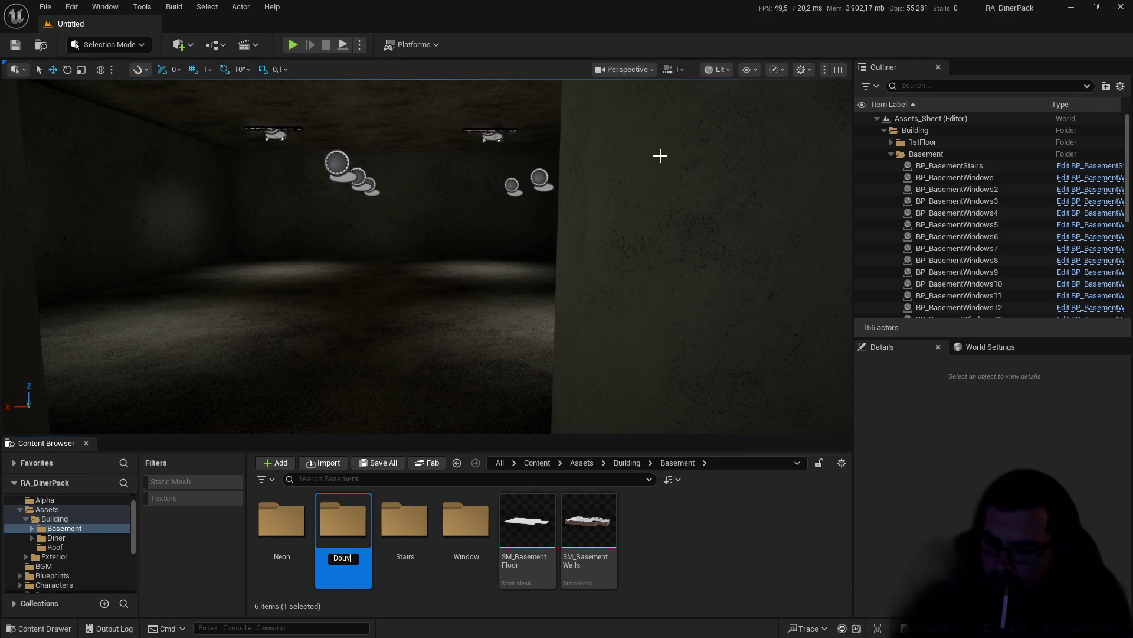
pyautogui.write('bleDoor')
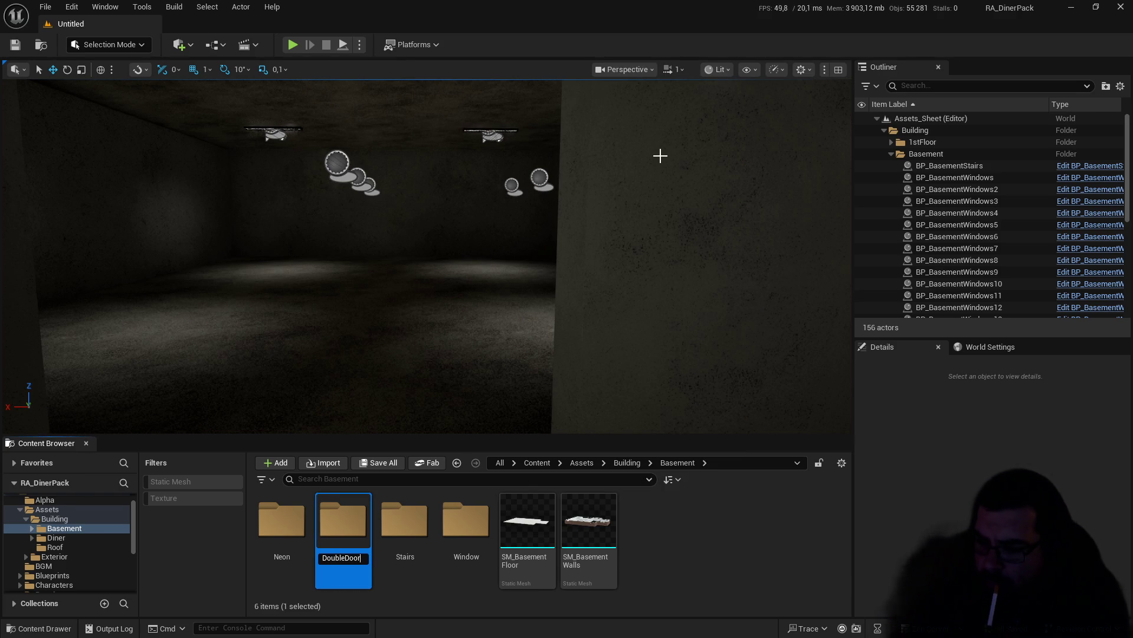
pyautogui.press('Return')
# Step: Import SM_BasementDoubleDoor.fbx into the DoubleDoor folder
pyautogui.doubleClick(287, 544)
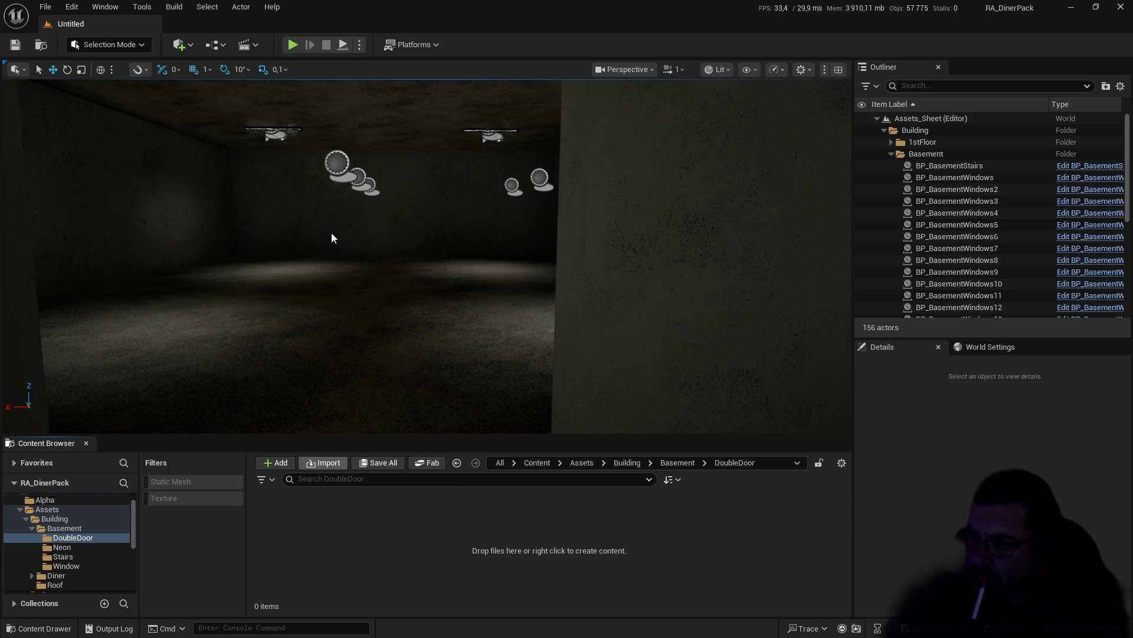
pyautogui.doubleClick(189, 95)
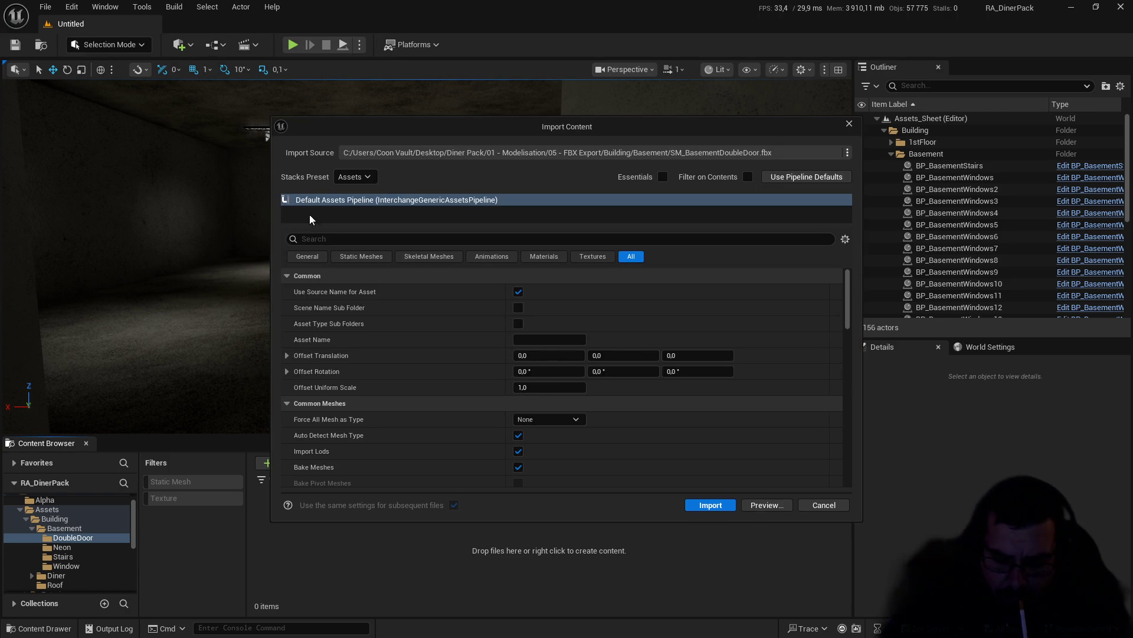
pyautogui.click(726, 505)
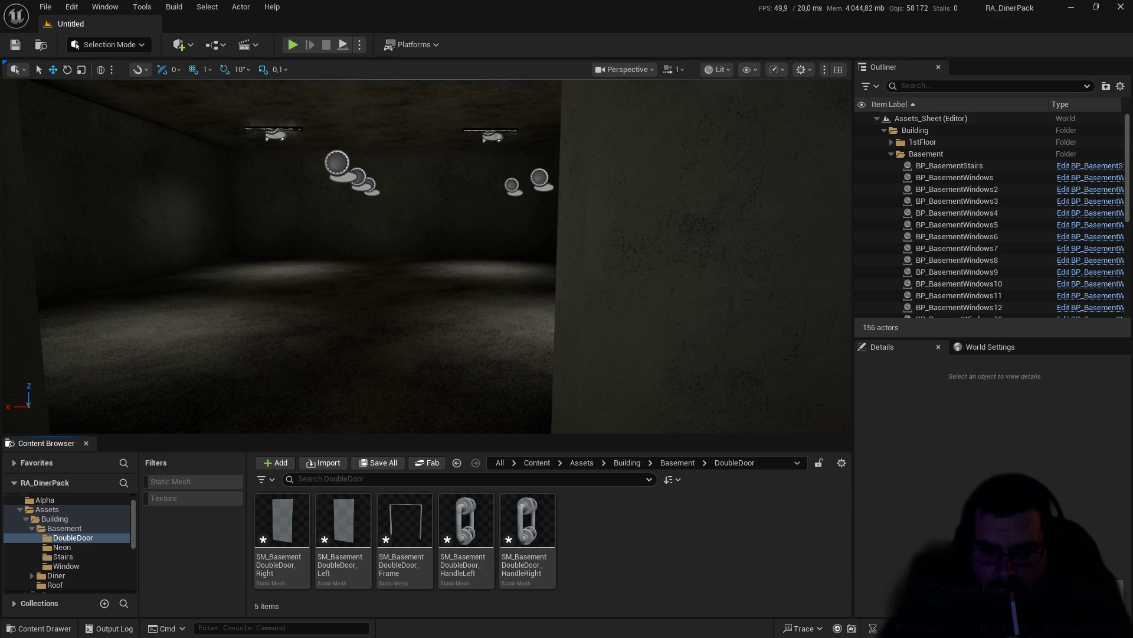
# Step: Give the right door mesh the MI_BasePureMetal material and save it
pyautogui.doubleClick(282, 525)
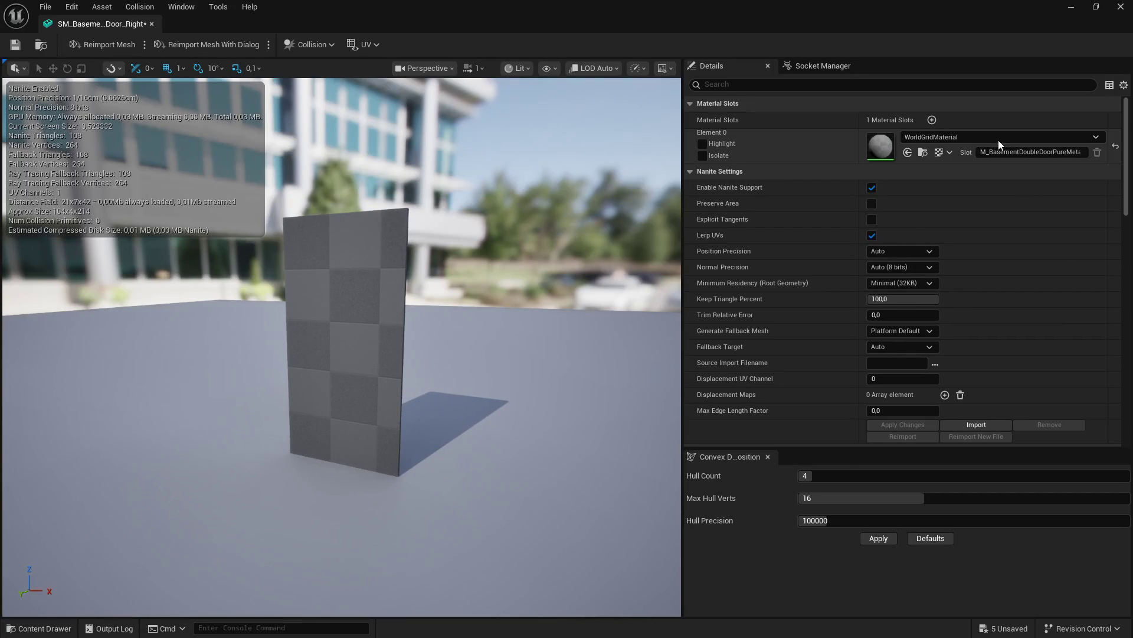
pyautogui.click(999, 140)
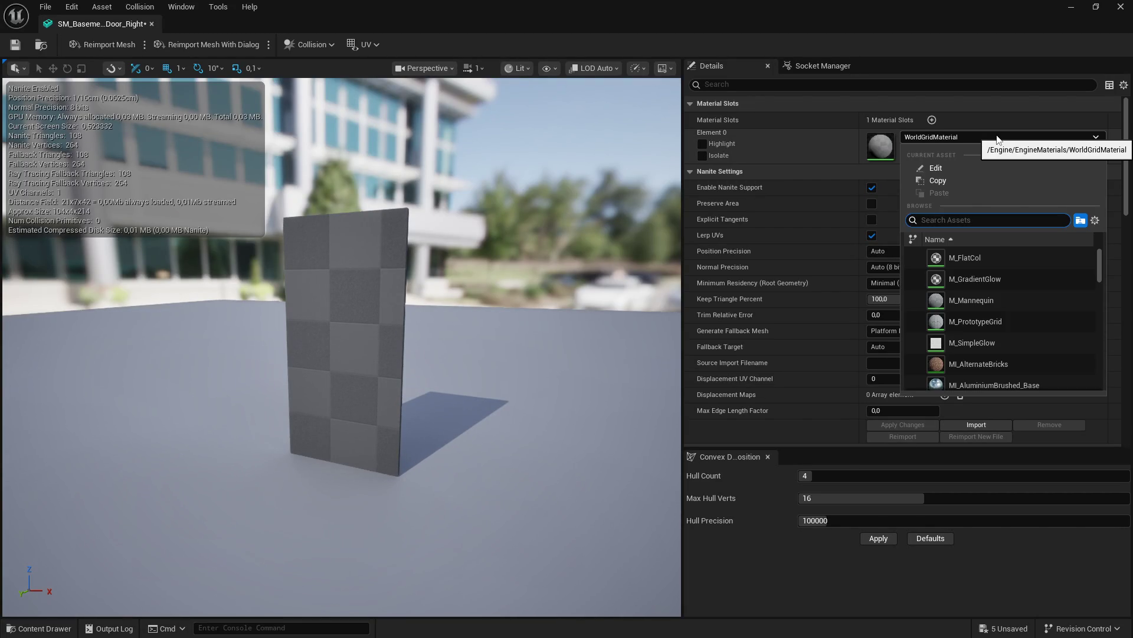
pyautogui.write('white')
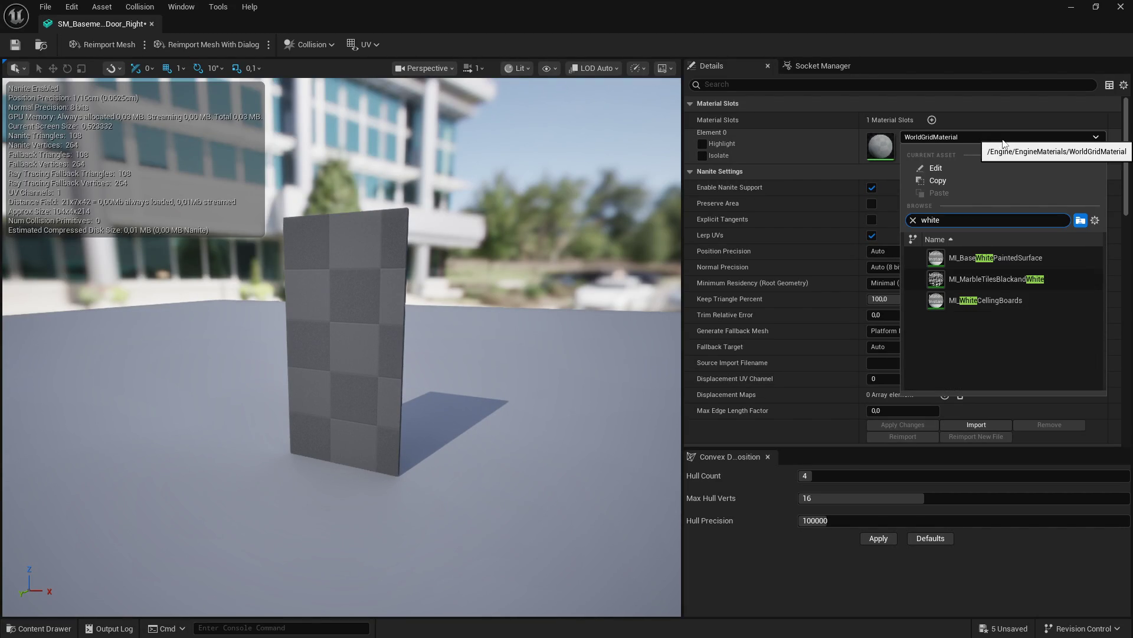
pyautogui.click(1042, 258)
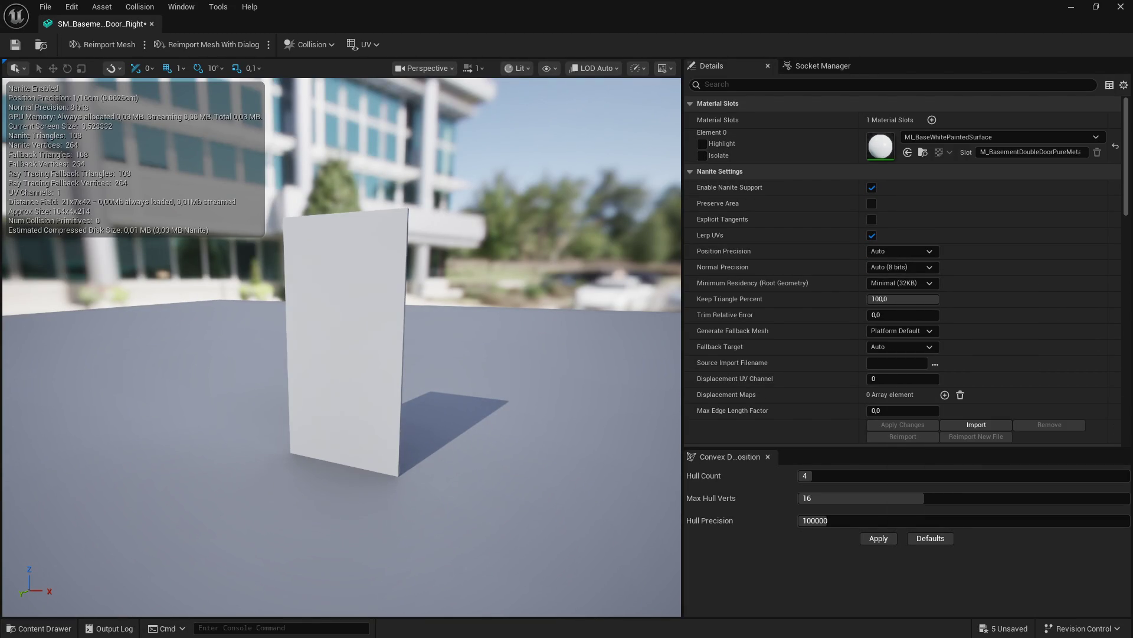
pyautogui.click(1013, 138)
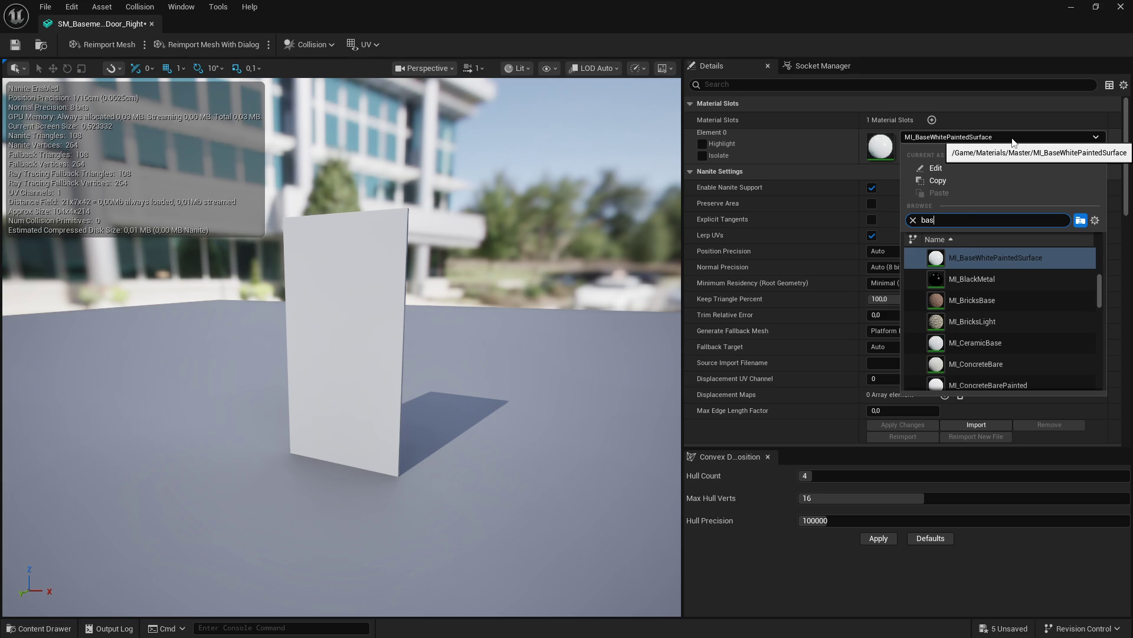
pyautogui.write('e')
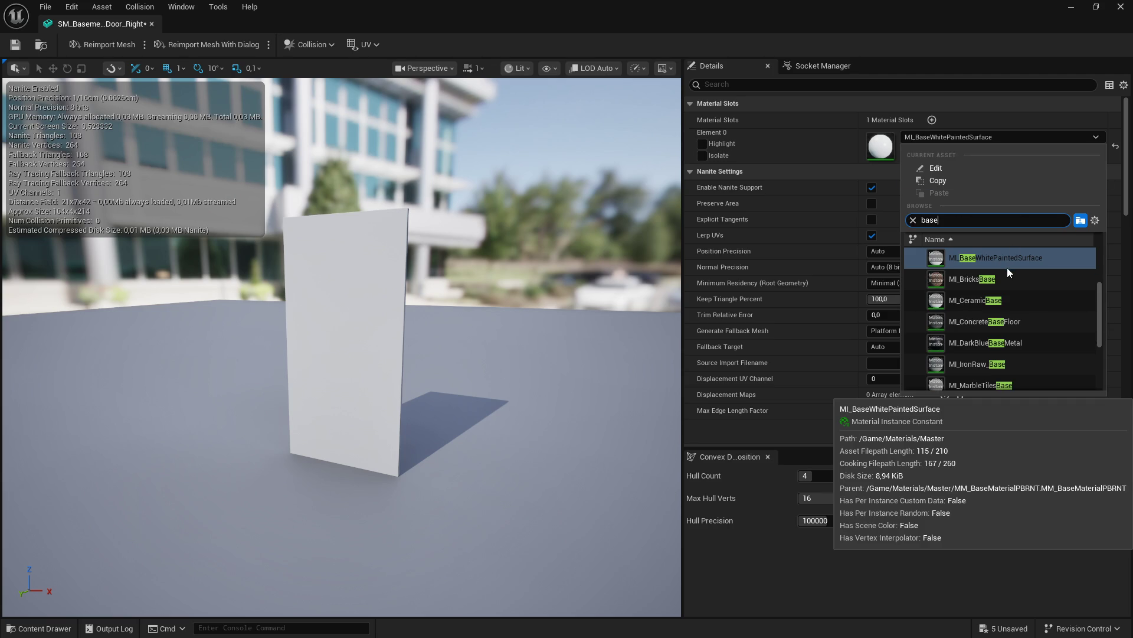
pyautogui.write('pure')
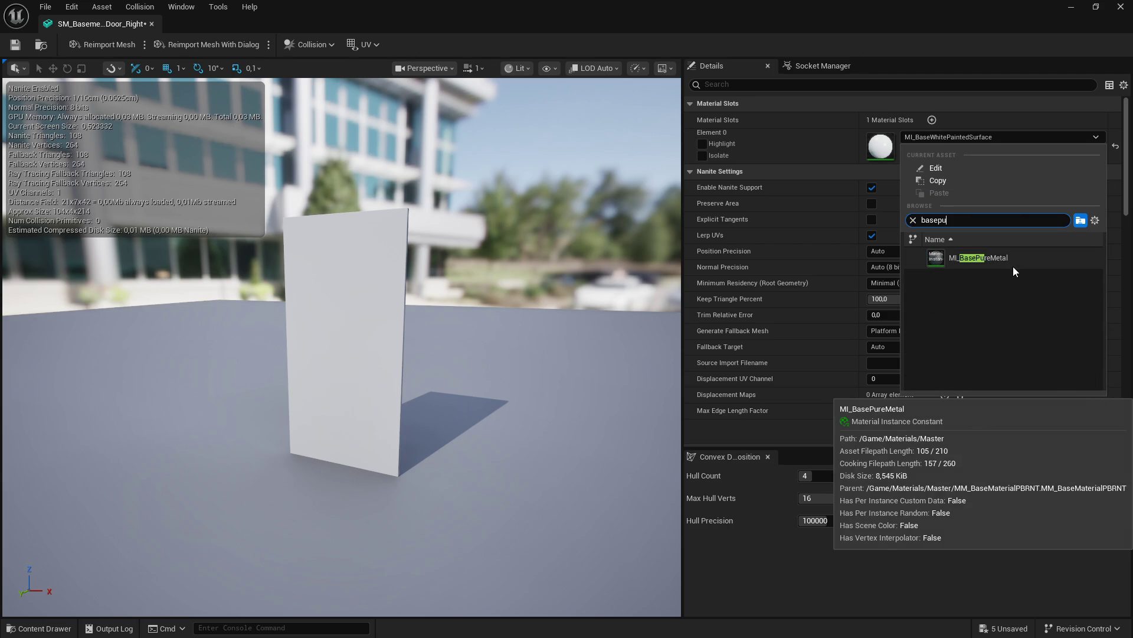
pyautogui.click(1011, 265)
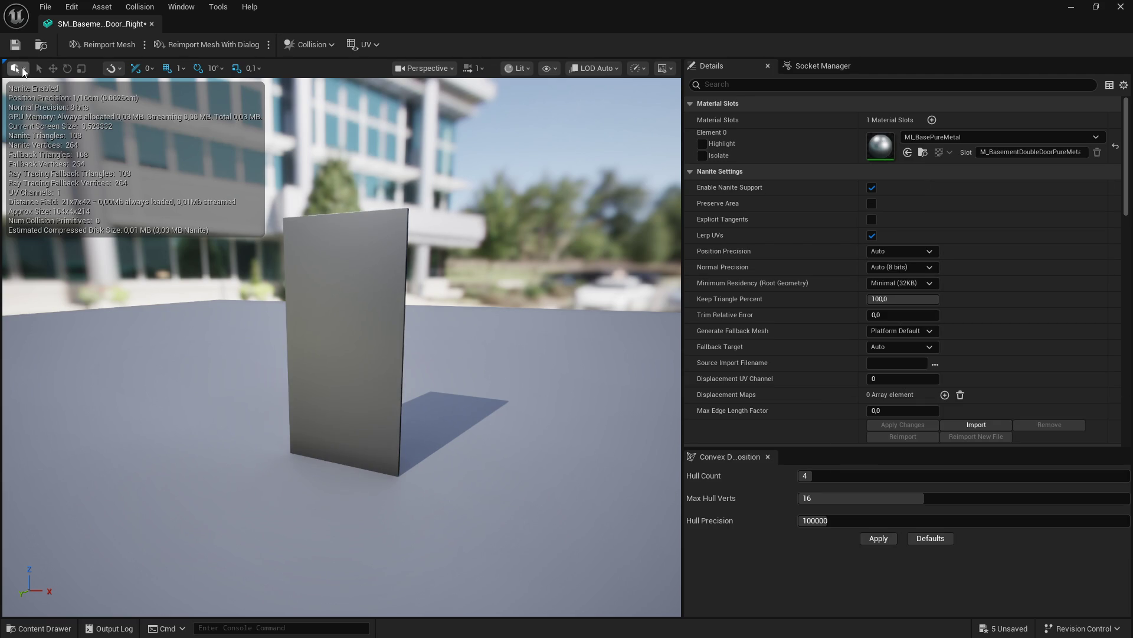
pyautogui.click(17, 48)
pyautogui.click(152, 24)
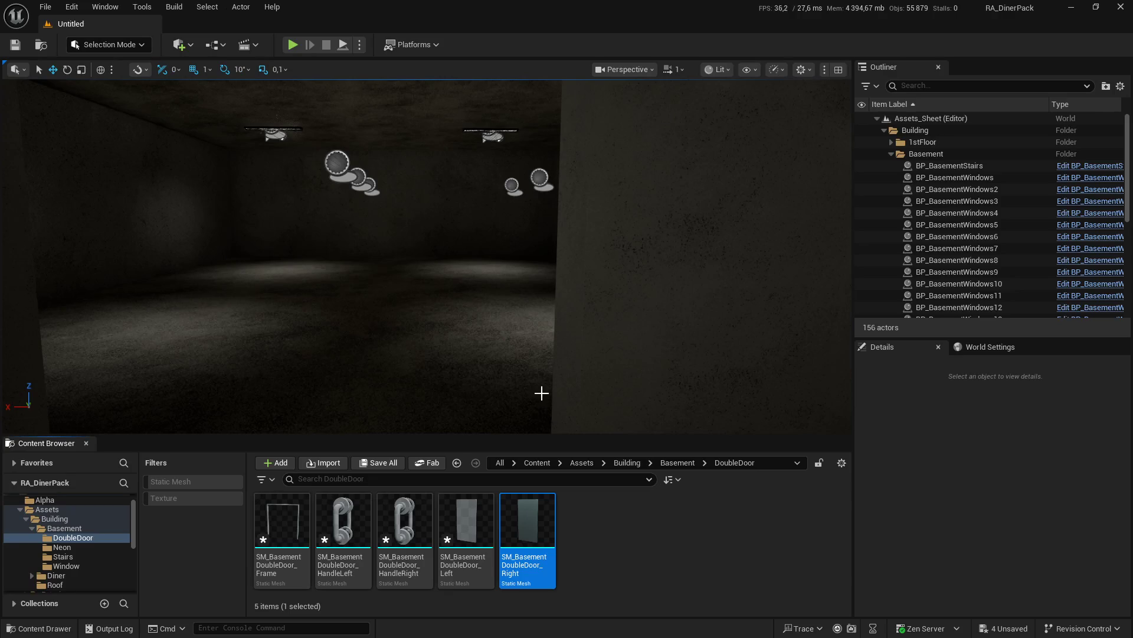
# Step: Give the left door mesh MI_BasePureMetal, save it and close its editor
pyautogui.doubleClick(478, 528)
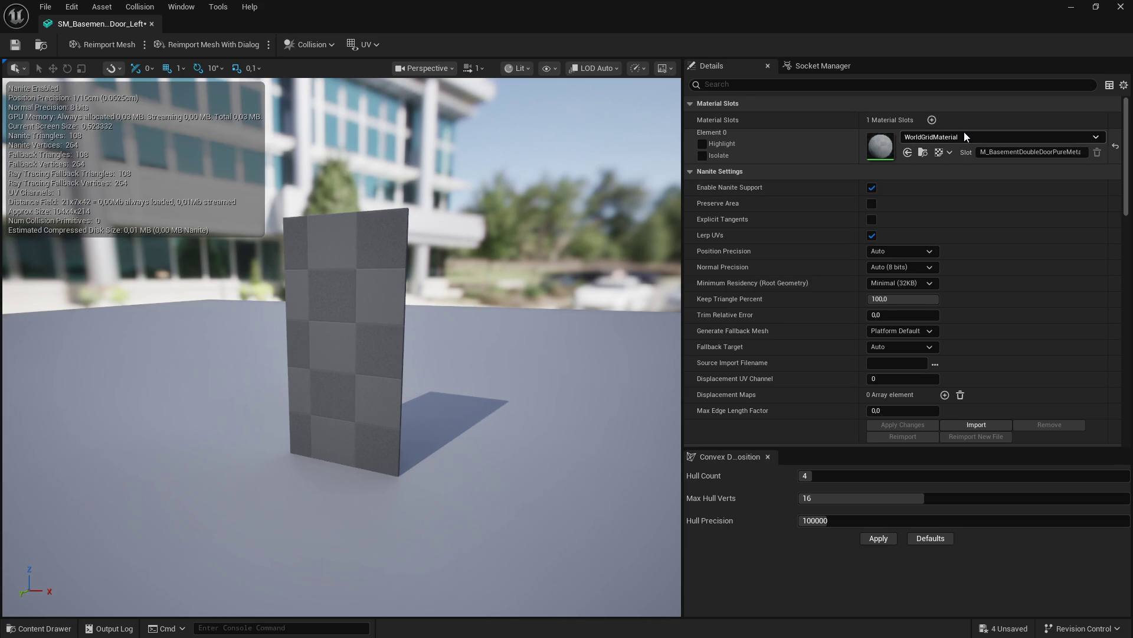
pyautogui.click(964, 136)
pyautogui.write('pure')
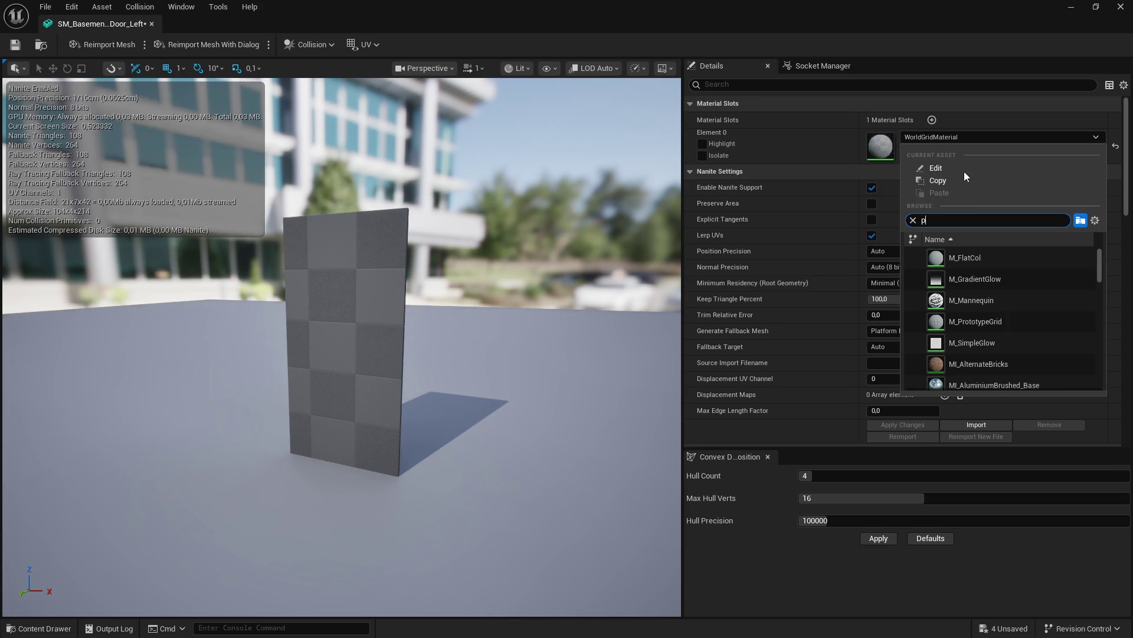
pyautogui.click(1011, 262)
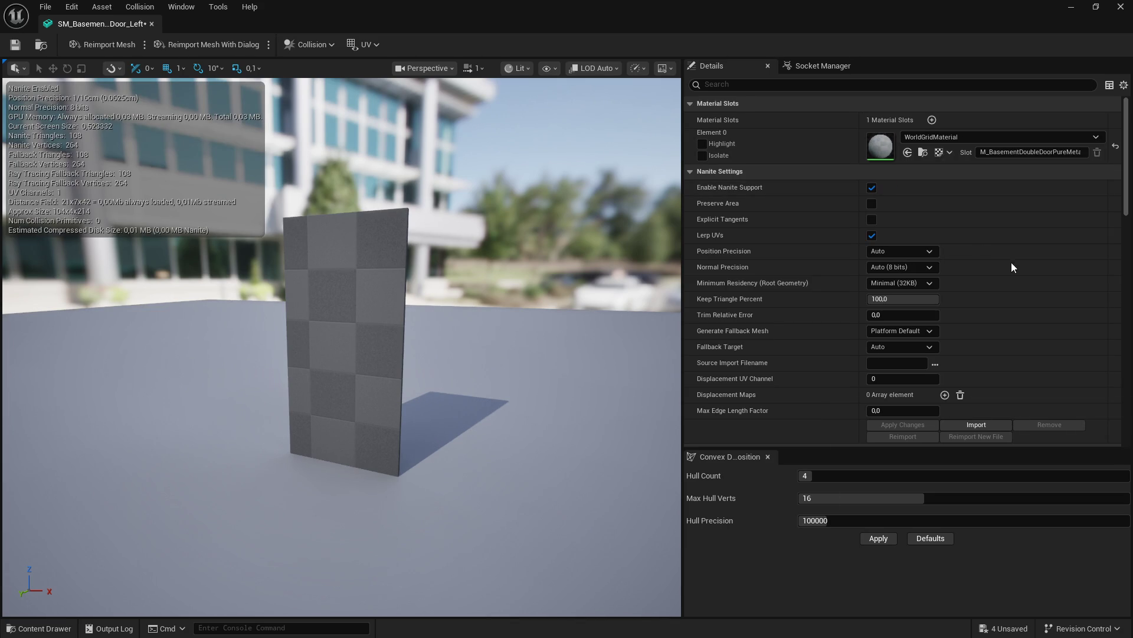
pyautogui.click(15, 45)
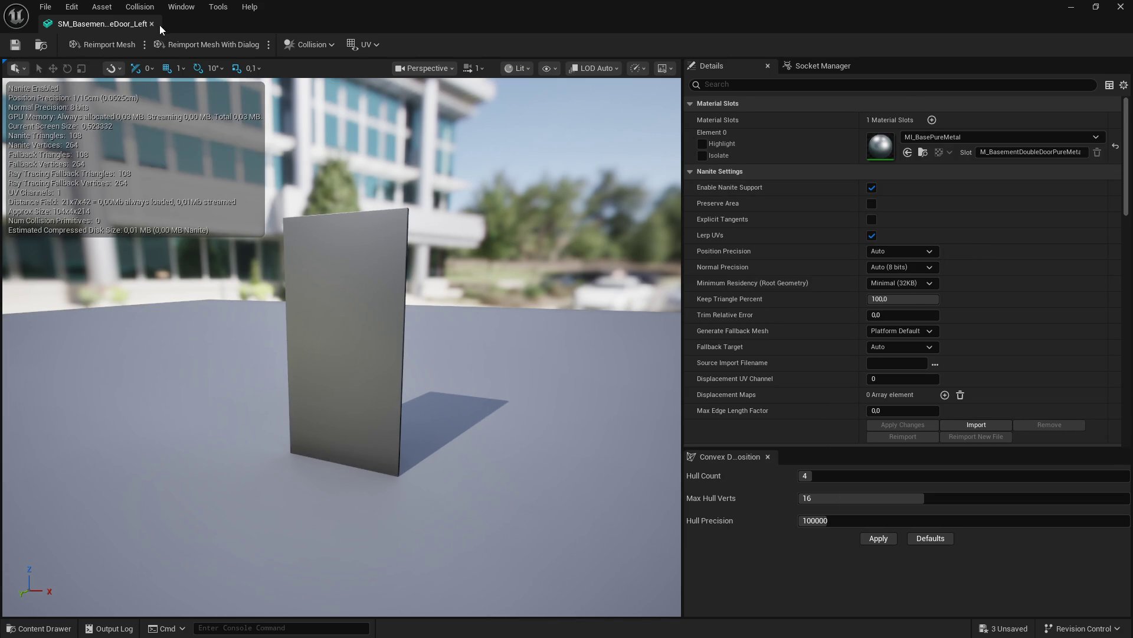
pyautogui.click(151, 24)
# Step: Assign MI_BlackMetal to the right handle mesh and save it, then open the left handle
pyautogui.doubleClick(388, 498)
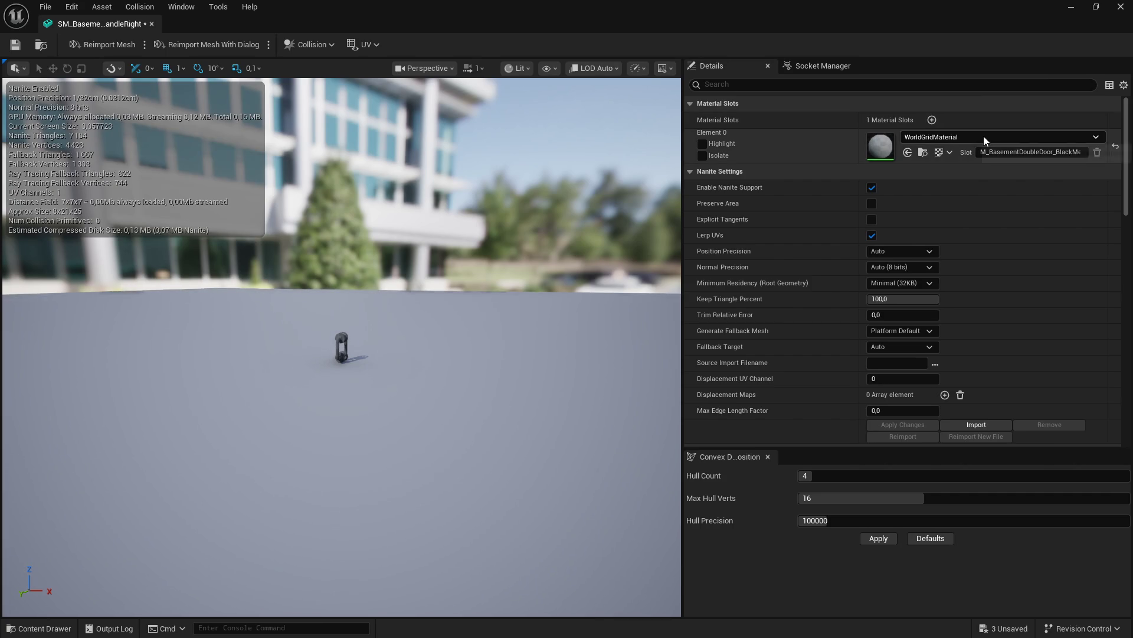
pyautogui.click(986, 138)
pyautogui.write('bla')
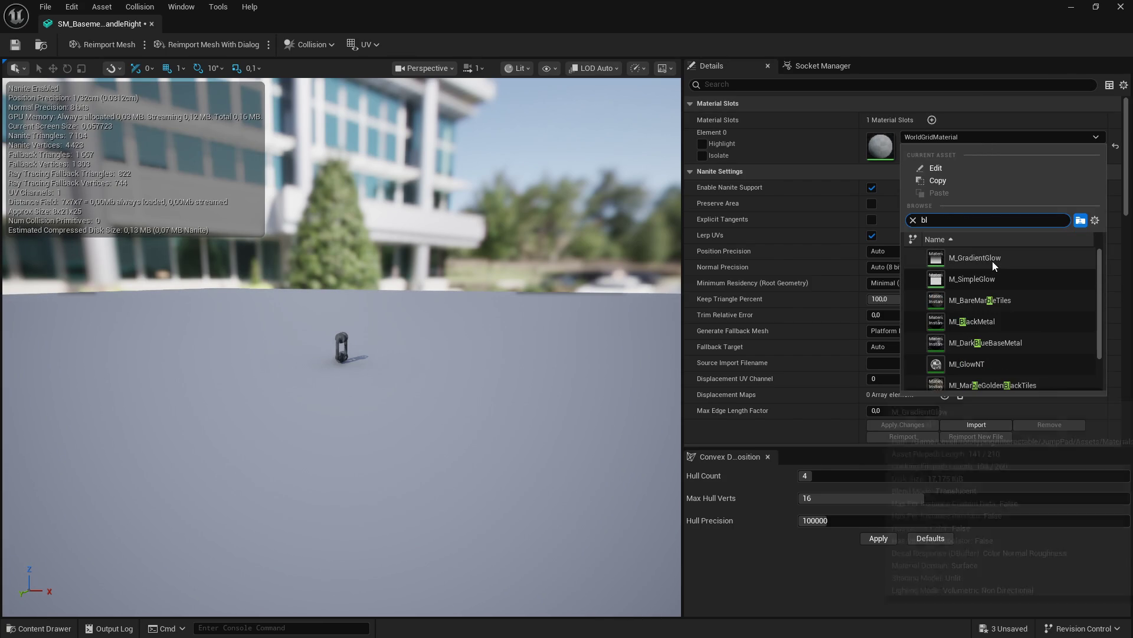
pyautogui.click(984, 257)
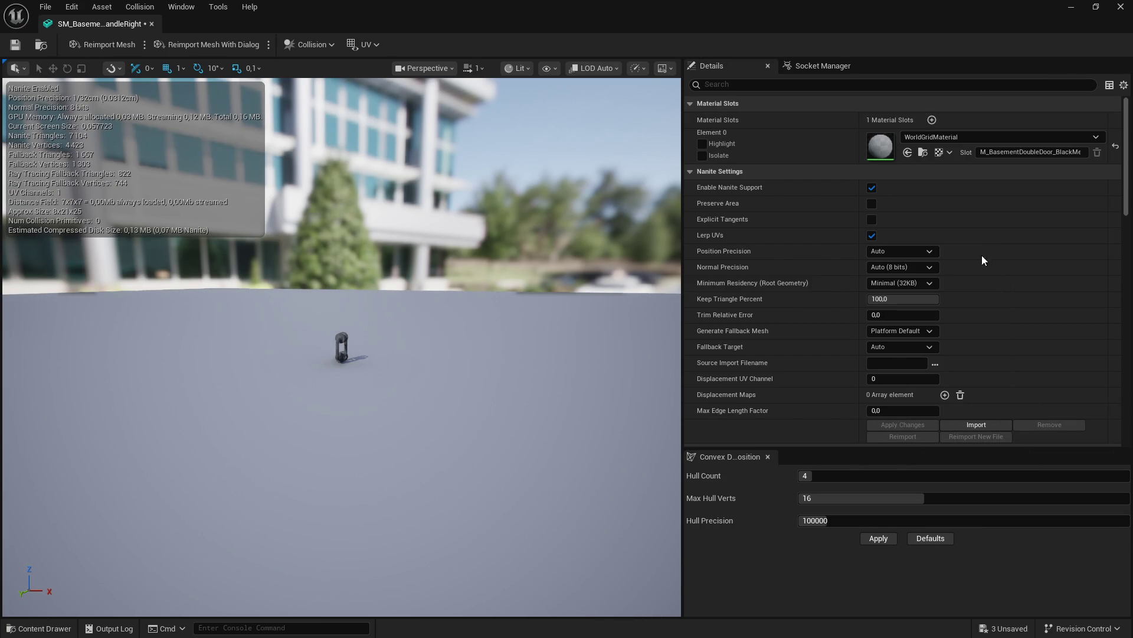
pyautogui.click(15, 45)
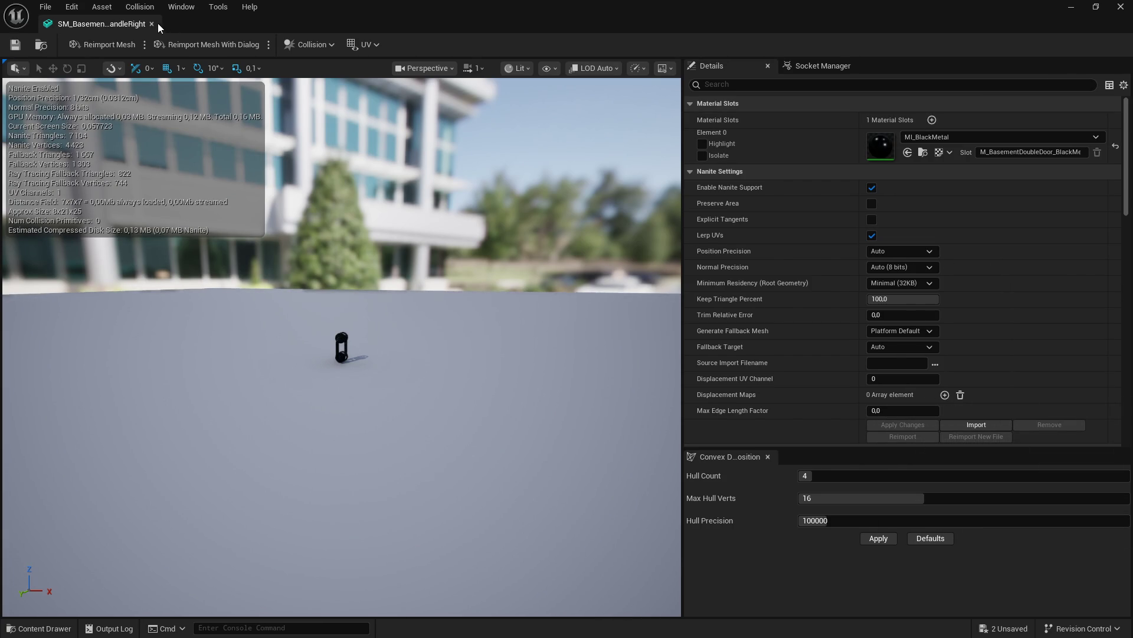
pyautogui.click(151, 24)
pyautogui.doubleClick(342, 522)
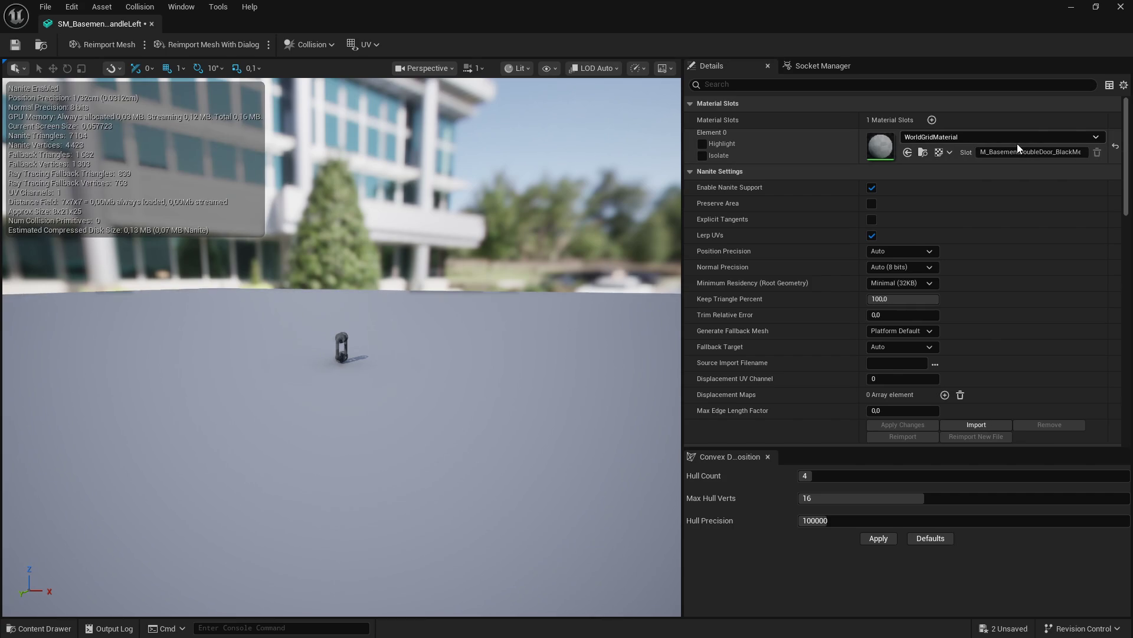
pyautogui.click(1018, 143)
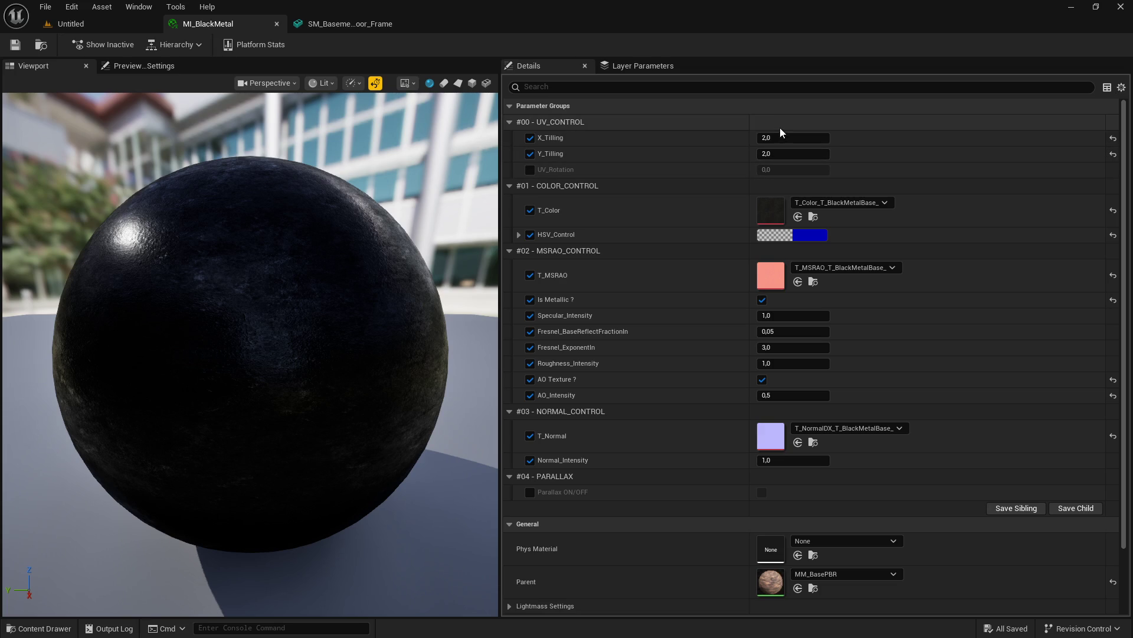
# Step: Set MI_BlackMetal's X_Tilling and Y_Tilling to 5,0 and save it
pyautogui.click(777, 137)
pyautogui.press('Return')
pyautogui.click(779, 153)
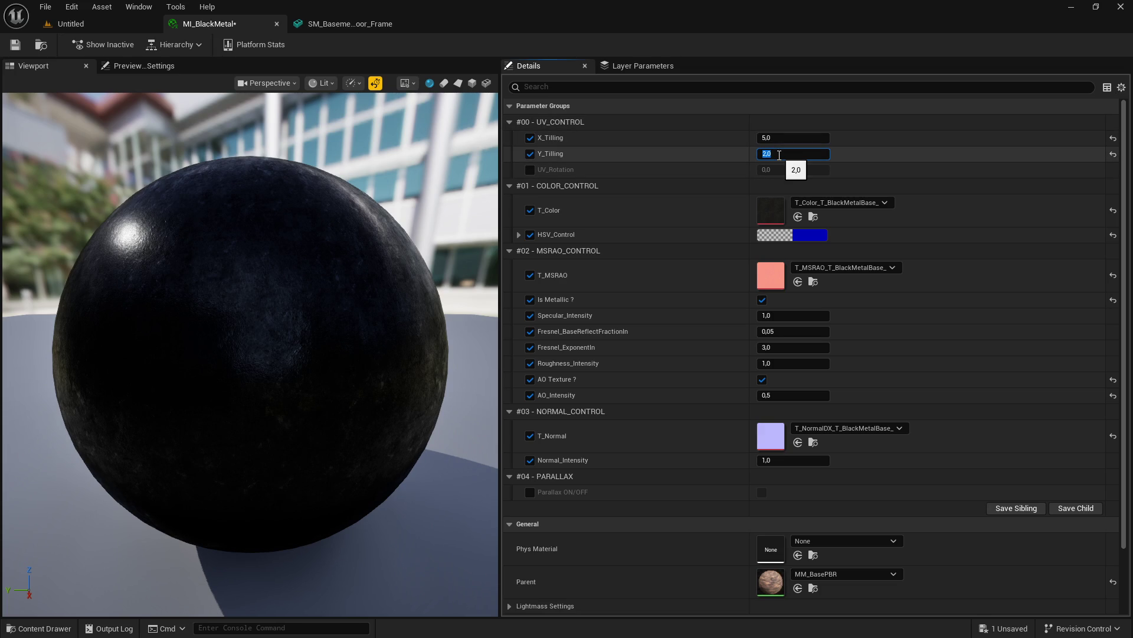
pyautogui.write('5')
pyautogui.press('Return')
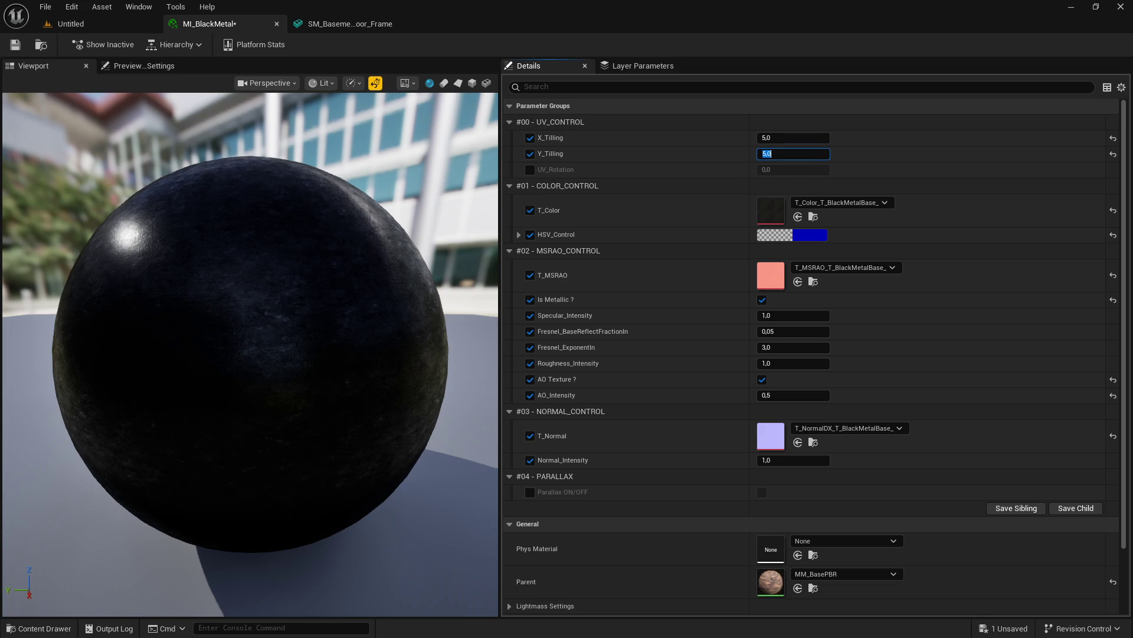
pyautogui.click(16, 51)
# Step: Save the door frame mesh and close its editor
pyautogui.click(319, 24)
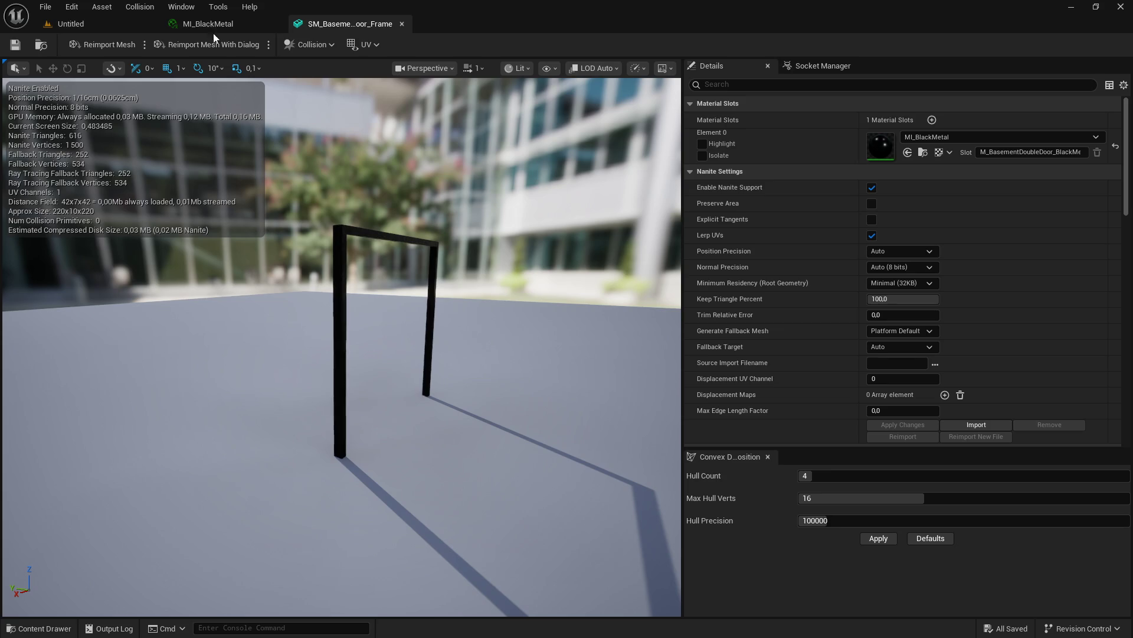
pyautogui.click(14, 41)
pyautogui.click(402, 24)
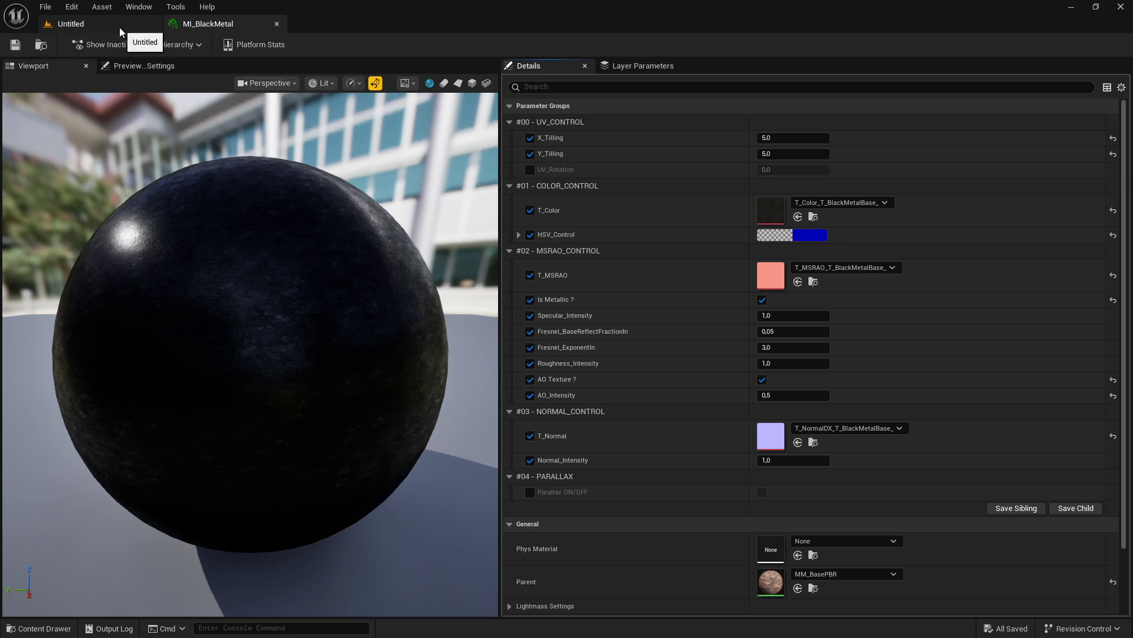
# Step: Create an Actor Blueprint named BP_BasementDoubleDoor in Blueprints/Interior and open it
pyautogui.click(277, 23)
pyautogui.scroll(-3, 83, 528)
pyautogui.click(66, 557)
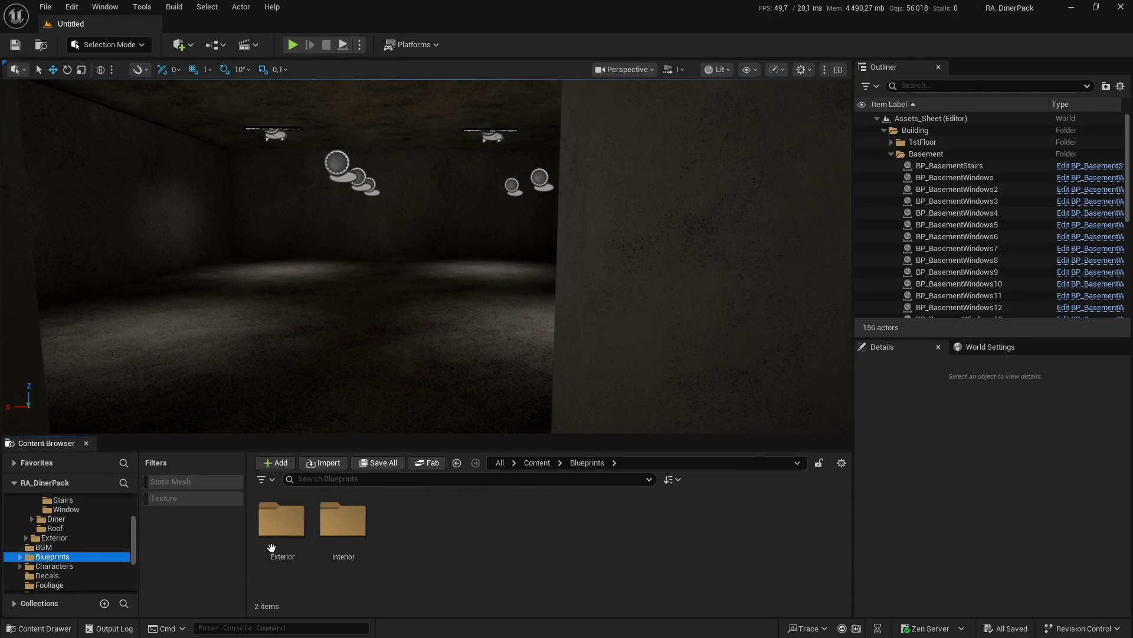
pyautogui.doubleClick(343, 520)
pyautogui.scroll(-2, 543, 576)
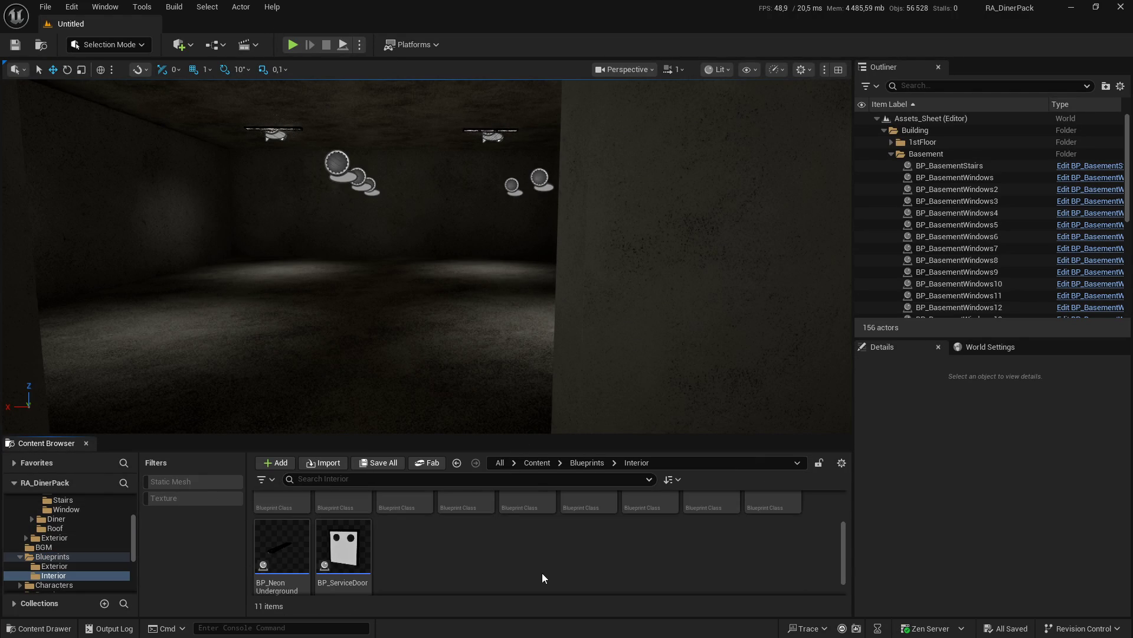
pyautogui.rightClick(542, 577)
pyautogui.click(594, 210)
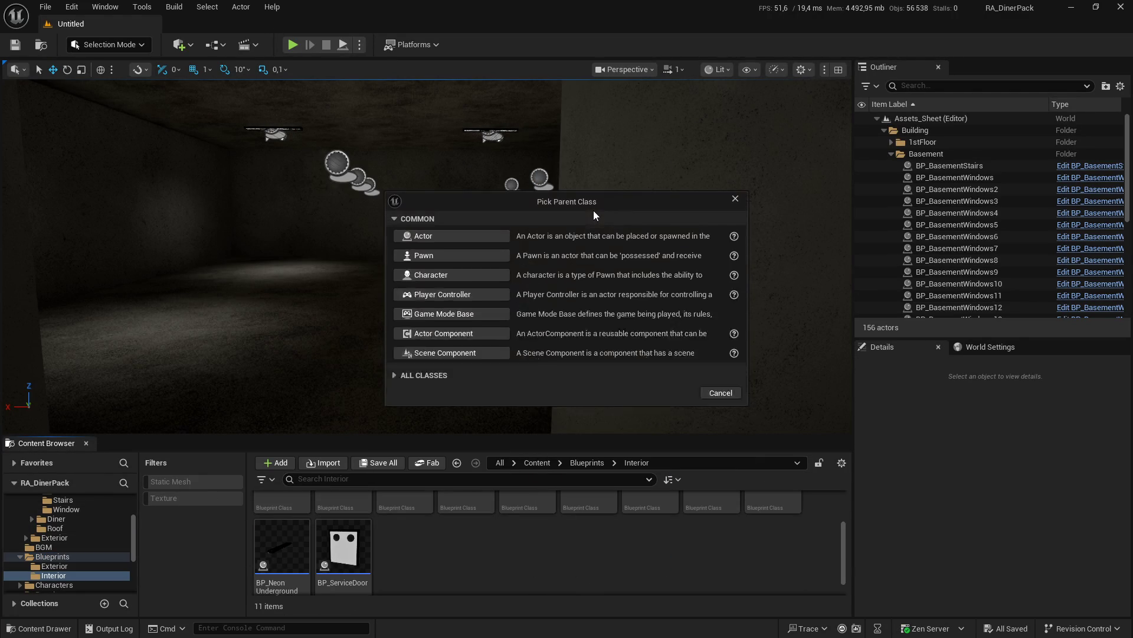
pyautogui.click(487, 238)
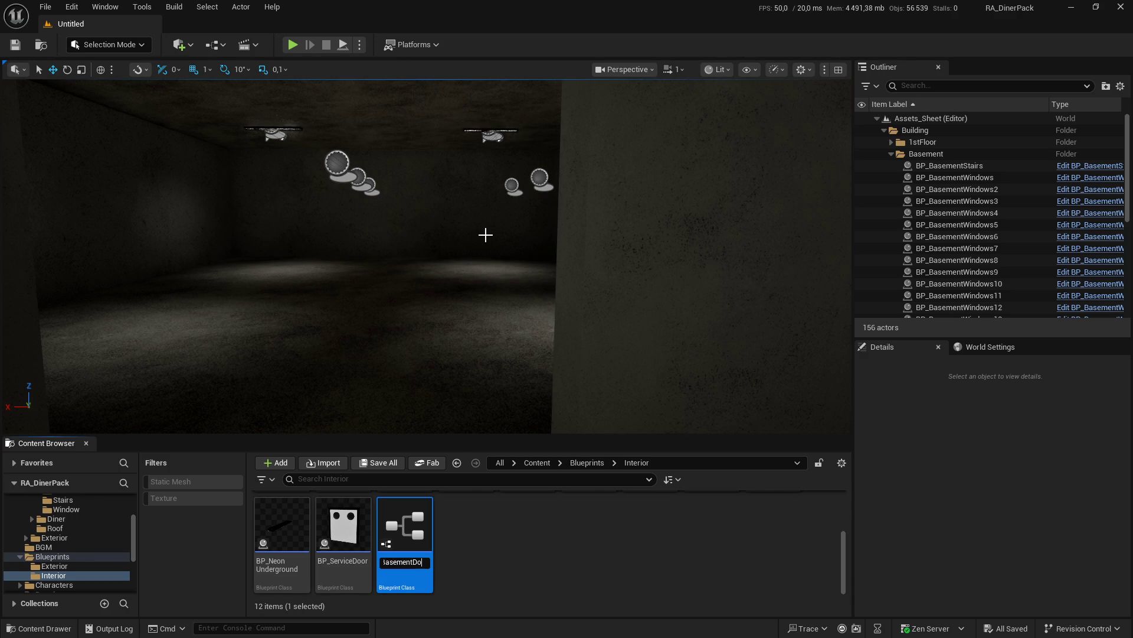
pyautogui.write('Door')
pyautogui.press('Return')
pyautogui.doubleClick(336, 565)
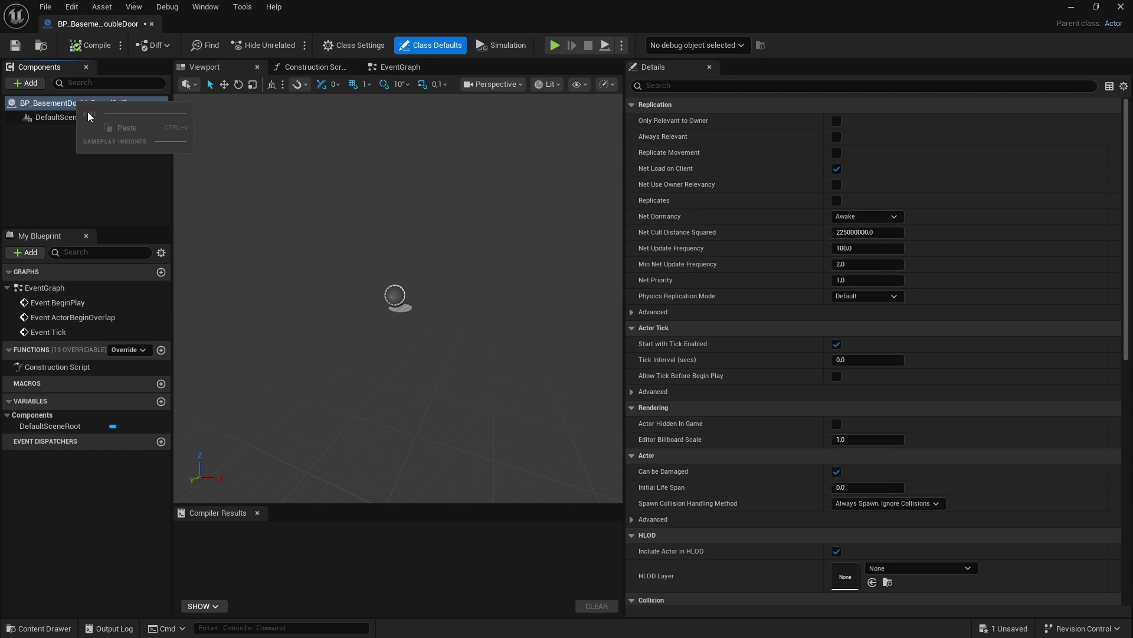
# Step: Add a static mesh component named SM_BasementDoubleDoor_Frame under the root
pyautogui.click(59, 117)
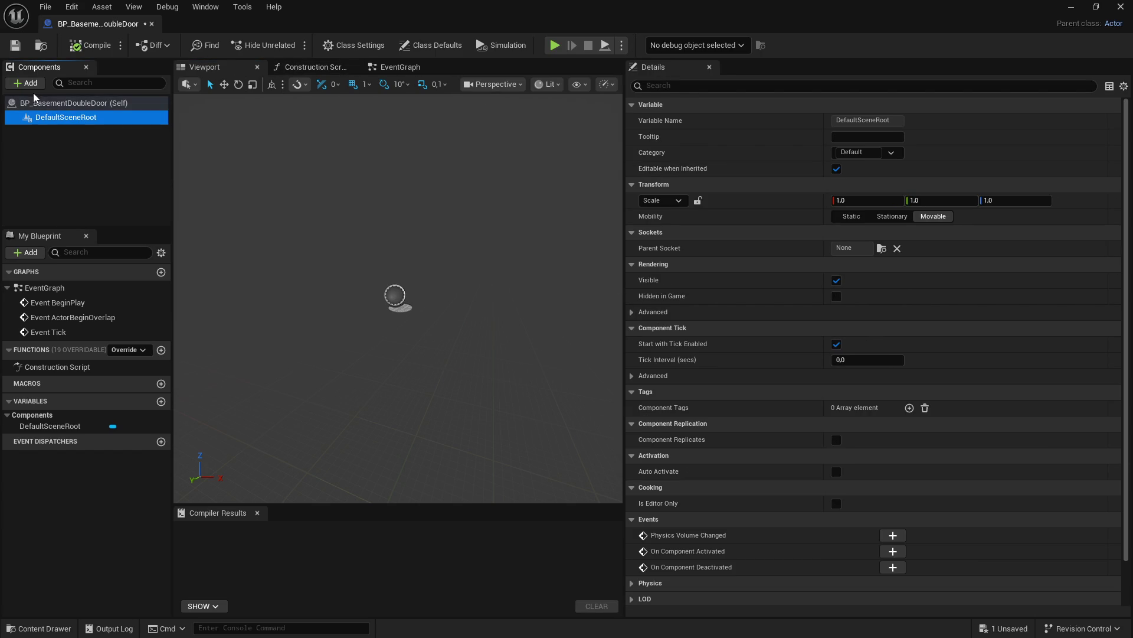
pyautogui.click(26, 83)
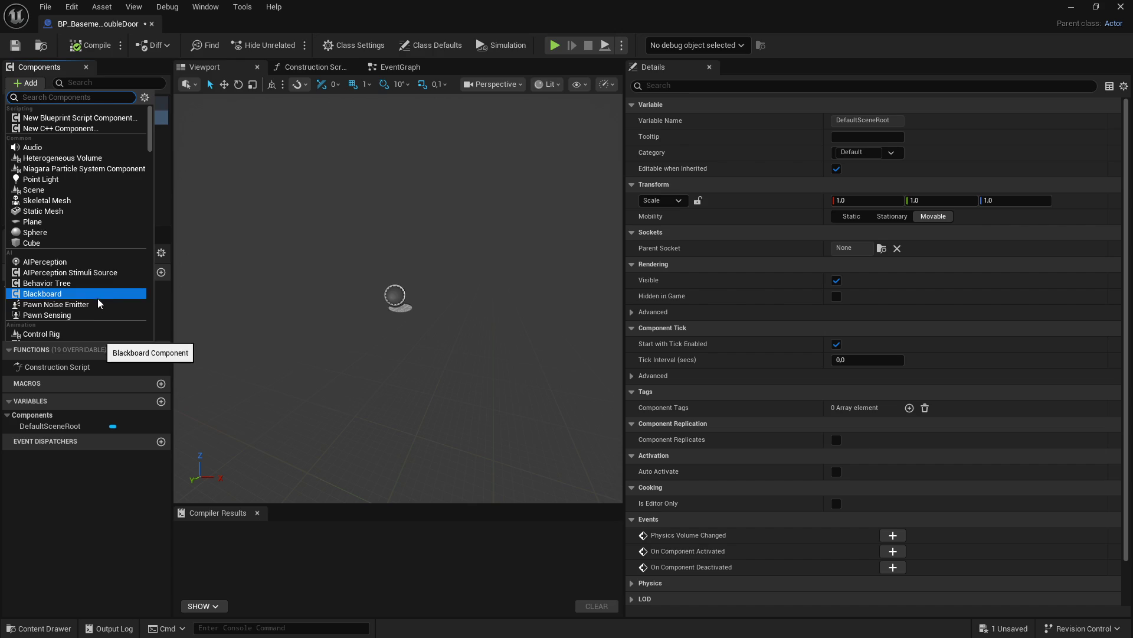
pyautogui.click(43, 211)
pyautogui.write('SM')
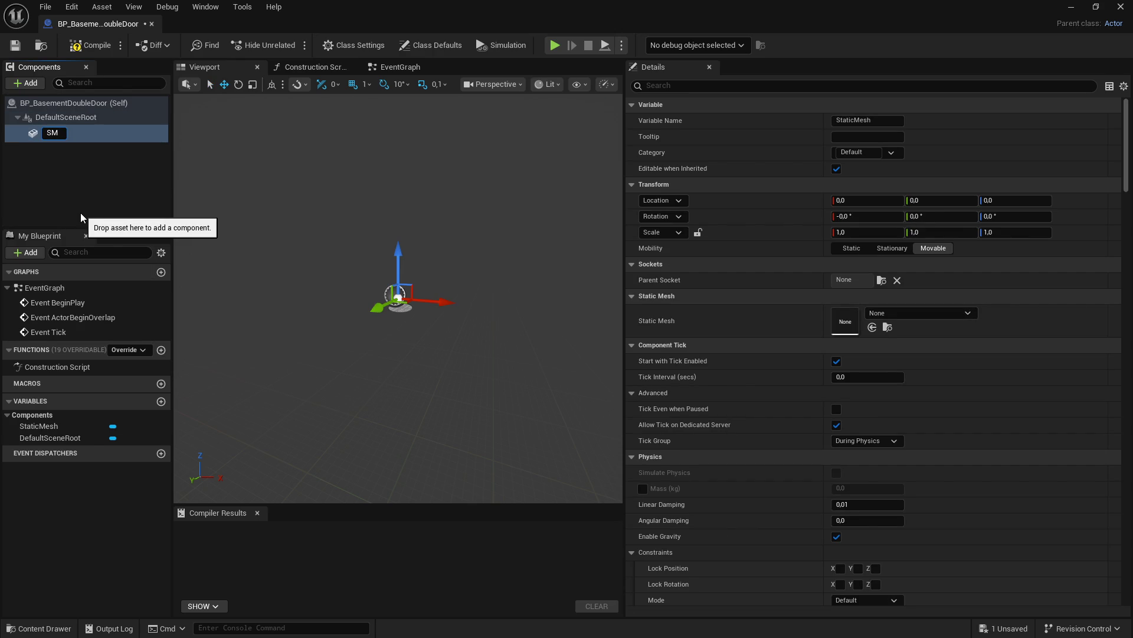
pyautogui.write('-')
pyautogui.press('BackSpace')
pyautogui.write('8')
pyautogui.press('BackSpace')
pyautogui.write('_')
pyautogui.write('Basement')
pyautogui.write('Douv')
pyautogui.press('BackSpace')
pyautogui.write('ble')
pyautogui.write('Door')
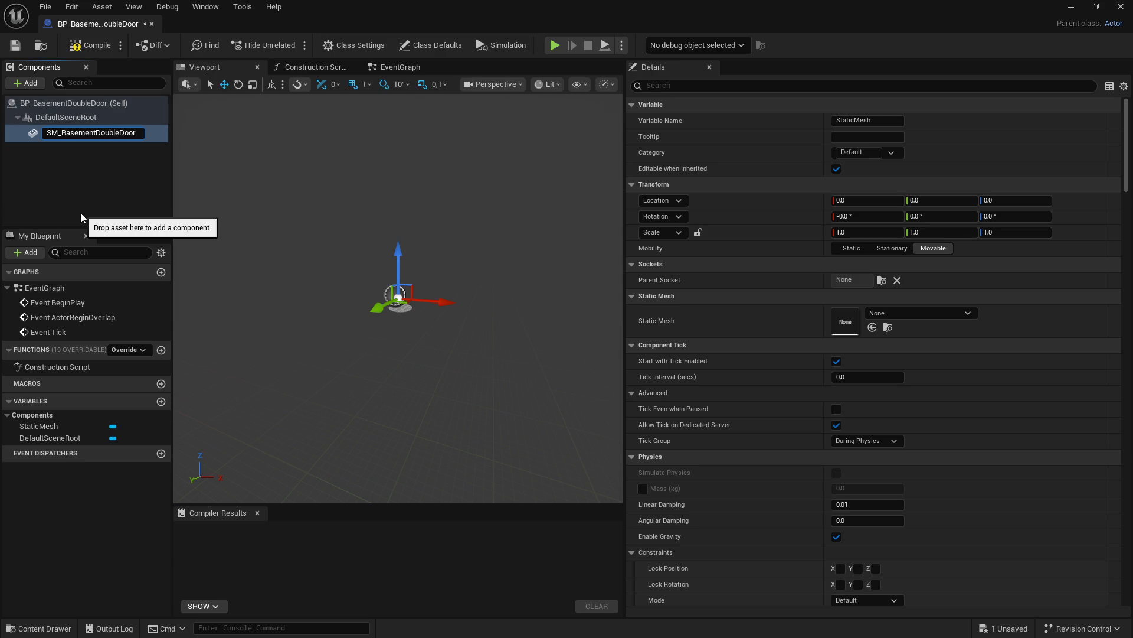
pyautogui.write('_')
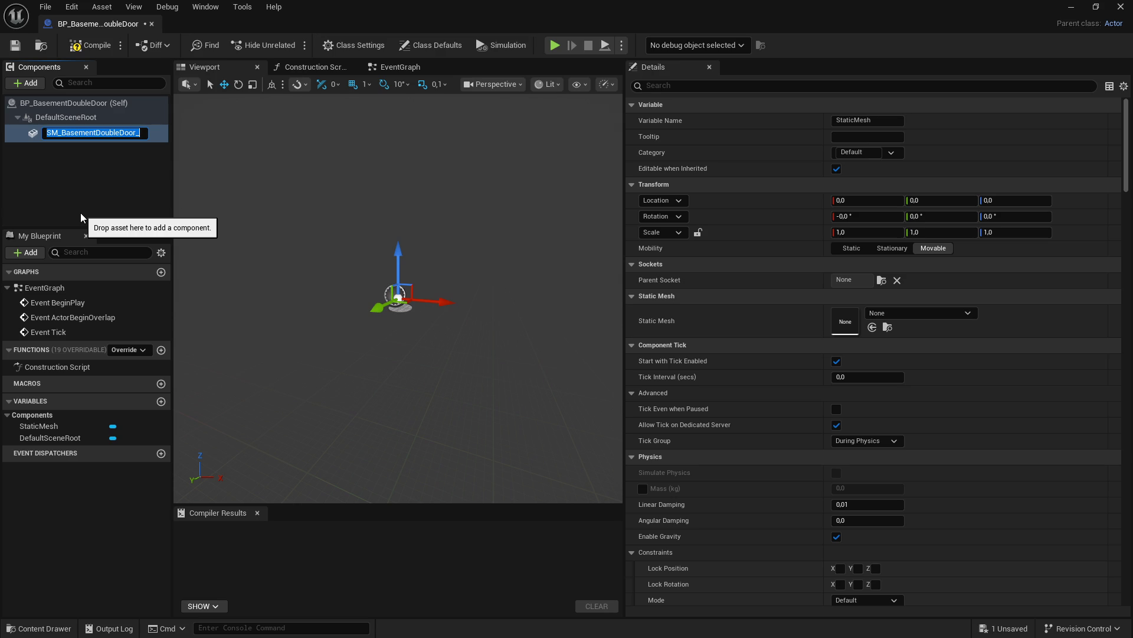
pyautogui.press('End')
pyautogui.write('Fra')
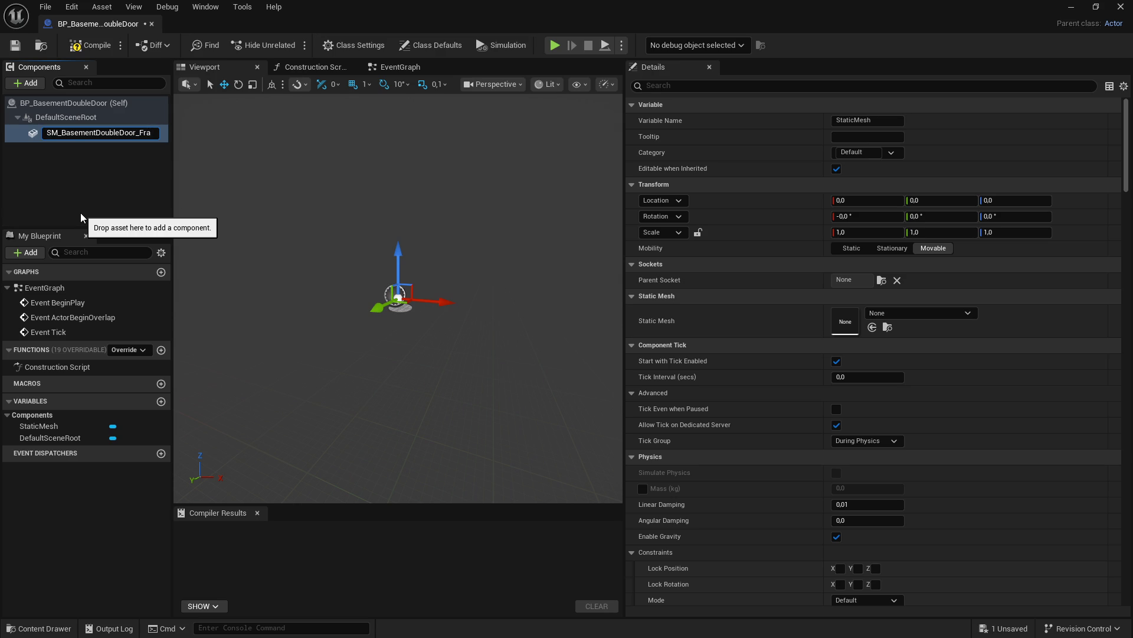
pyautogui.write('me')
pyautogui.press('Return')
# Step: Set the component's Static Mesh to SM_BasementDoubleDoor_Frame
pyautogui.click(899, 314)
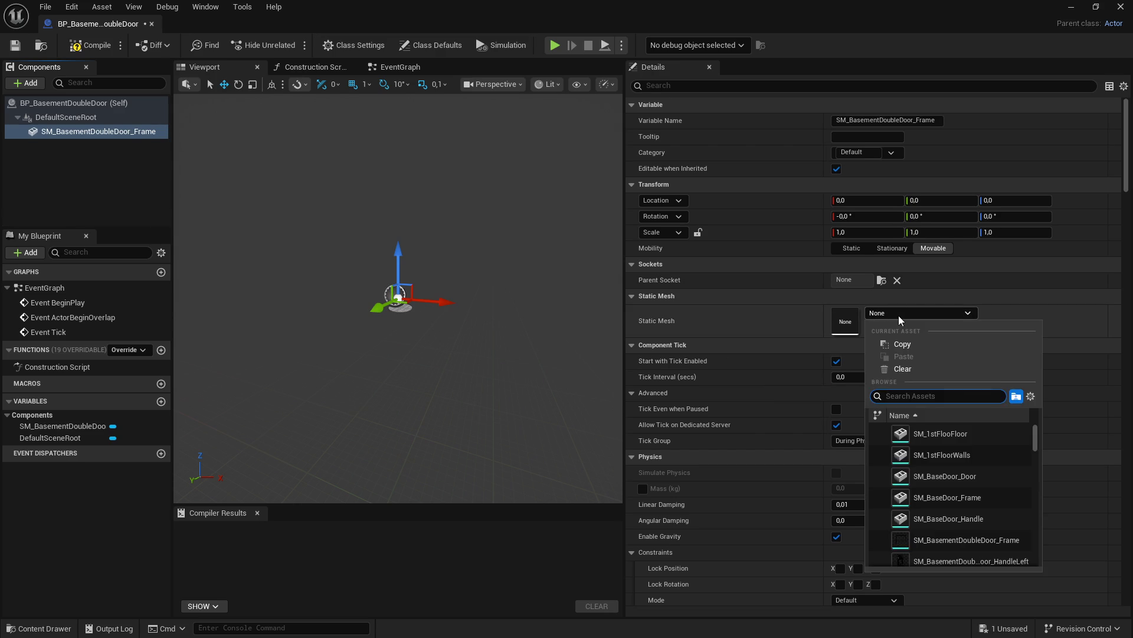
pyautogui.write('SM_BasementDoubleDoor_')
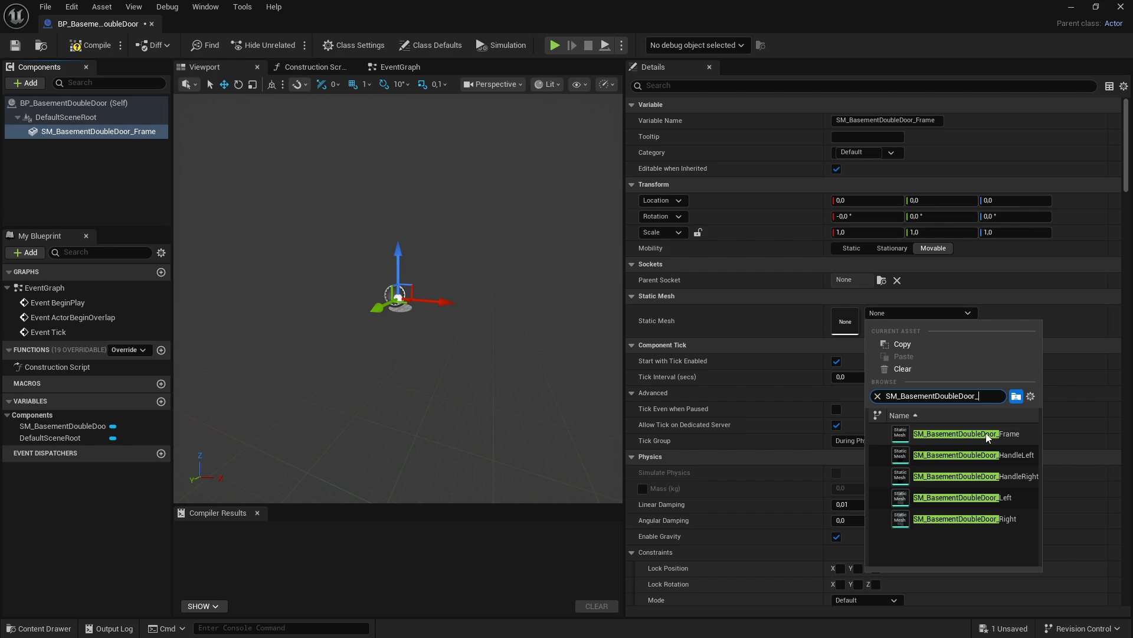
pyautogui.click(967, 435)
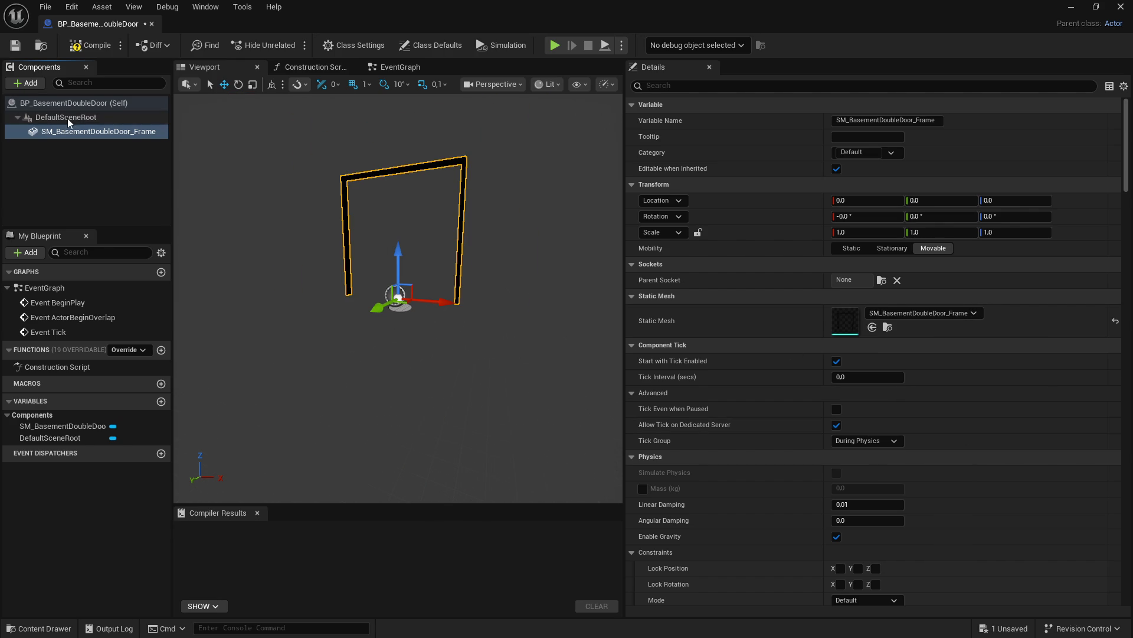
pyautogui.click(62, 104)
# Step: Add a LeftDoor placeholder component under the root
pyautogui.click(36, 84)
pyautogui.scroll(-8, 74, 266)
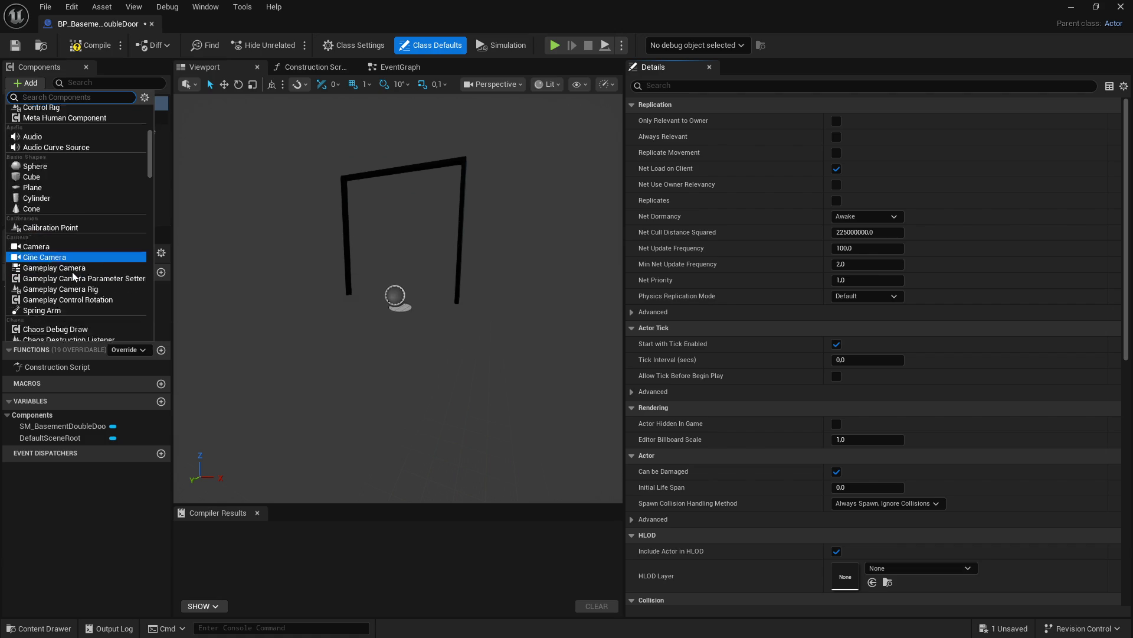
pyautogui.scroll(-4, 71, 279)
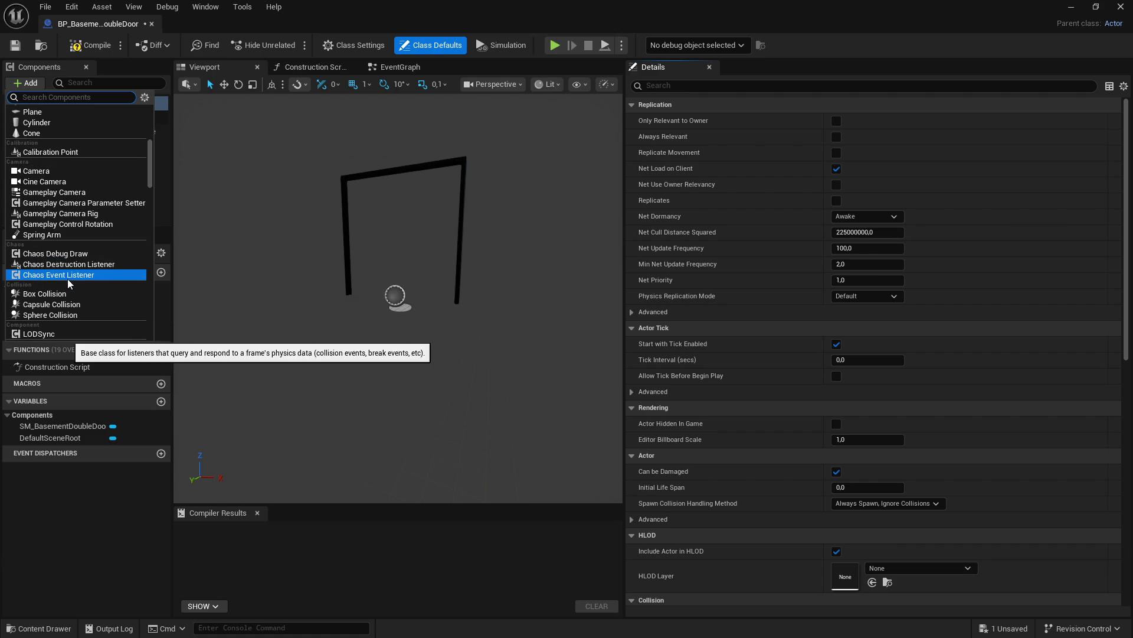
pyautogui.scroll(2, 70, 284)
pyautogui.click(70, 211)
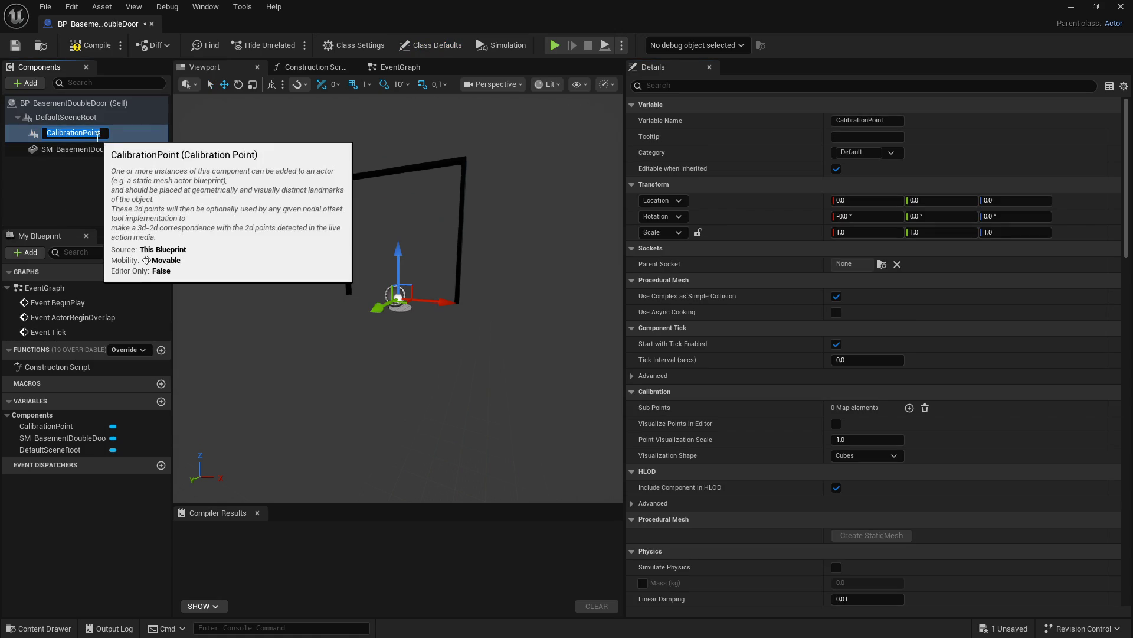
pyautogui.write('L')
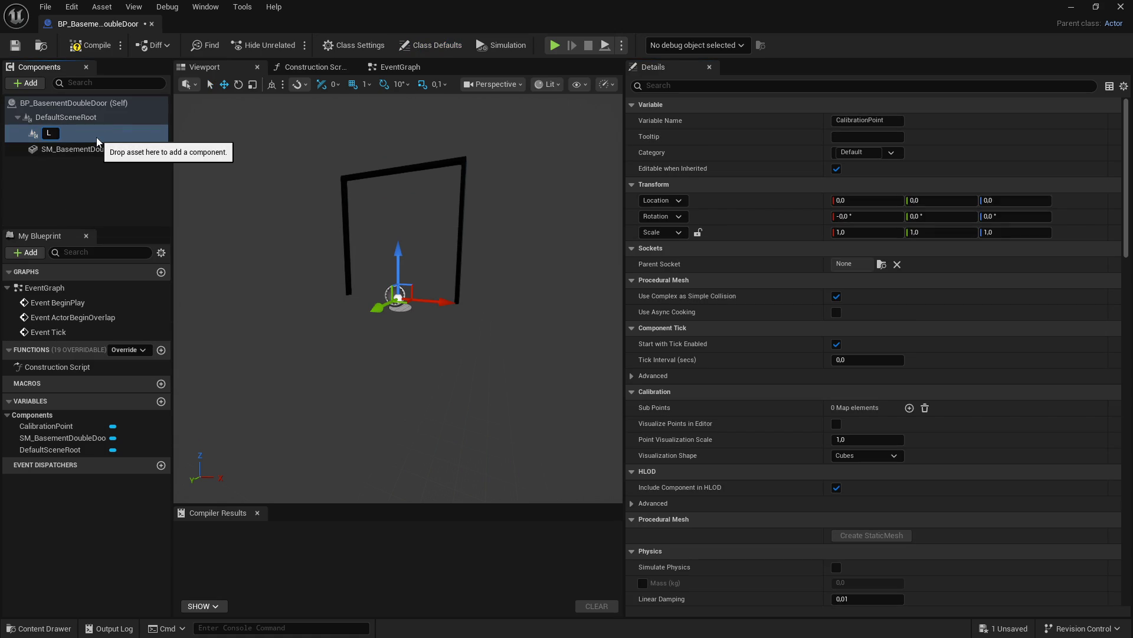
pyautogui.write('eftDoor')
pyautogui.press('Return')
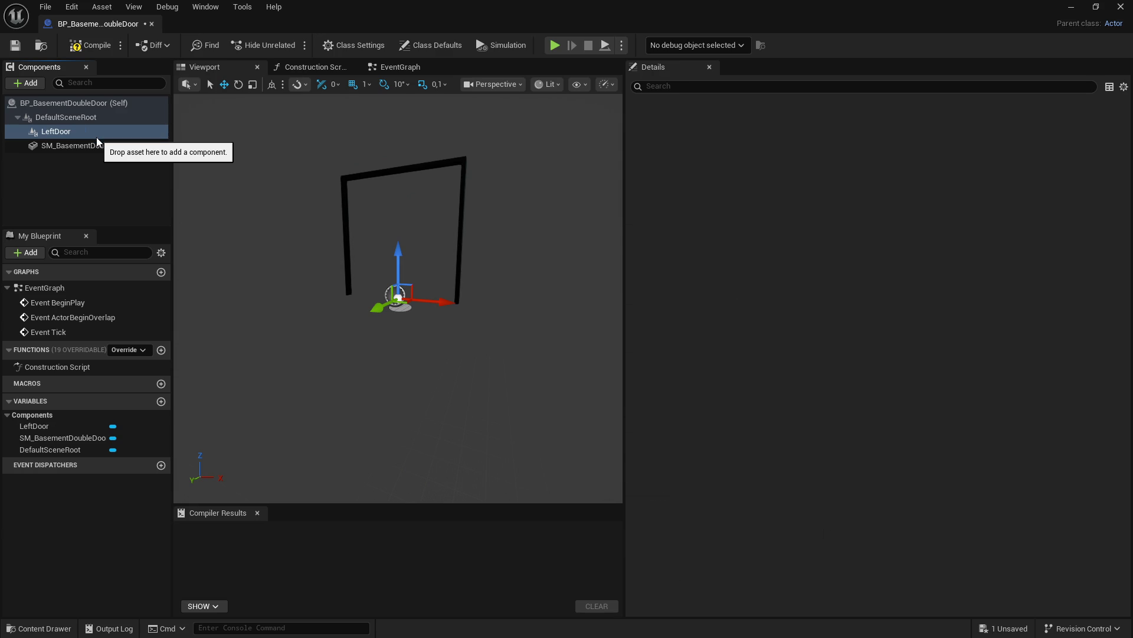
# Step: Add a second placeholder component under the root named RightDoor
pyautogui.click(84, 121)
pyautogui.rightClick(83, 122)
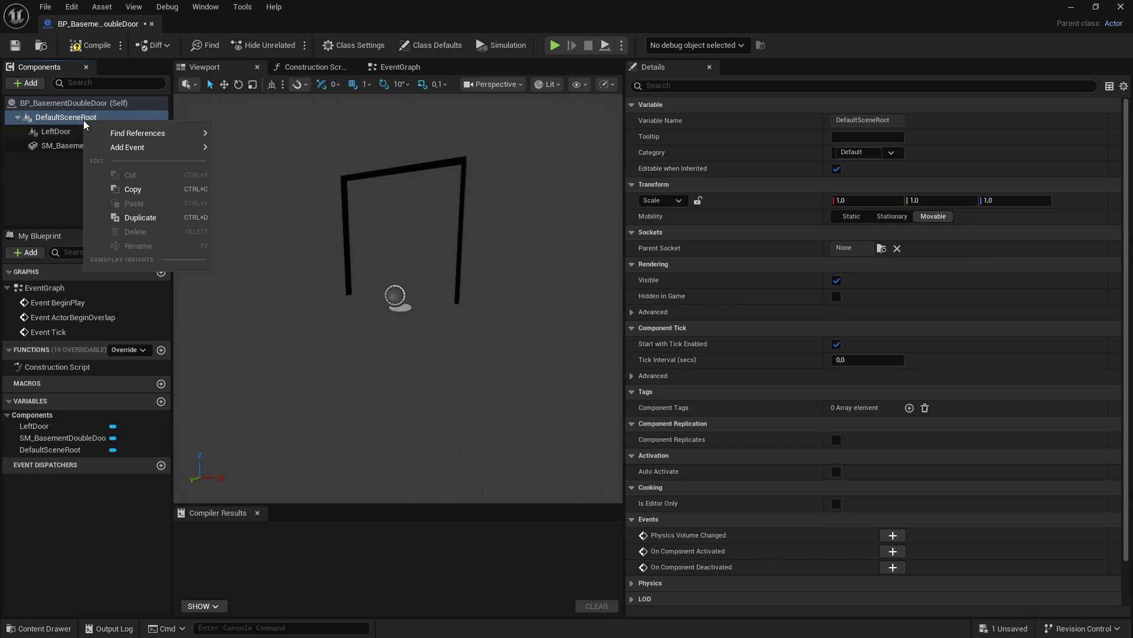
pyautogui.click(22, 80)
pyautogui.click(27, 82)
pyautogui.scroll(-3, 74, 283)
pyautogui.scroll(-3, 74, 295)
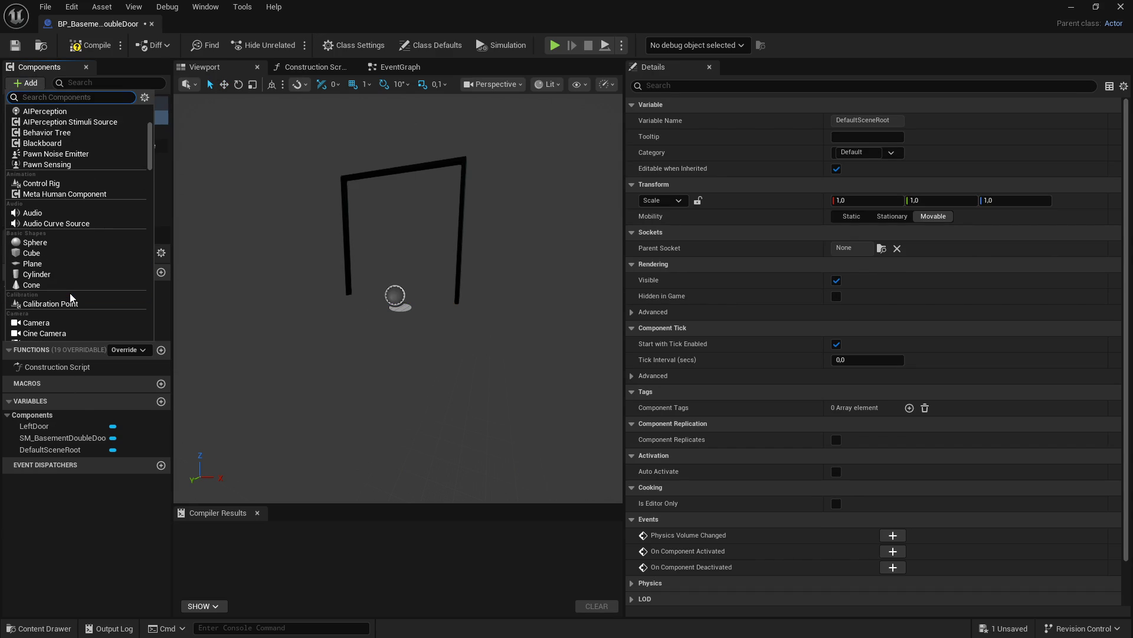
pyautogui.click(72, 300)
pyautogui.write('RightDoor')
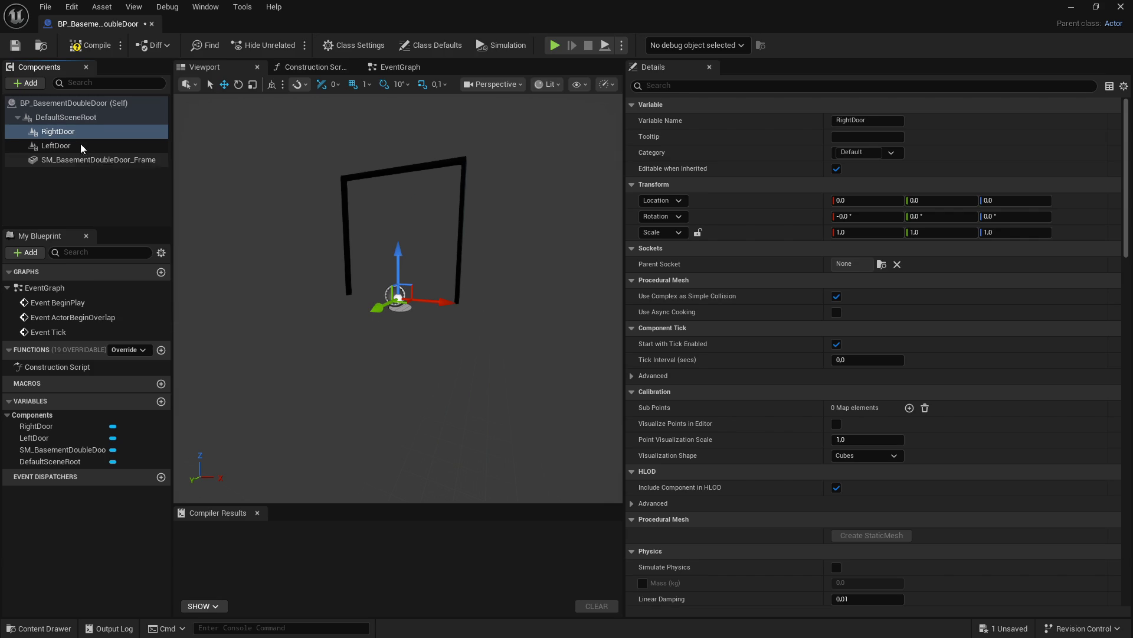
pyautogui.click(97, 146)
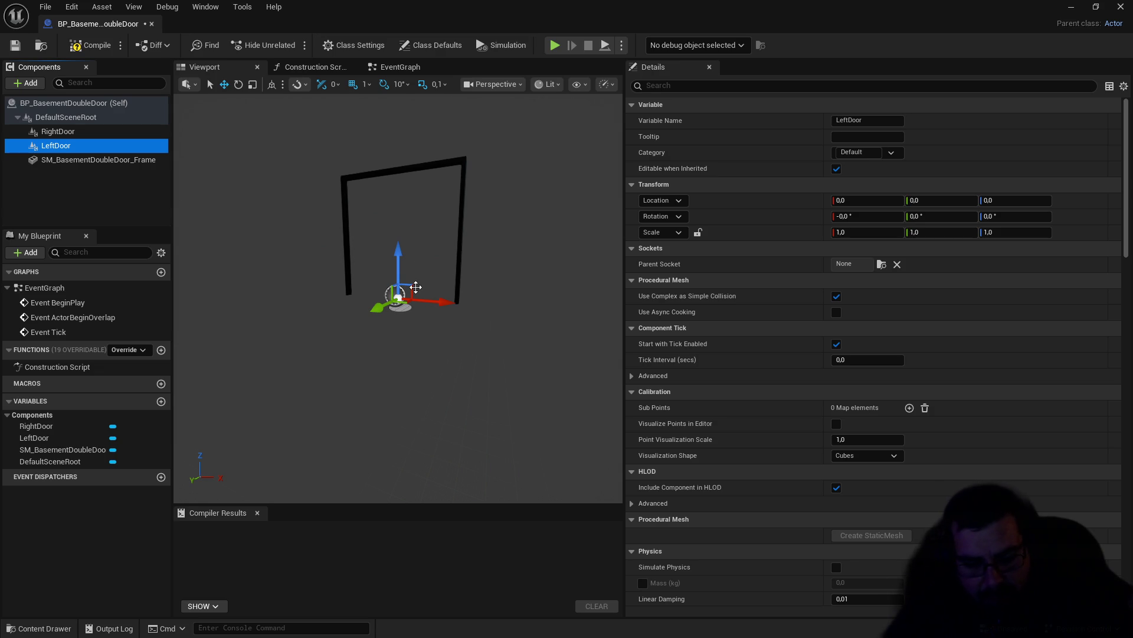
# Step: Slide LeftDoor left along X toward Location X -105
pyautogui.moveTo(415, 287)
pyautogui.mouseDown()
pyautogui.moveTo(402, 281)
pyautogui.moveTo(401, 255)
pyautogui.moveTo(431, 271)
pyautogui.mouseUp()
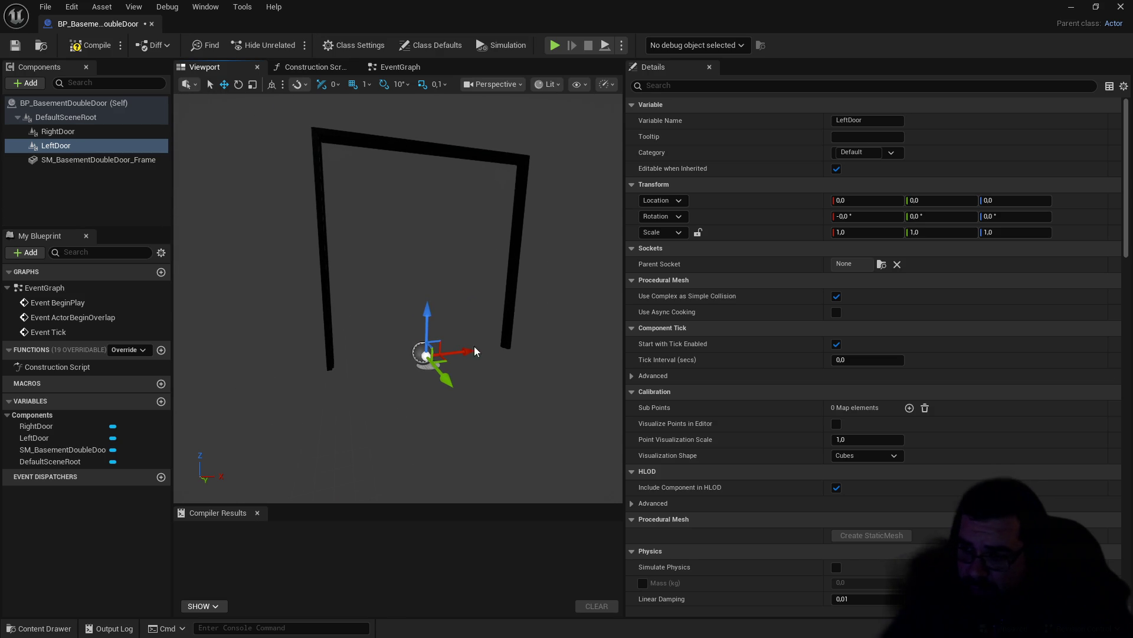
pyautogui.moveTo(468, 351)
pyautogui.mouseDown()
pyautogui.moveTo(449, 372)
pyautogui.moveTo(407, 367)
pyautogui.moveTo(429, 349)
pyautogui.mouseUp()
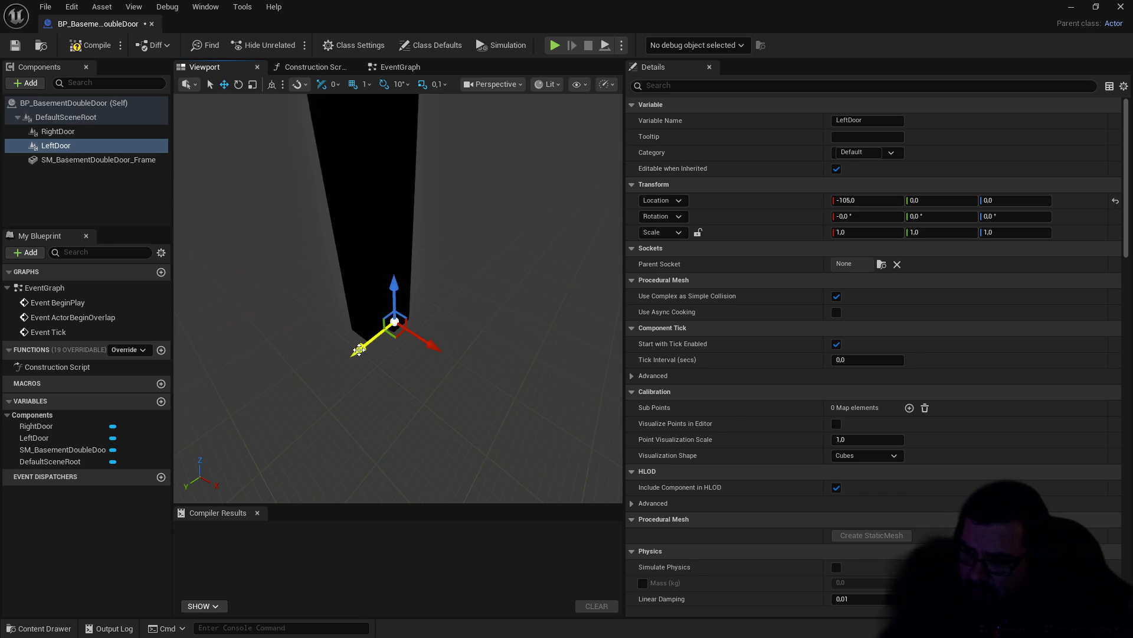
pyautogui.moveTo(348, 357); pyautogui.dragTo(595, 138)
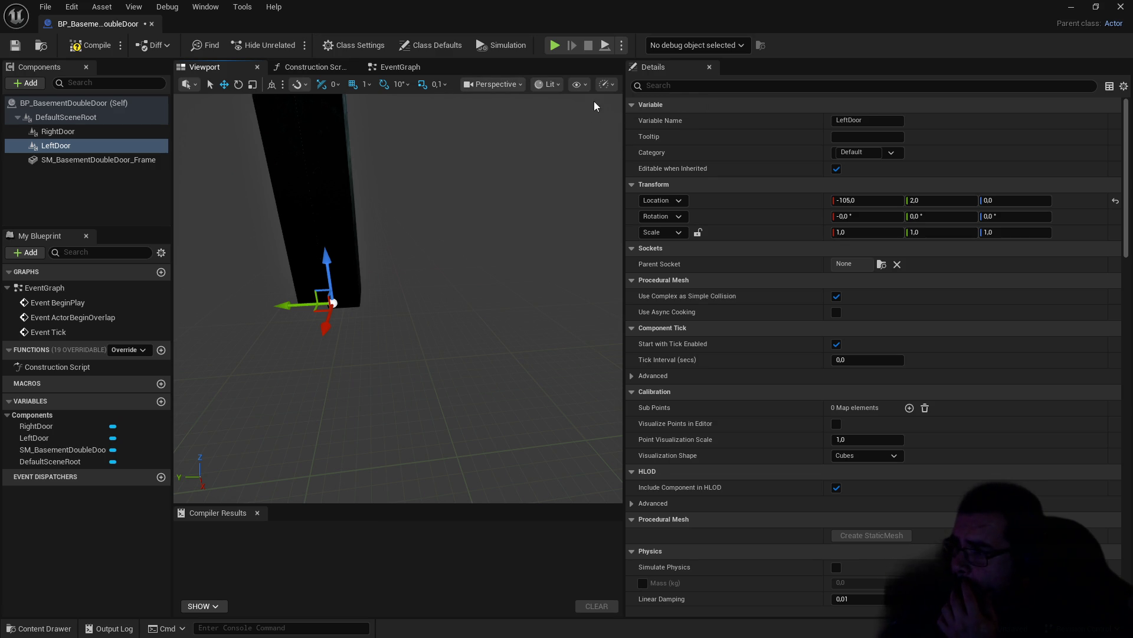
# Step: Widen the viewport, lower the camera speed, and switch the view mode to Unlit
pyautogui.click(606, 85)
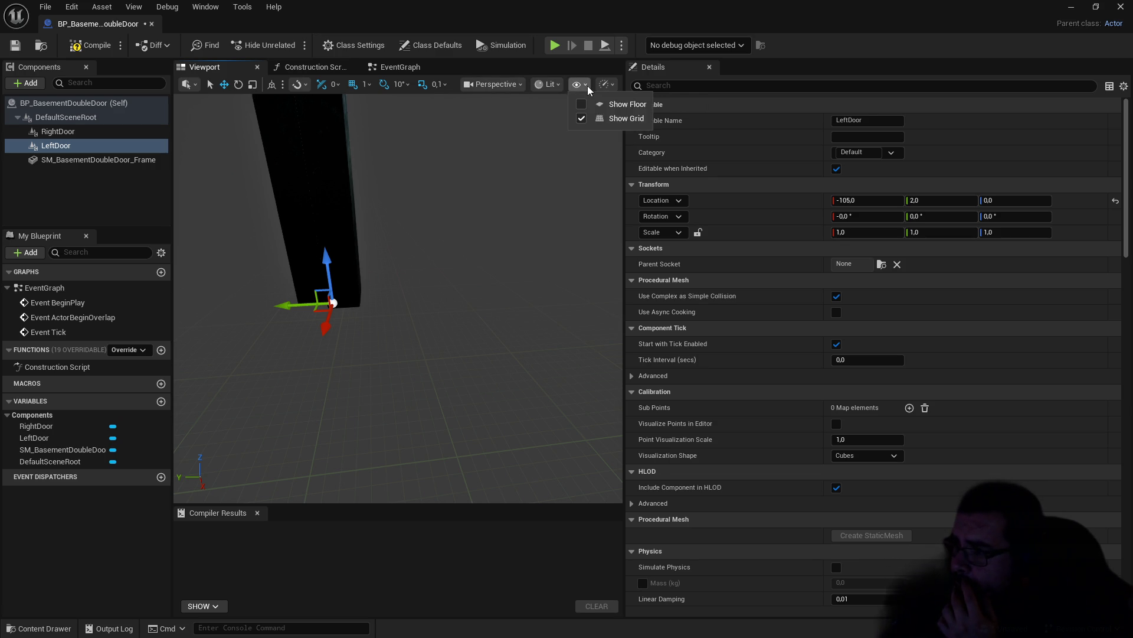
pyautogui.click(532, 119)
pyautogui.moveTo(624, 139); pyautogui.dragTo(791, 118)
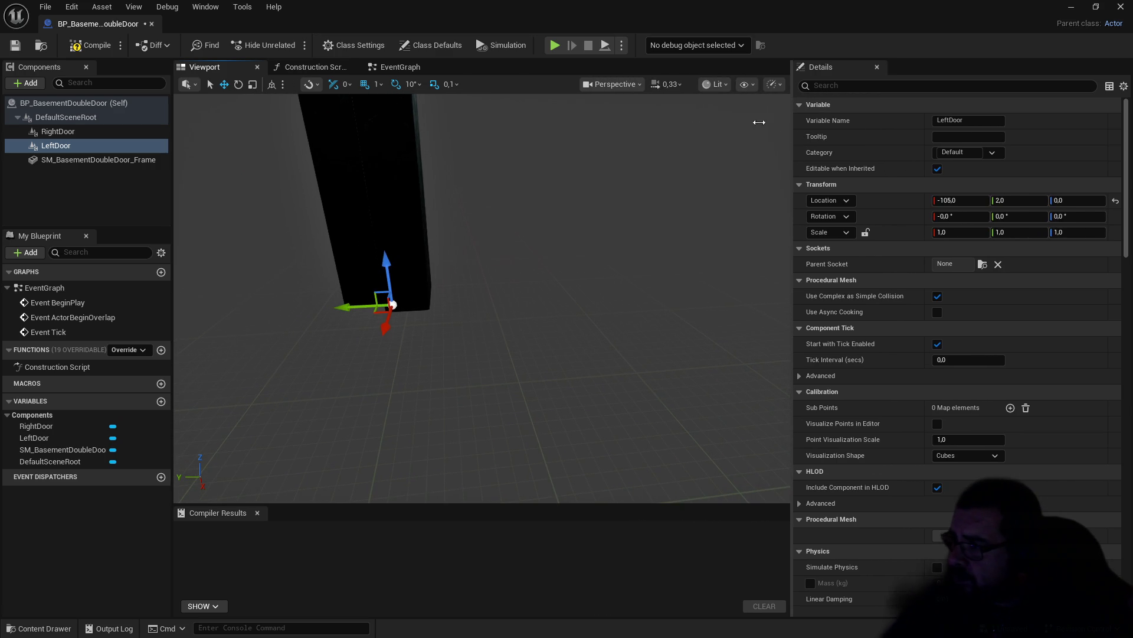
pyautogui.click(675, 87)
pyautogui.moveTo(646, 124); pyautogui.dragTo(635, 124)
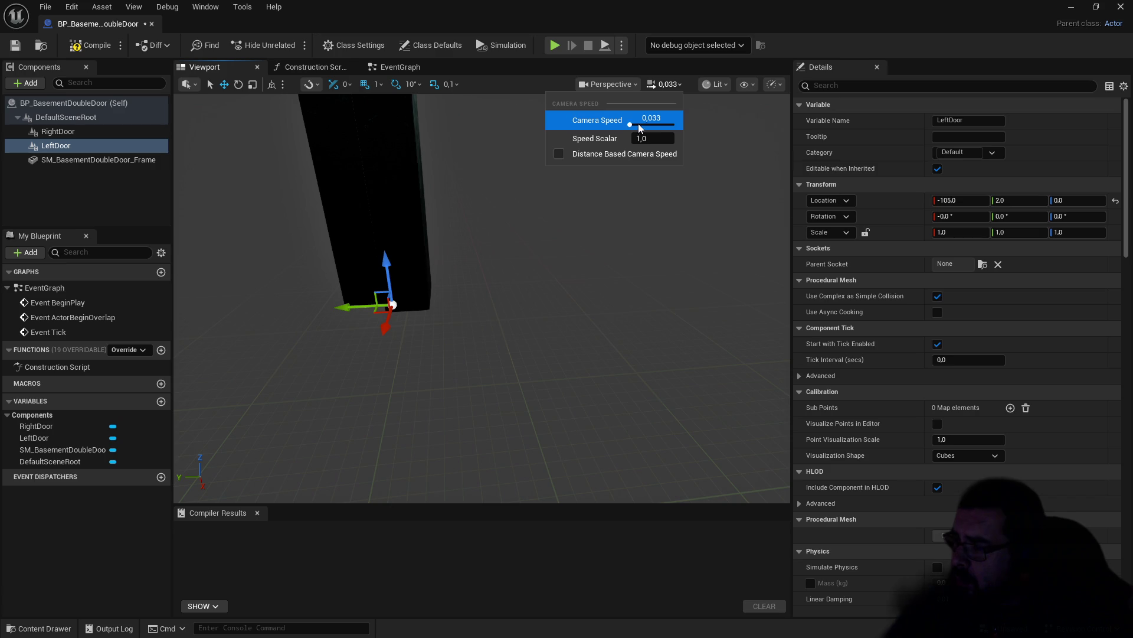
pyautogui.click(714, 85)
pyautogui.click(726, 128)
pyautogui.moveTo(407, 283); pyautogui.dragTo(358, 279)
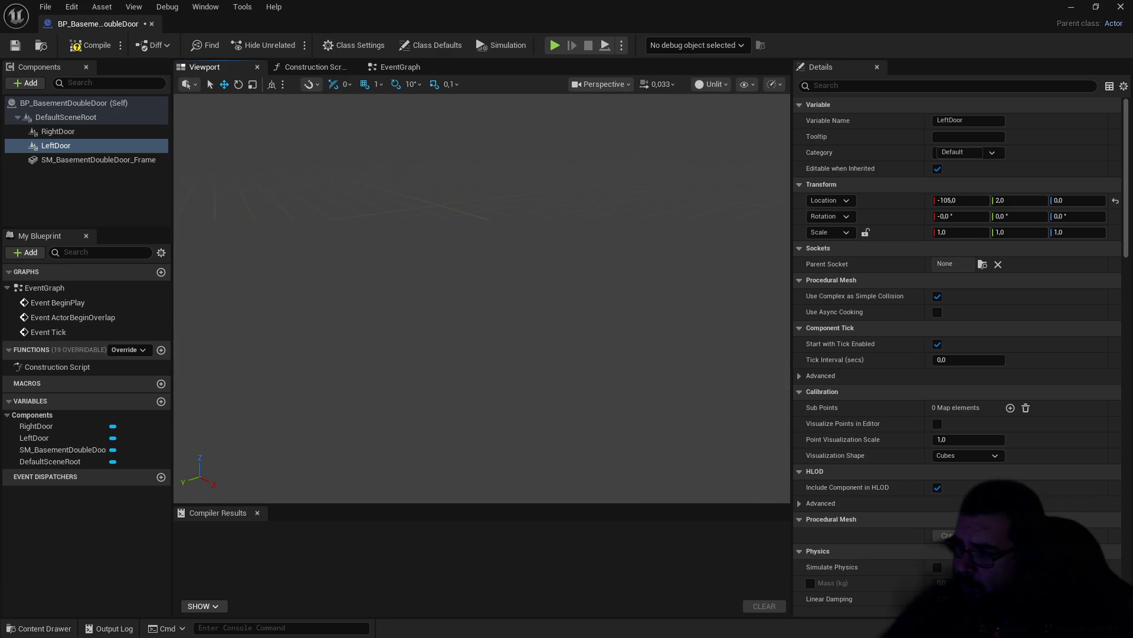
pyautogui.press('f')
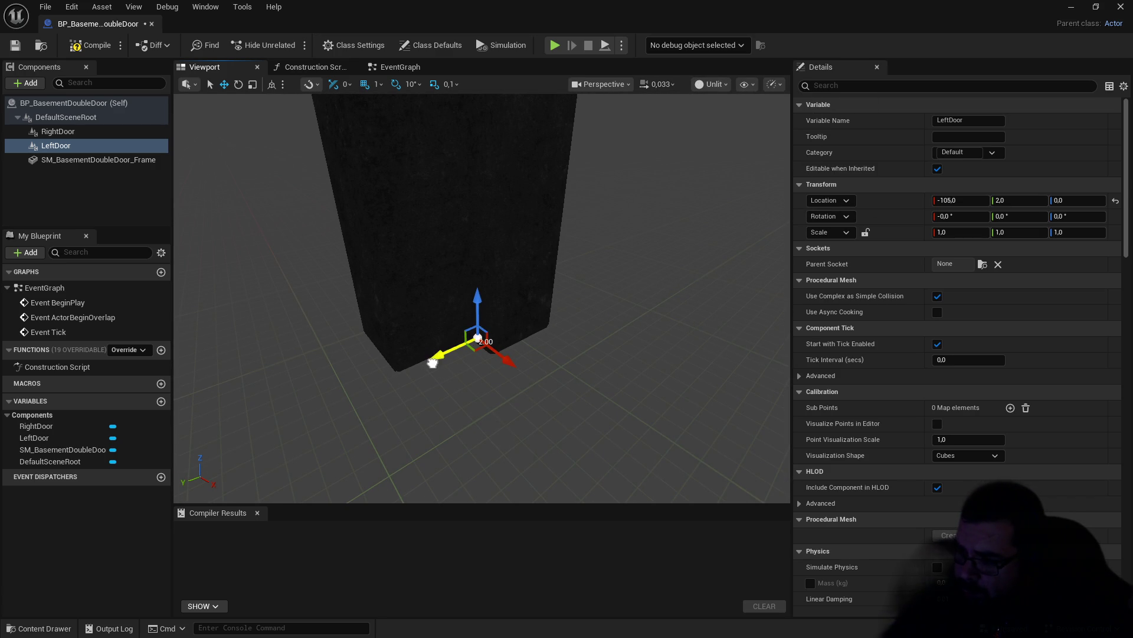
# Step: Set LeftDoor's Location Y to 2.7, placing its pivot at -105, 2.7, 0
pyautogui.moveTo(428, 365); pyautogui.dragTo(392, 366)
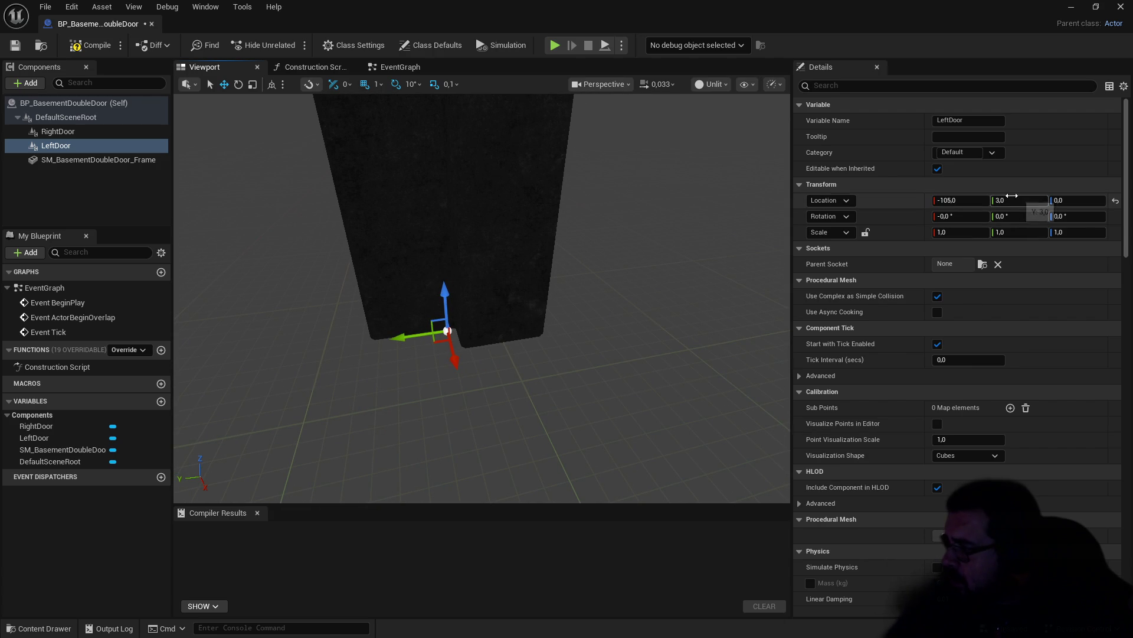
pyautogui.click(1014, 201)
pyautogui.write('2')
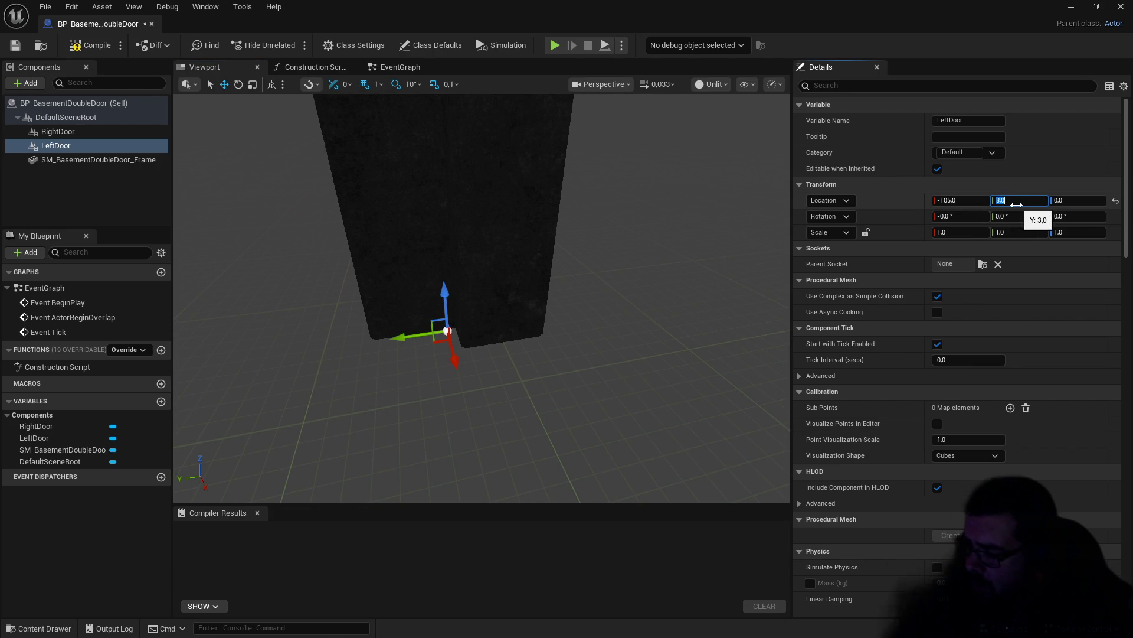
pyautogui.write(',75')
pyautogui.press('Return')
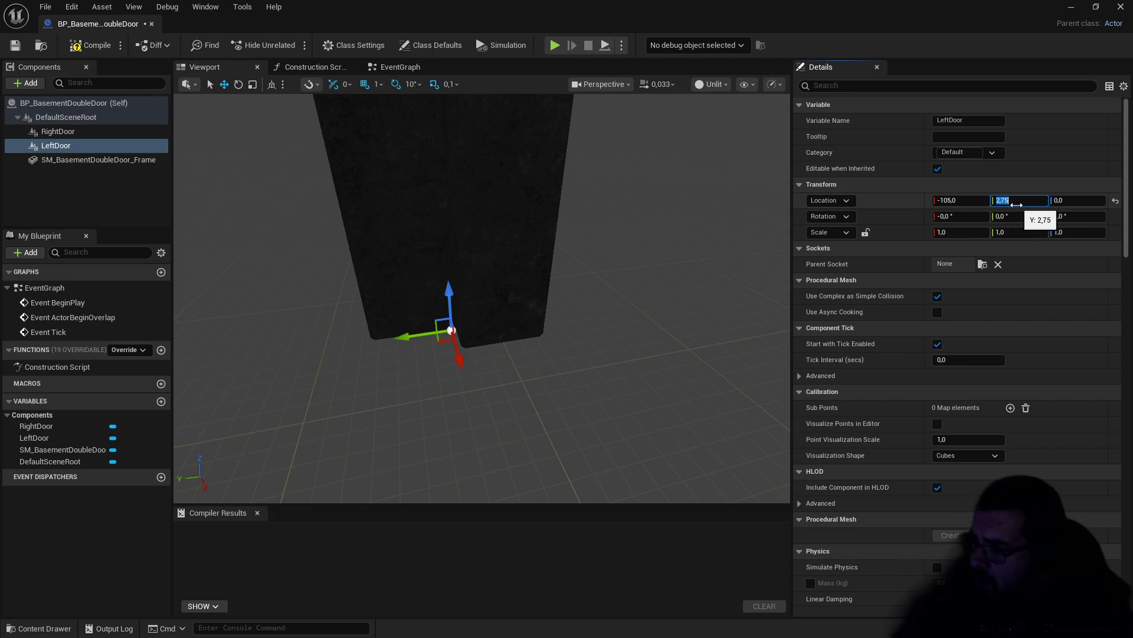
pyautogui.write('1.7')
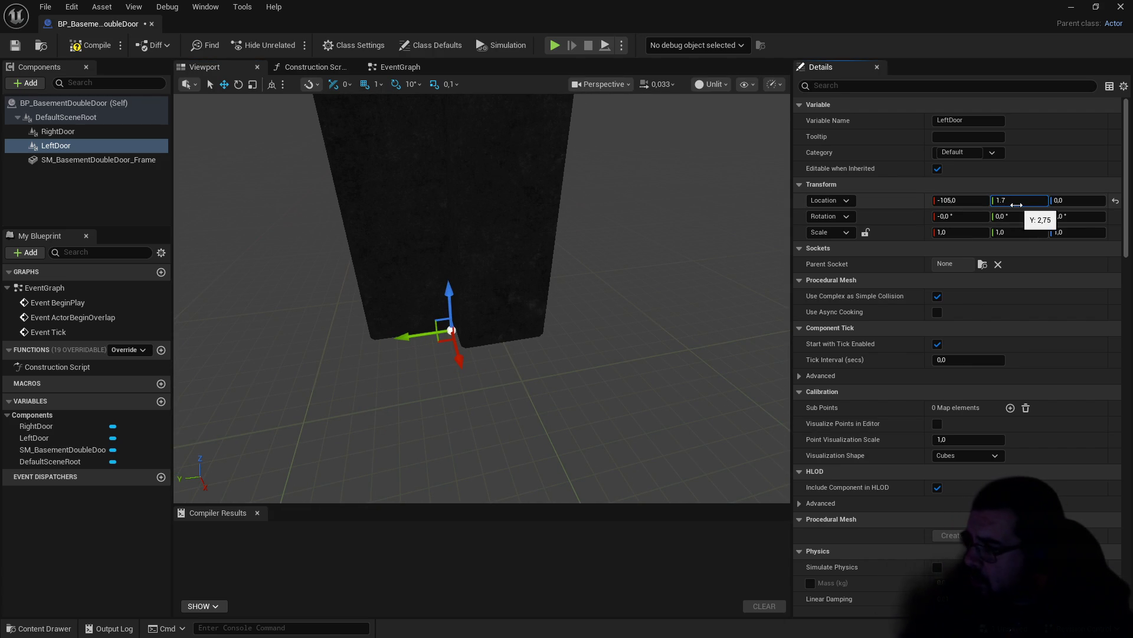
pyautogui.press('BackSpace')
pyautogui.press('BackSpace')
pyautogui.press('BackSpace')
pyautogui.write('2')
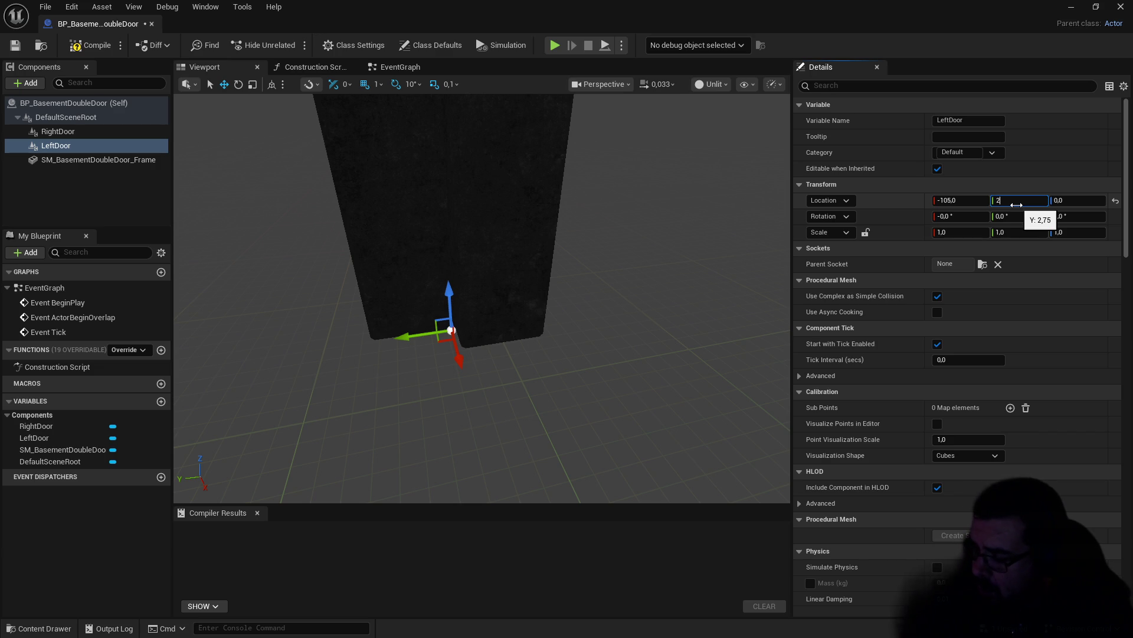
pyautogui.write('2,7')
pyautogui.press('Return')
pyautogui.moveTo(472, 296); pyautogui.dragTo(342, 295)
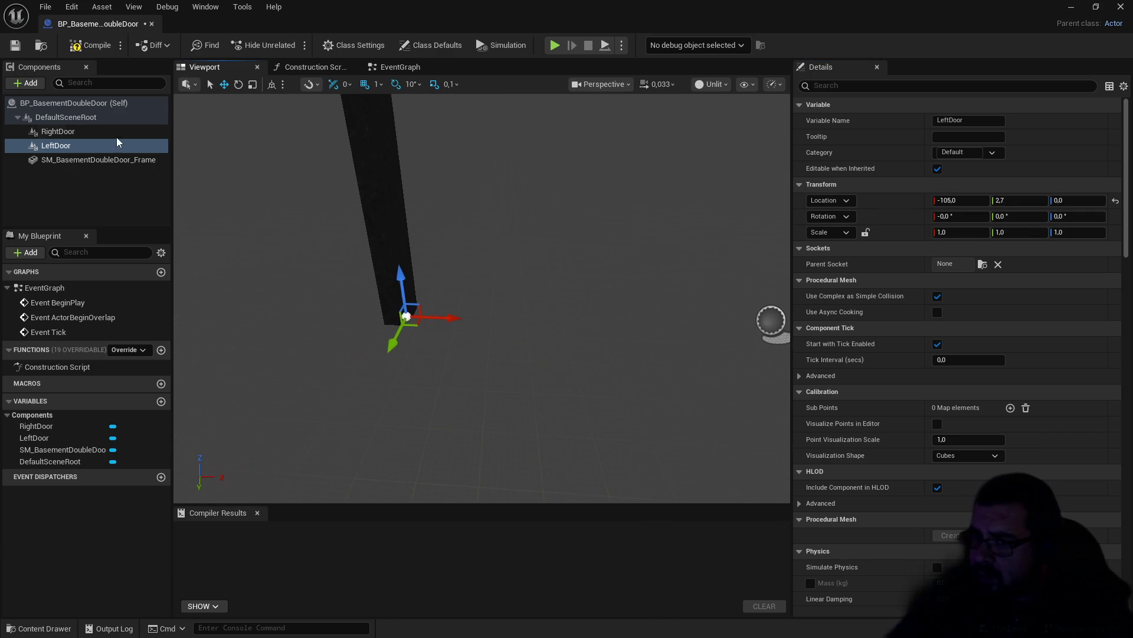
pyautogui.click(57, 131)
# Step: Move RightDoor to Location X 105 and Y 2.7, mirroring LeftDoor
pyautogui.press('f')
pyautogui.moveTo(571, 354)
pyautogui.mouseDown()
pyautogui.moveTo(785, 352)
pyautogui.moveTo(667, 333)
pyautogui.mouseUp()
pyautogui.moveTo(670, 371); pyautogui.dragTo(756, 340)
pyautogui.moveTo(495, 379)
pyautogui.mouseDown()
pyautogui.moveTo(562, 375)
pyautogui.moveTo(511, 371)
pyautogui.moveTo(566, 405)
pyautogui.moveTo(613, 413)
pyautogui.mouseUp()
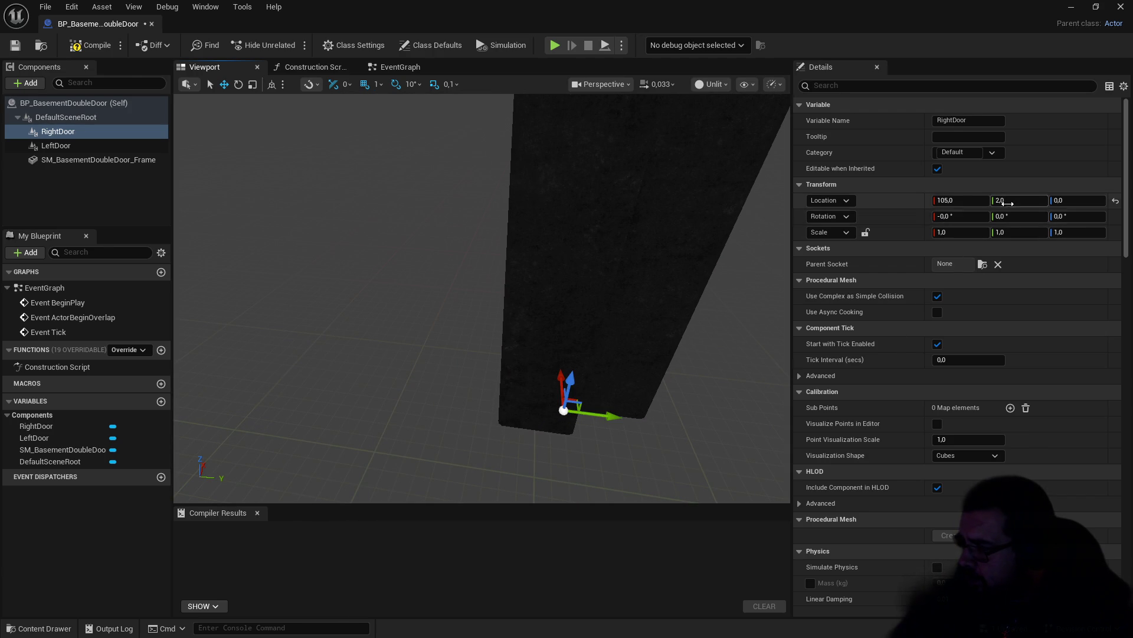
pyautogui.click(1011, 202)
pyautogui.write(',7')
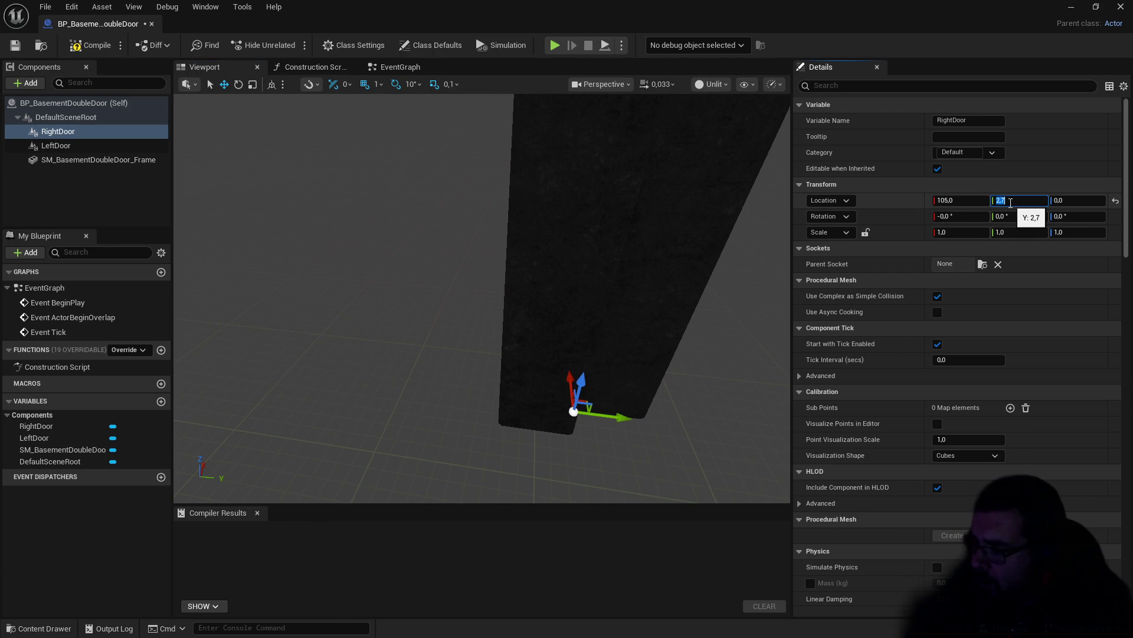
pyautogui.press('Return')
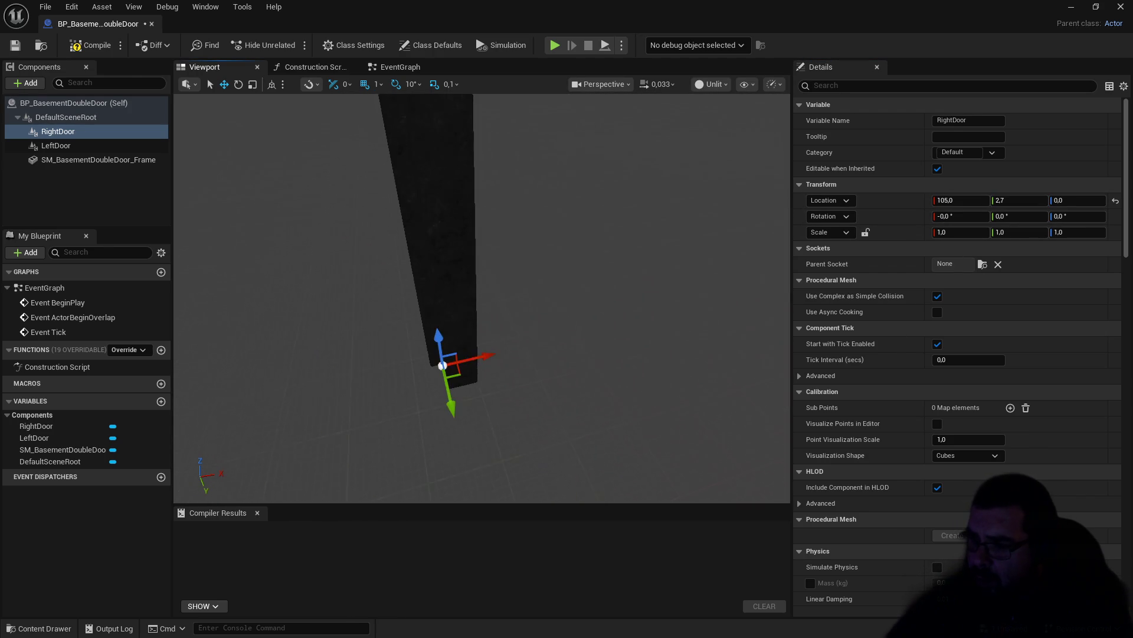
pyautogui.click(62, 145)
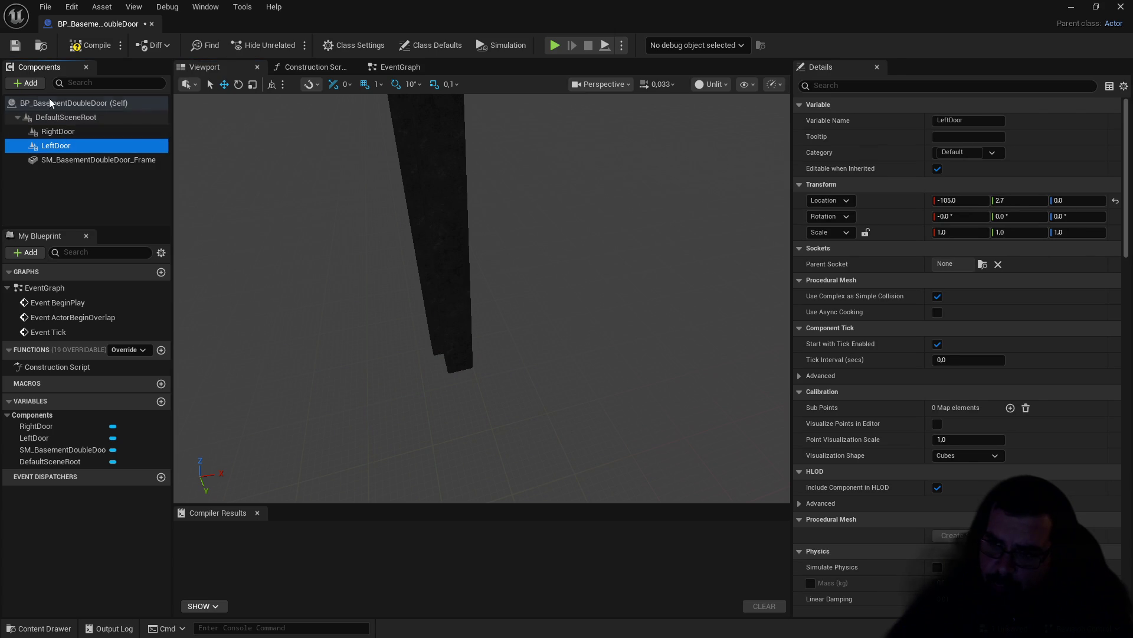
# Step: Add a Static Mesh component under LeftDoor named SM_BasementDoubleDoor_LeftDoor
pyautogui.click(26, 83)
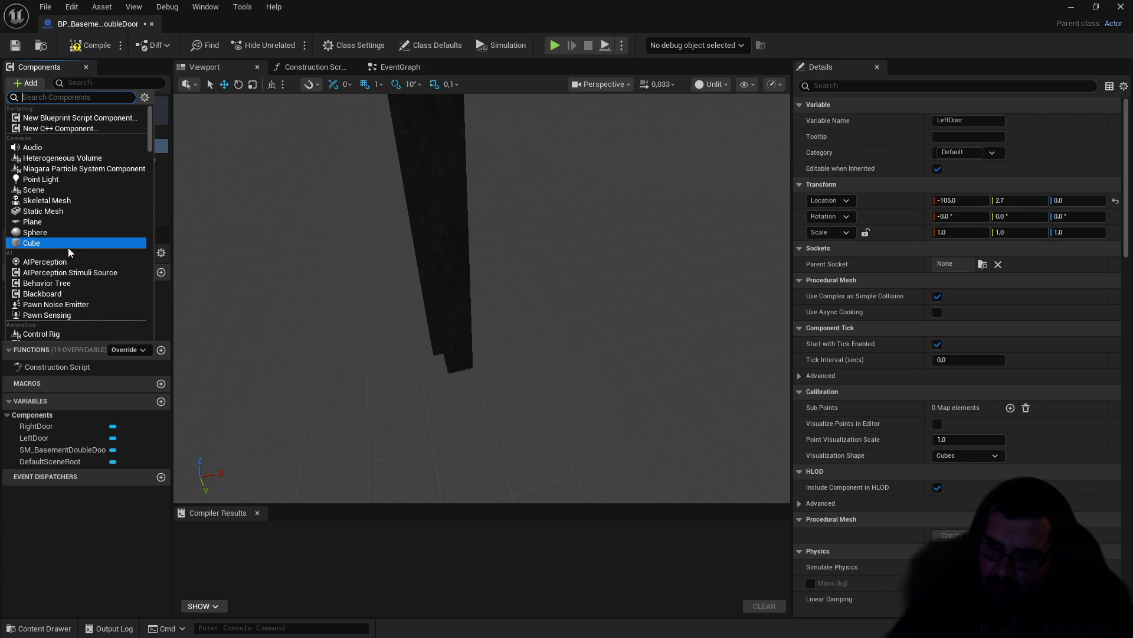
pyautogui.click(59, 211)
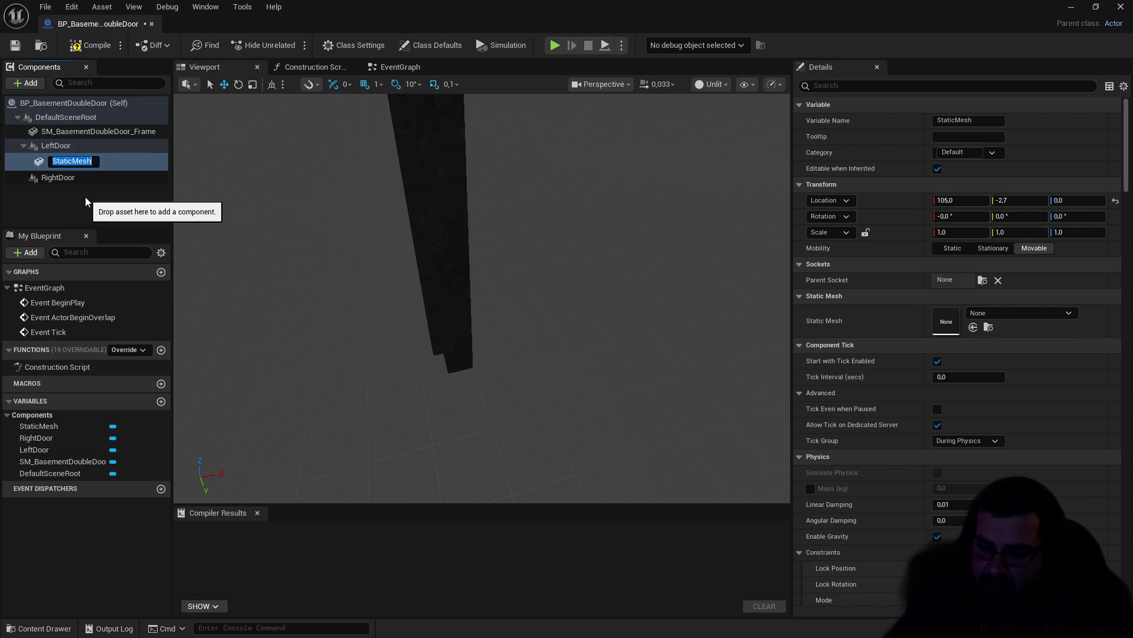
pyautogui.write('SM_BasementDoubleDoor_')
pyautogui.write('Le')
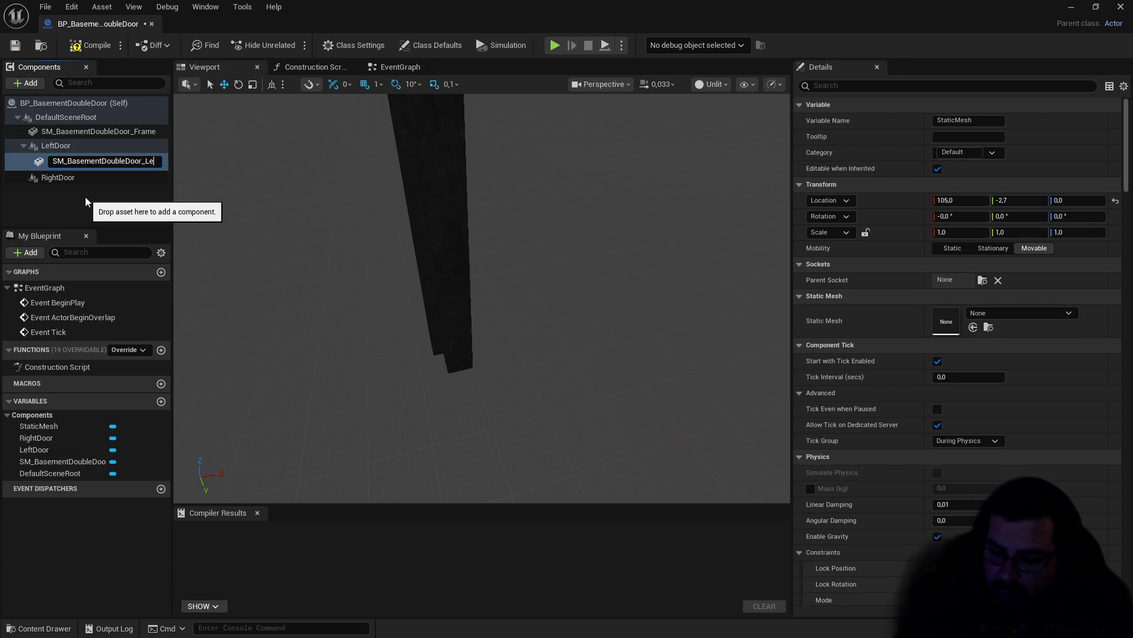
pyautogui.write('ftDoor')
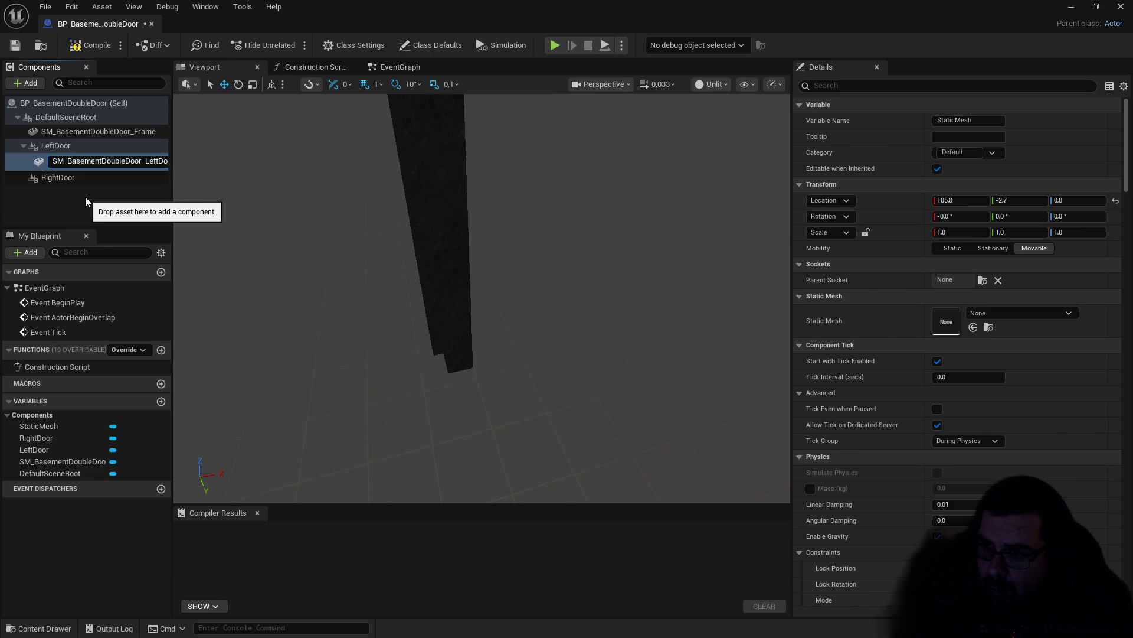
pyautogui.press('Return')
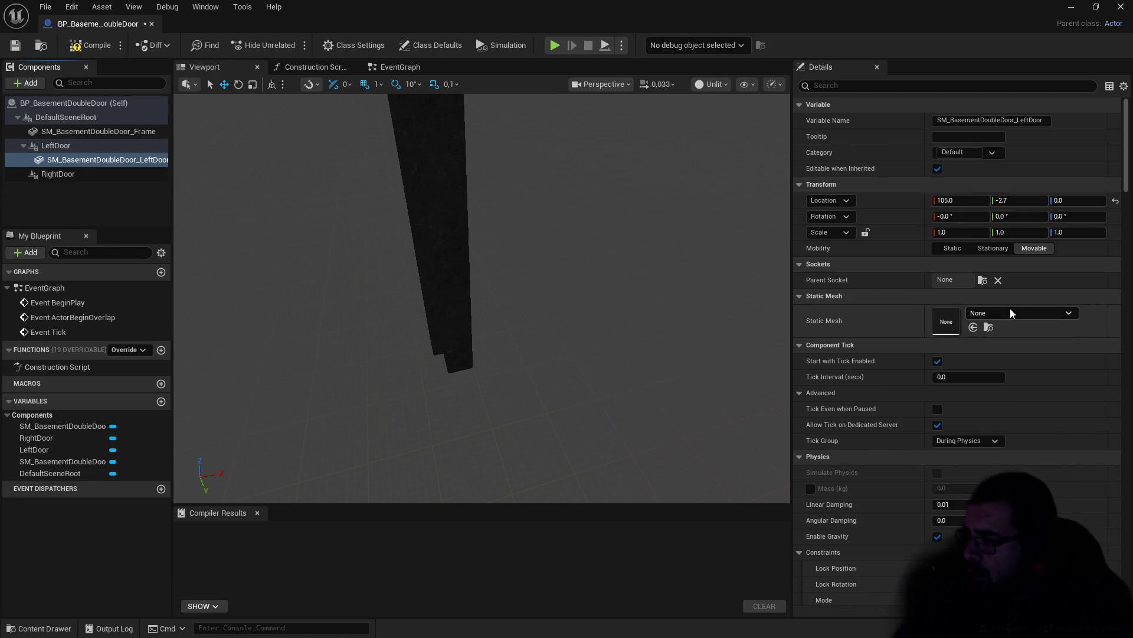
# Step: Assign the SM_BasementDoubleDoor_Left mesh to the new component
pyautogui.click(1011, 309)
pyautogui.write('SM_BasementDoubleDoor_')
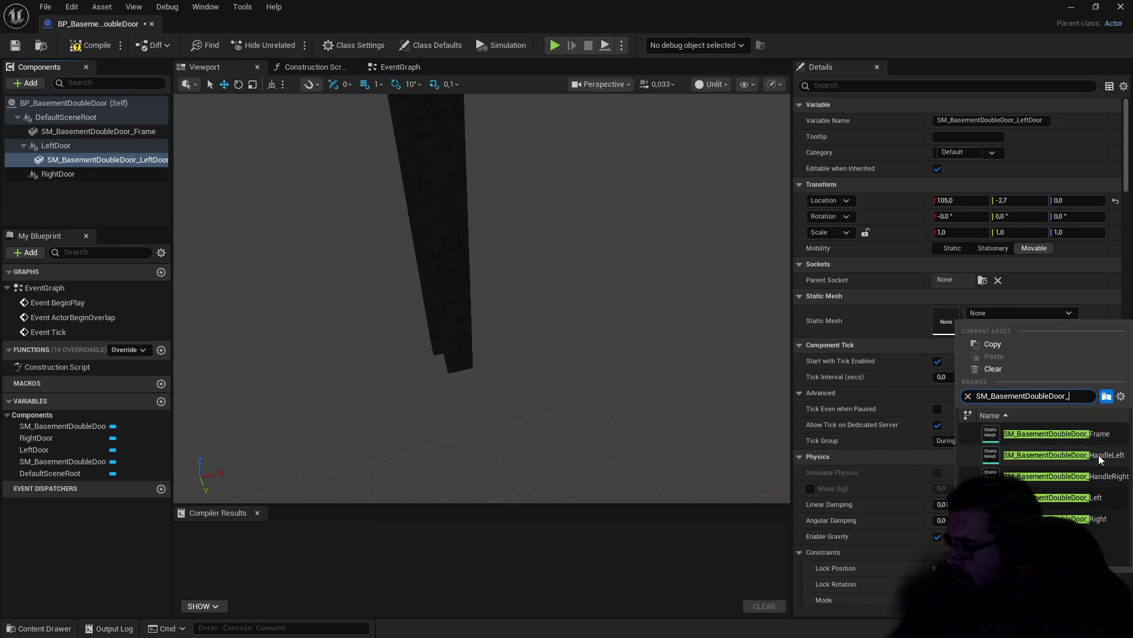
pyautogui.click(1100, 496)
pyautogui.moveTo(553, 333); pyautogui.dragTo(566, 307)
pyautogui.click(1054, 314)
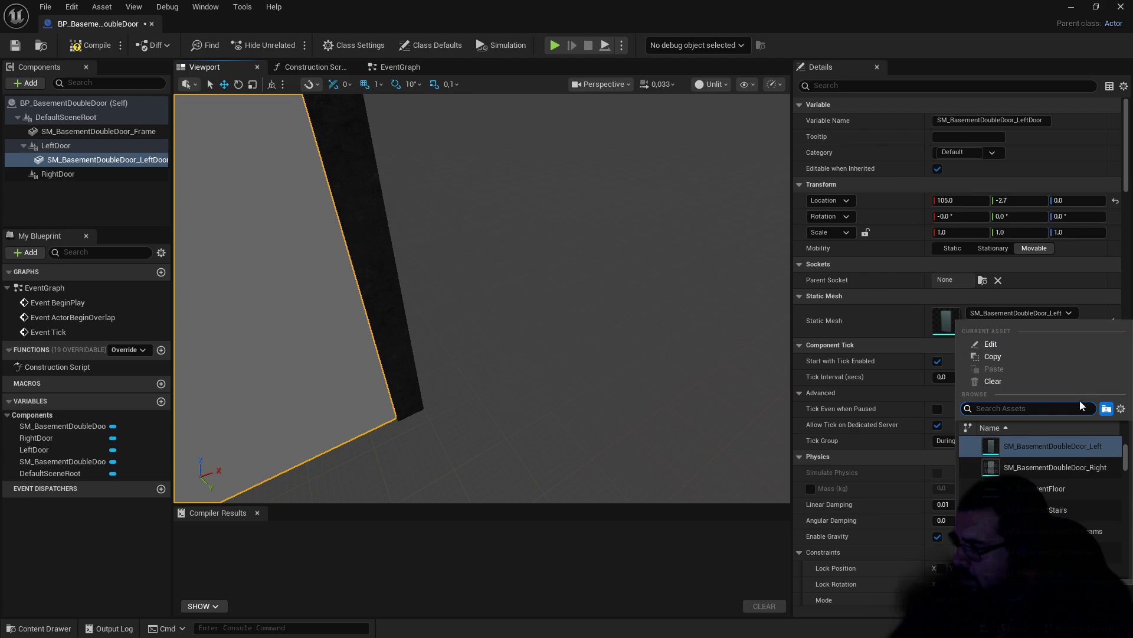
pyautogui.click(55, 147)
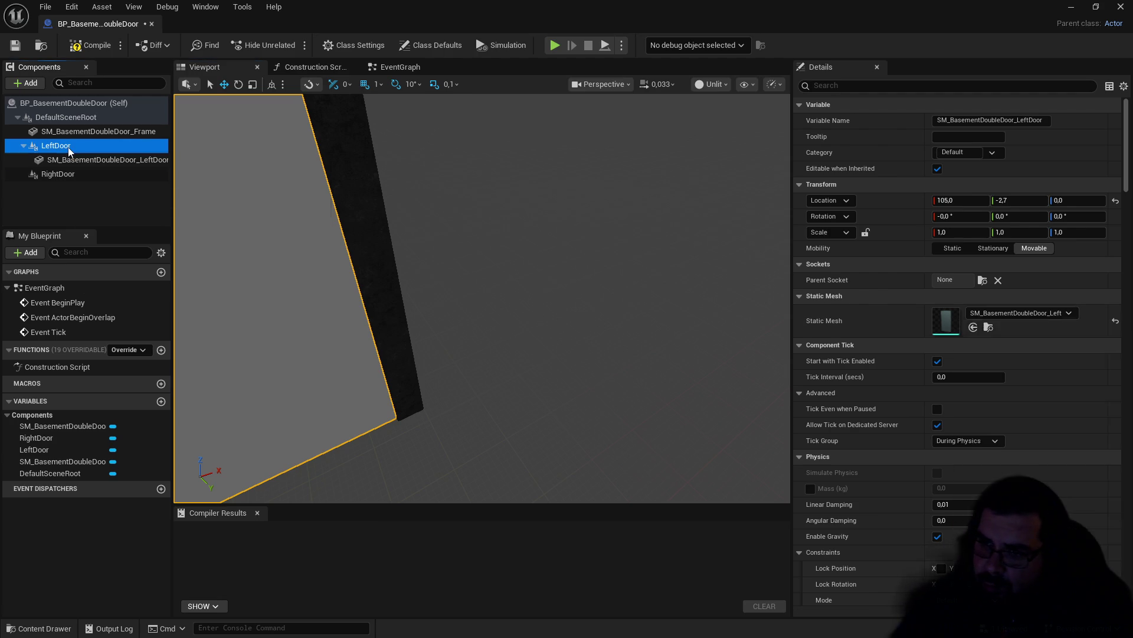
pyautogui.click(53, 148)
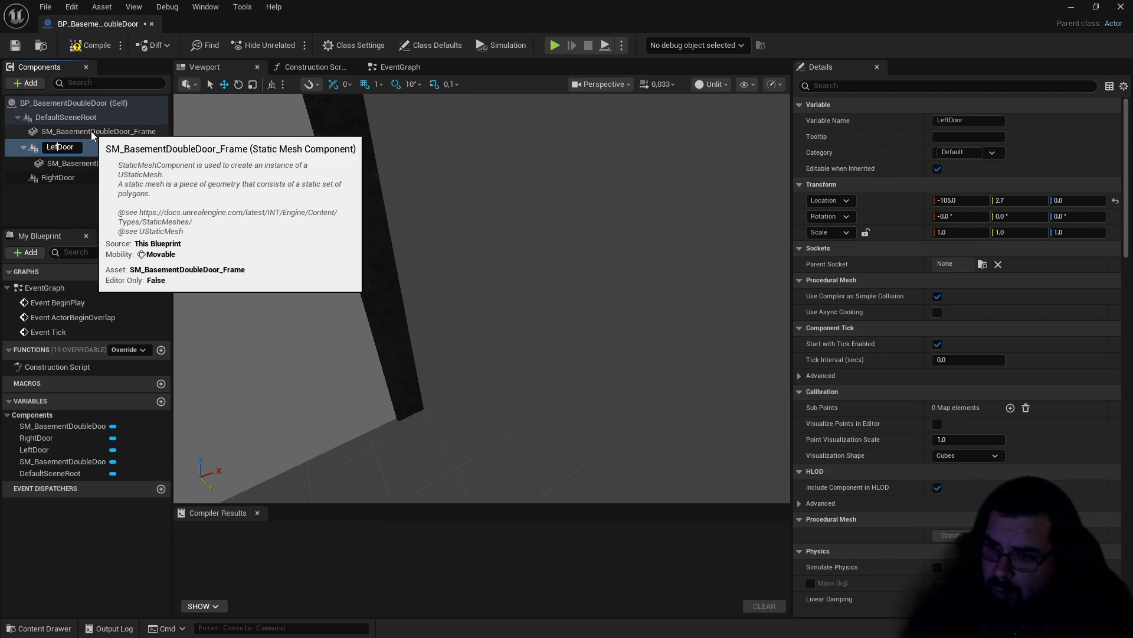
# Step: Rename the LeftDoor pivot to RDoor and the RightDoor pivot to LDoor
pyautogui.write('Door')
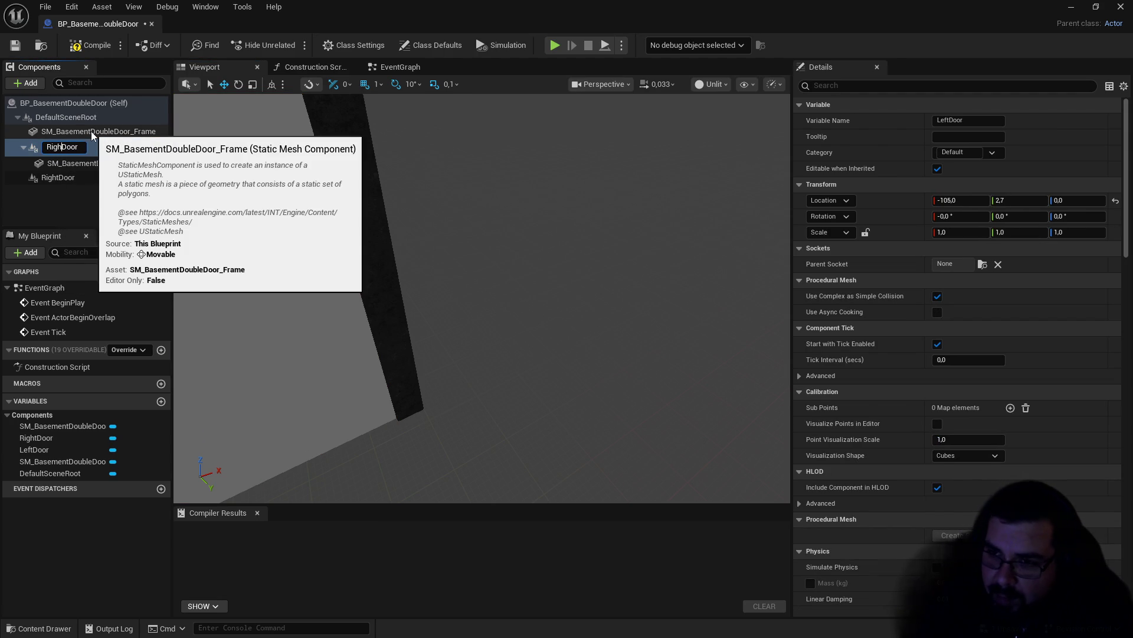
pyautogui.press('BackSpace')
pyautogui.press('BackSpace')
pyautogui.press('BackSpace')
pyautogui.press('Return')
pyautogui.click(15, 175)
pyautogui.press('F2')
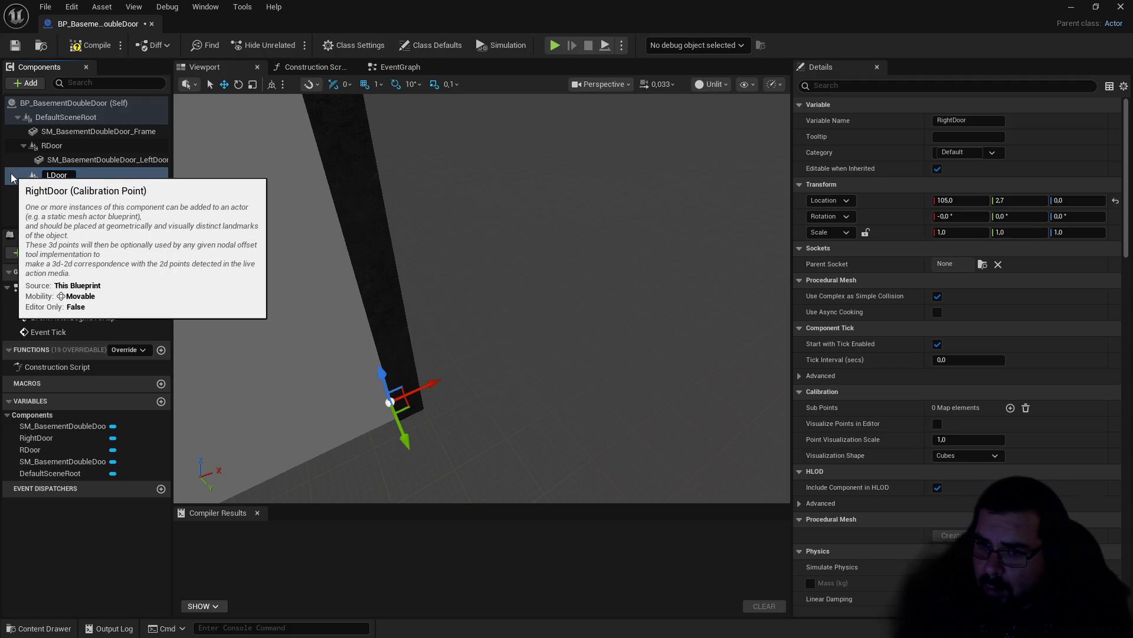
pyautogui.press('Return')
pyautogui.moveTo(382, 242)
pyautogui.mouseDown()
pyautogui.moveTo(413, 248)
pyautogui.moveTo(212, 217)
pyautogui.mouseUp()
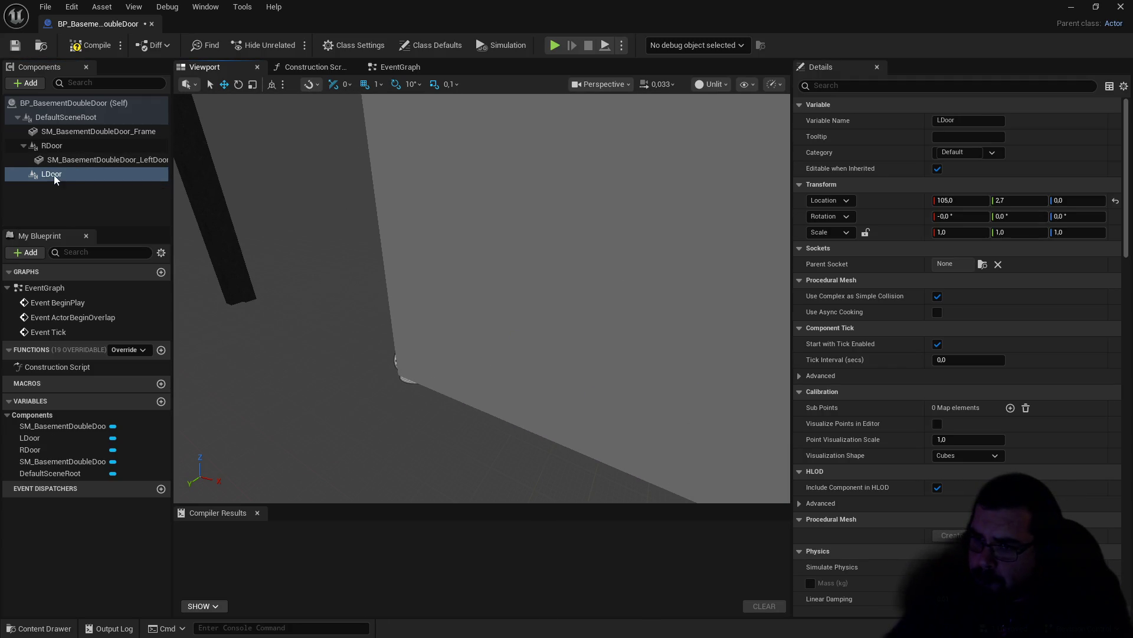
pyautogui.click(26, 83)
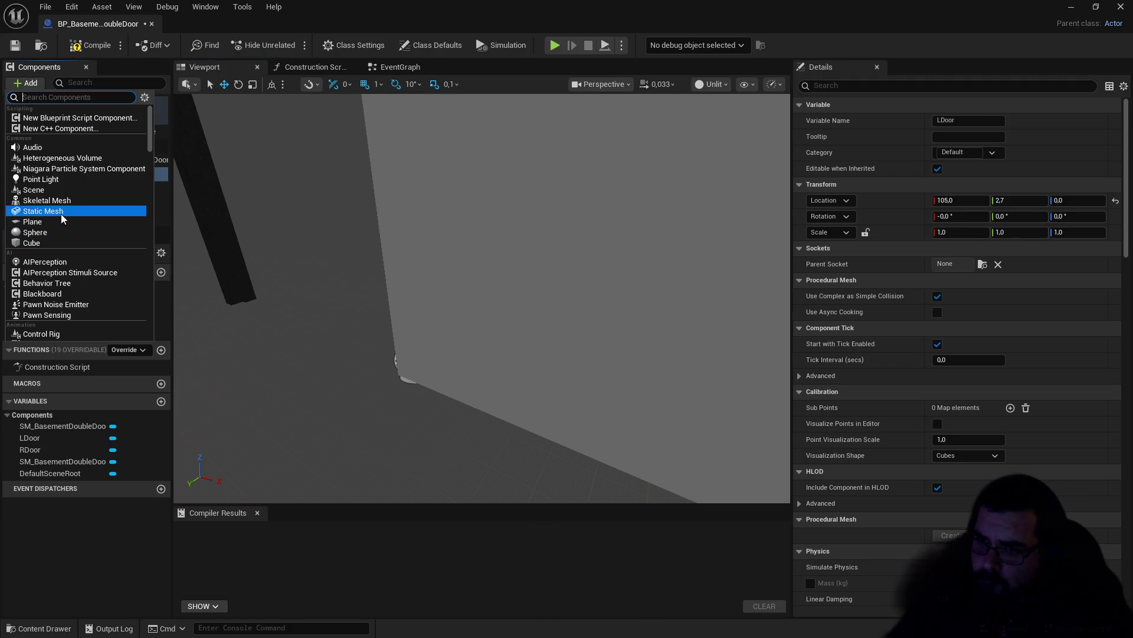
# Step: Add a Static Mesh component under LDoor named SM_BasementDoubleDoor_LDoor
pyautogui.click(61, 214)
pyautogui.write('SM_BasementDoubleDoor_')
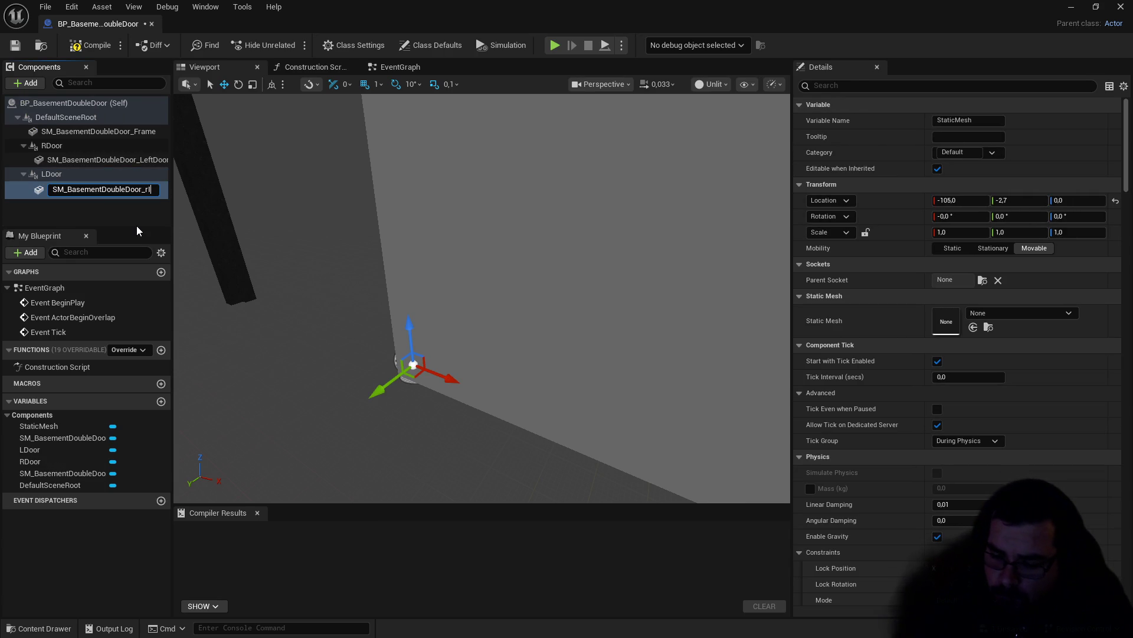
pyautogui.press('BackSpace')
pyautogui.press('BackSpace')
pyautogui.write('LD')
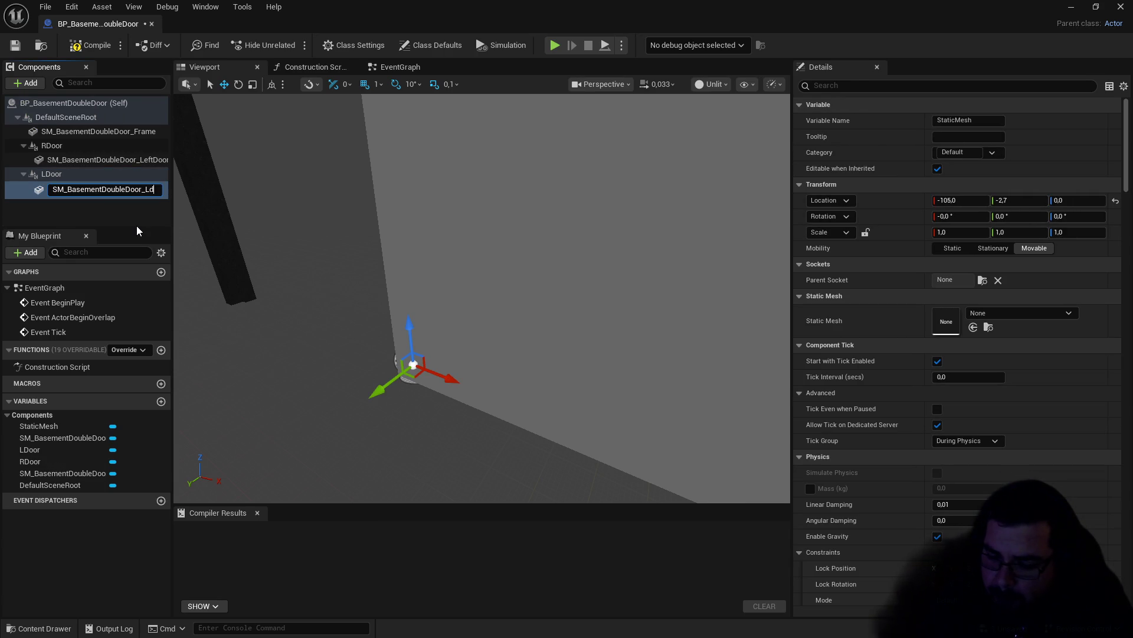
pyautogui.write('oor')
pyautogui.press('Return')
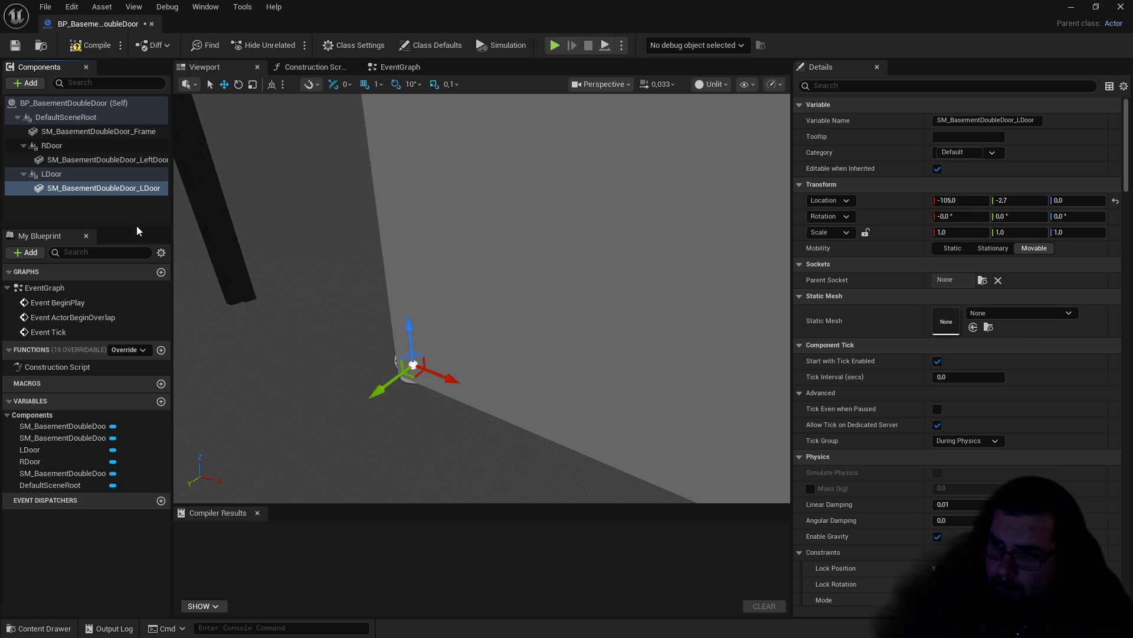
# Step: Rename the RDoor mesh child to SM_BasementDoubleDoor_RDoor
pyautogui.click(151, 160)
pyautogui.click(152, 160)
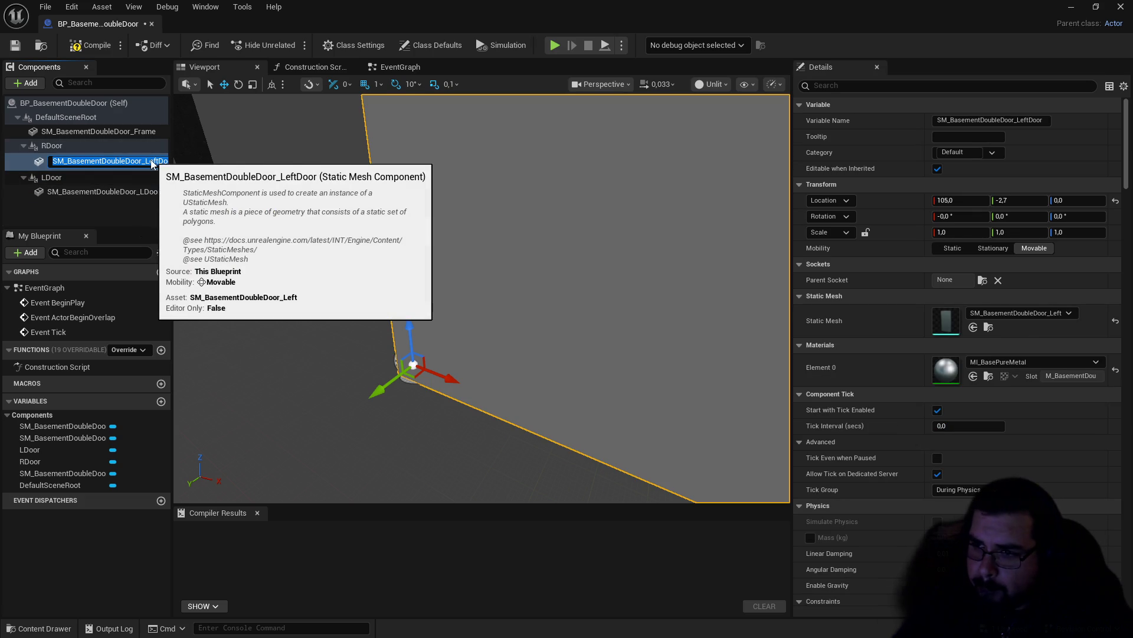
pyautogui.press('BackSpace')
pyautogui.press('BackSpace')
pyautogui.press('BackSpace')
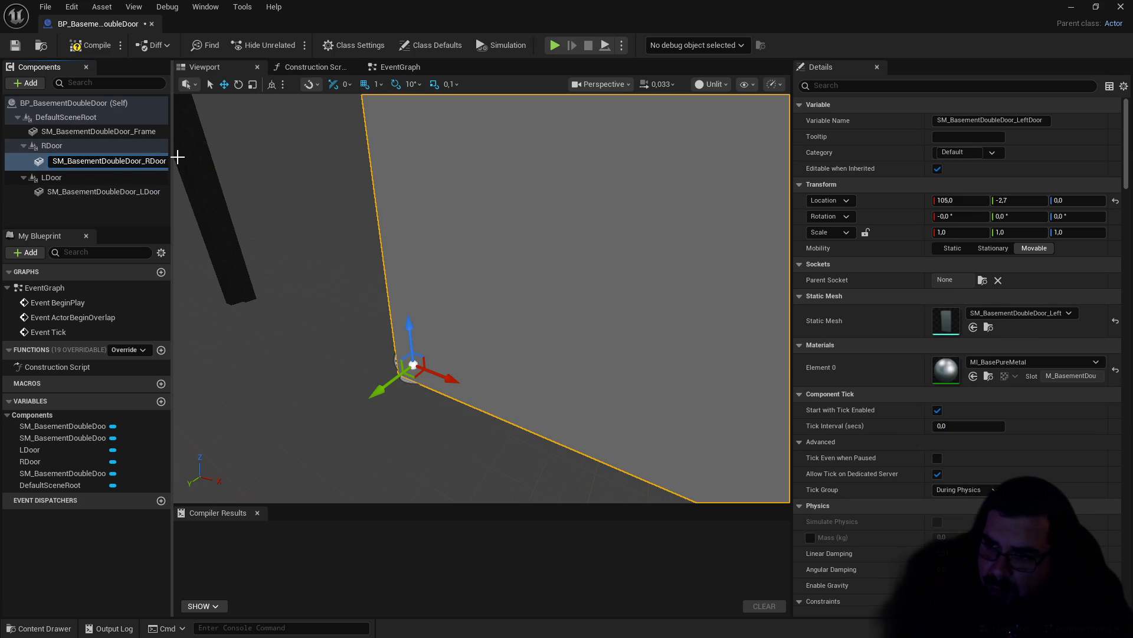
pyautogui.press('Return')
# Step: Assign the SM_BasementDoubleDoor_Right mesh to SM_BasementDoubleDoor_LDoor
pyautogui.click(89, 188)
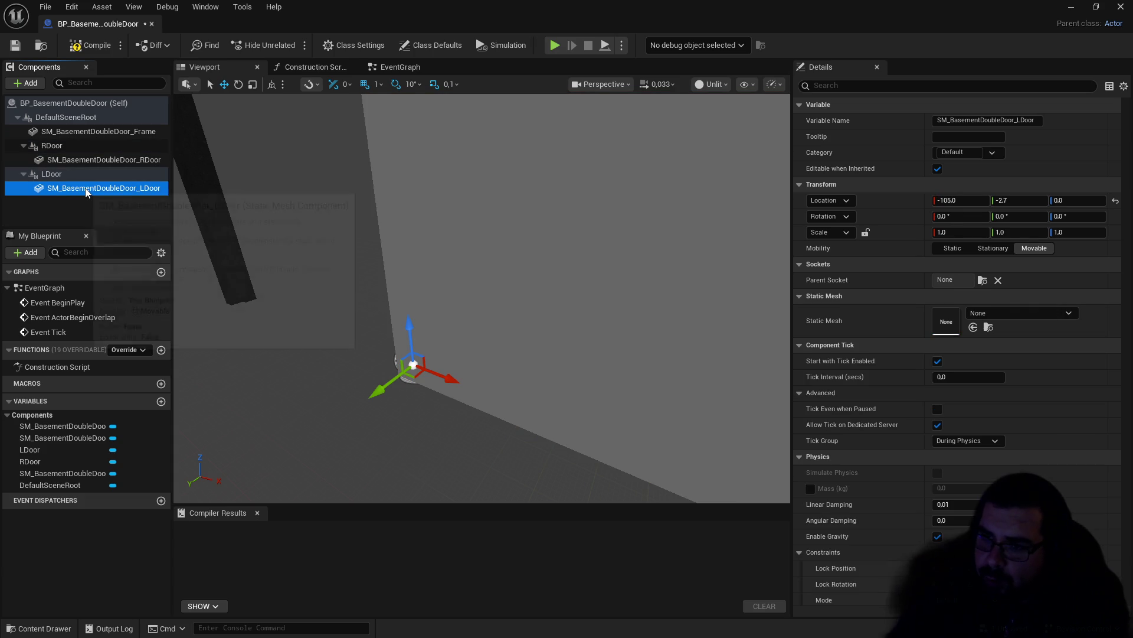
pyautogui.click(990, 313)
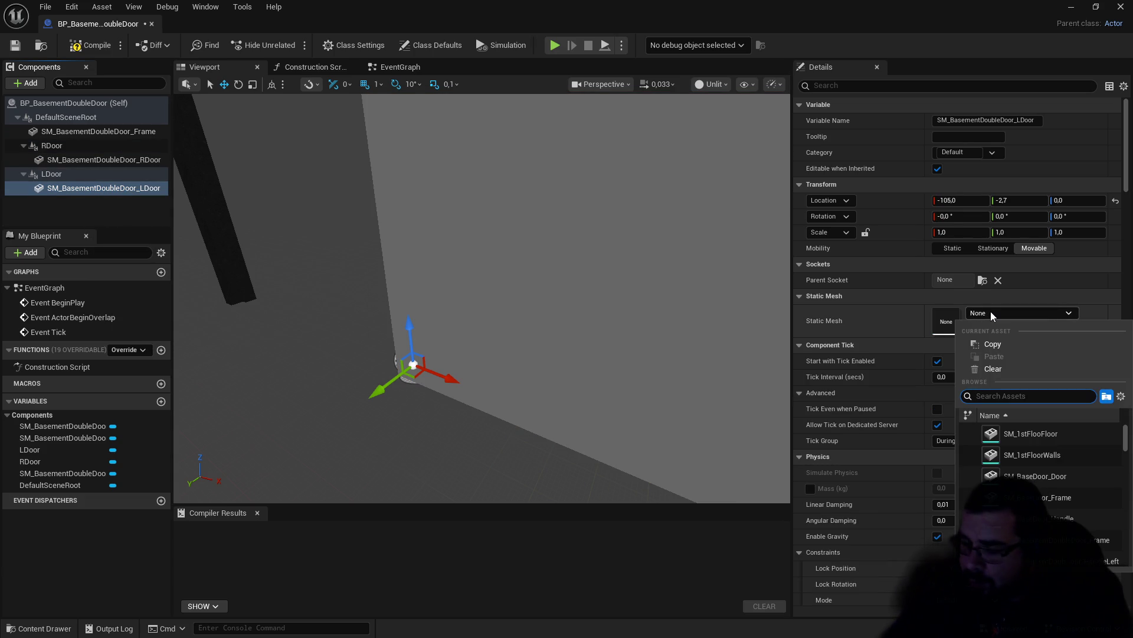
pyautogui.write('SM_BasementDoubleDoor_')
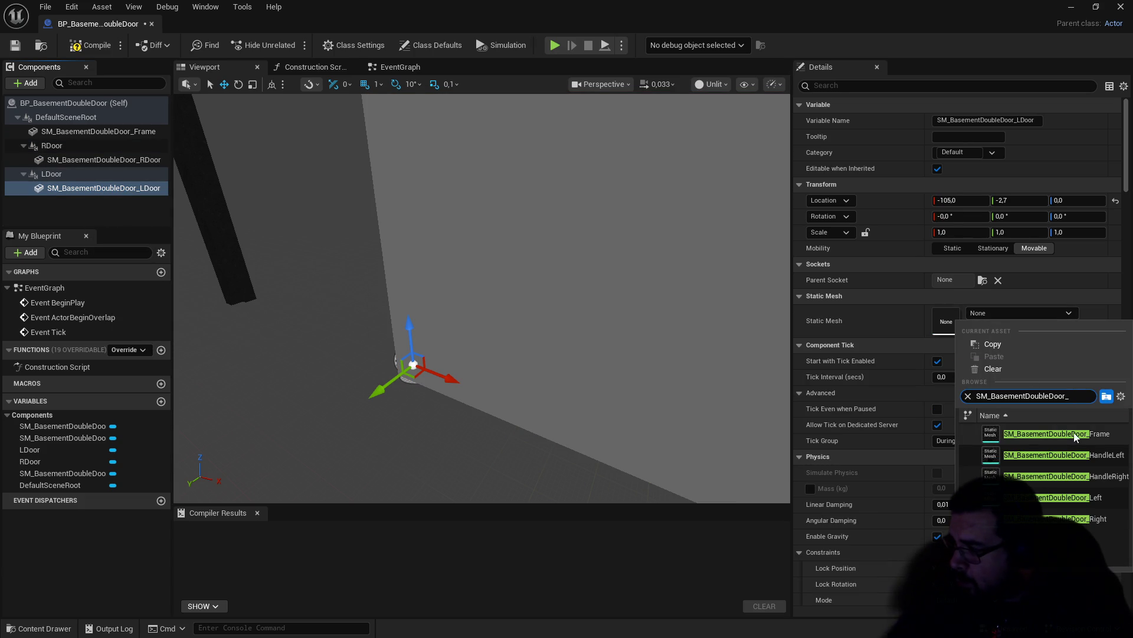
pyautogui.click(1095, 500)
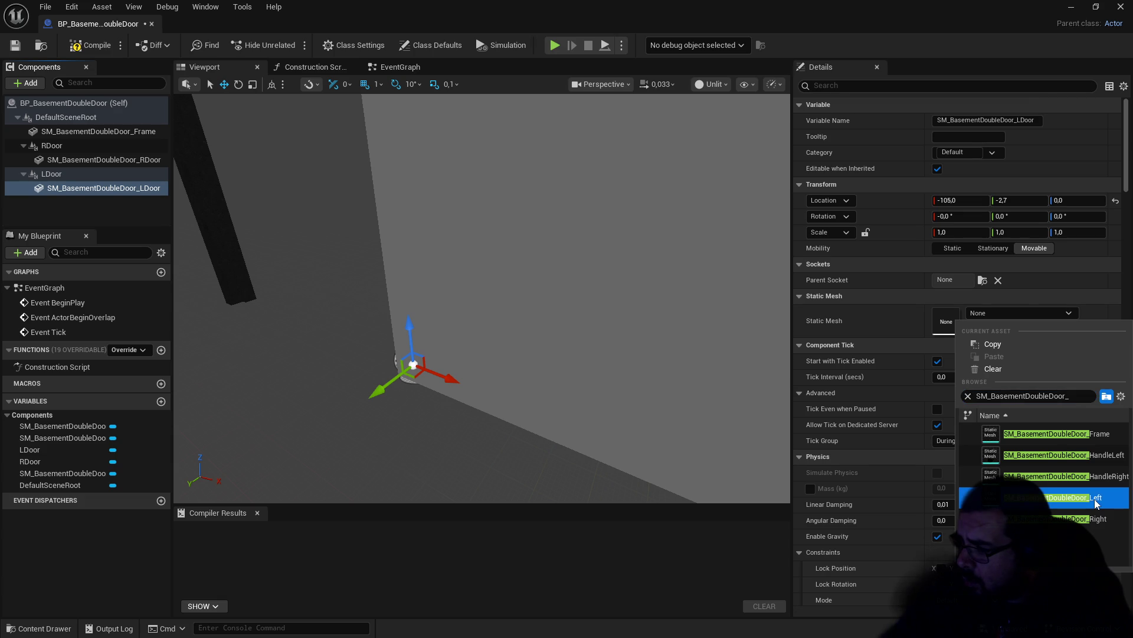
pyautogui.click(1058, 314)
pyautogui.click(1093, 466)
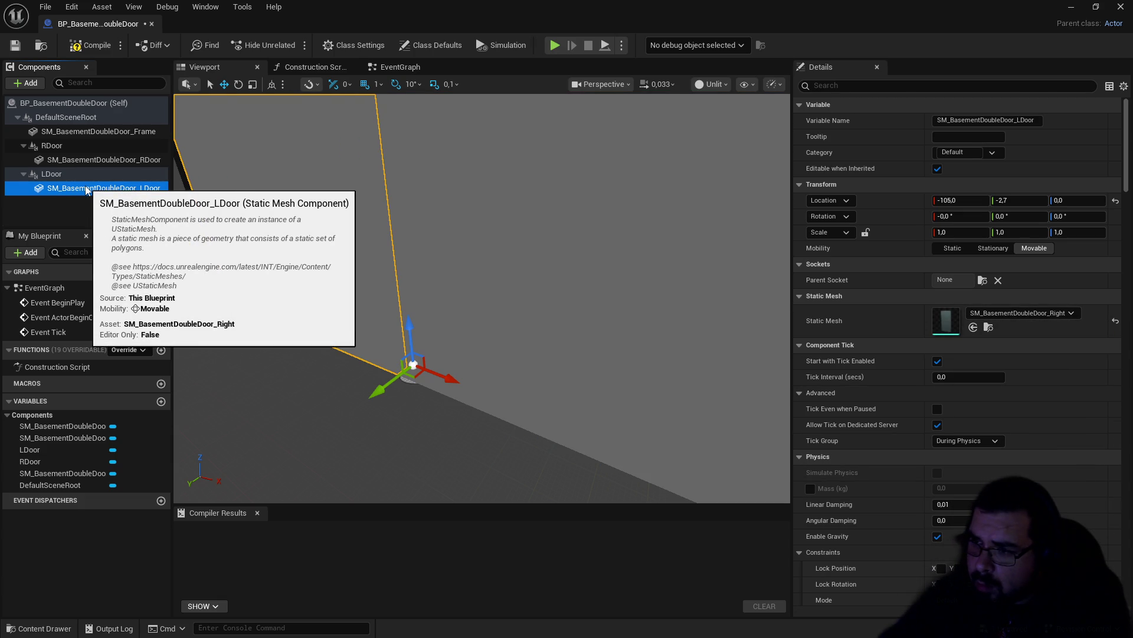
pyautogui.click(59, 174)
# Step: Temporarily rename the LDoor pivot to RightDoor
pyautogui.moveTo(446, 269)
pyautogui.mouseDown()
pyautogui.moveTo(393, 251)
pyautogui.moveTo(447, 269)
pyautogui.mouseUp()
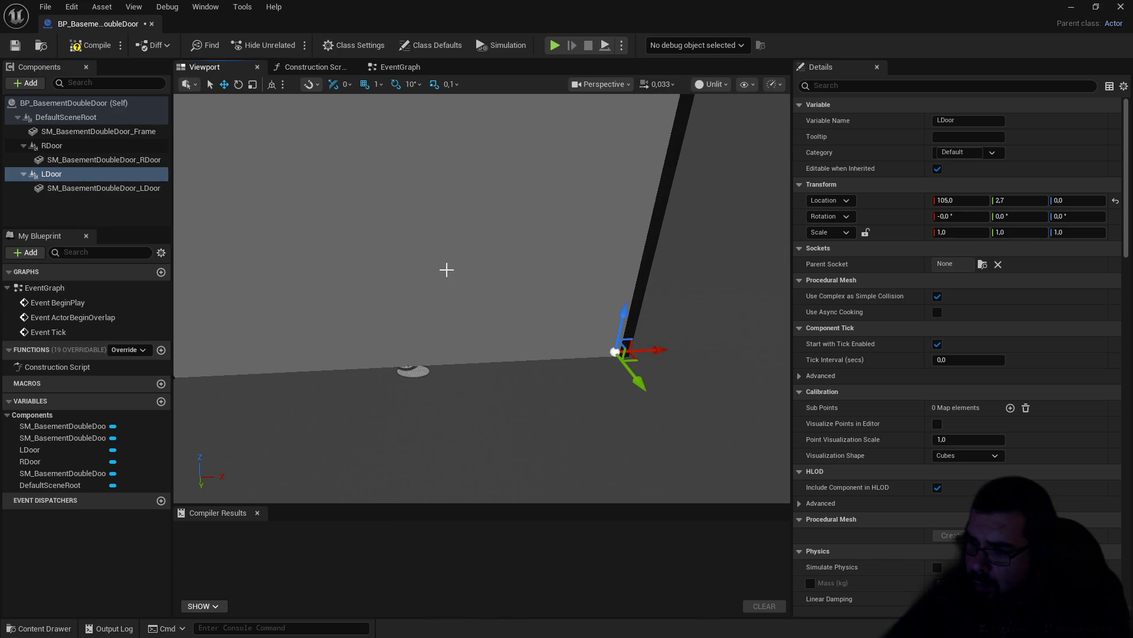
pyautogui.click(488, 230)
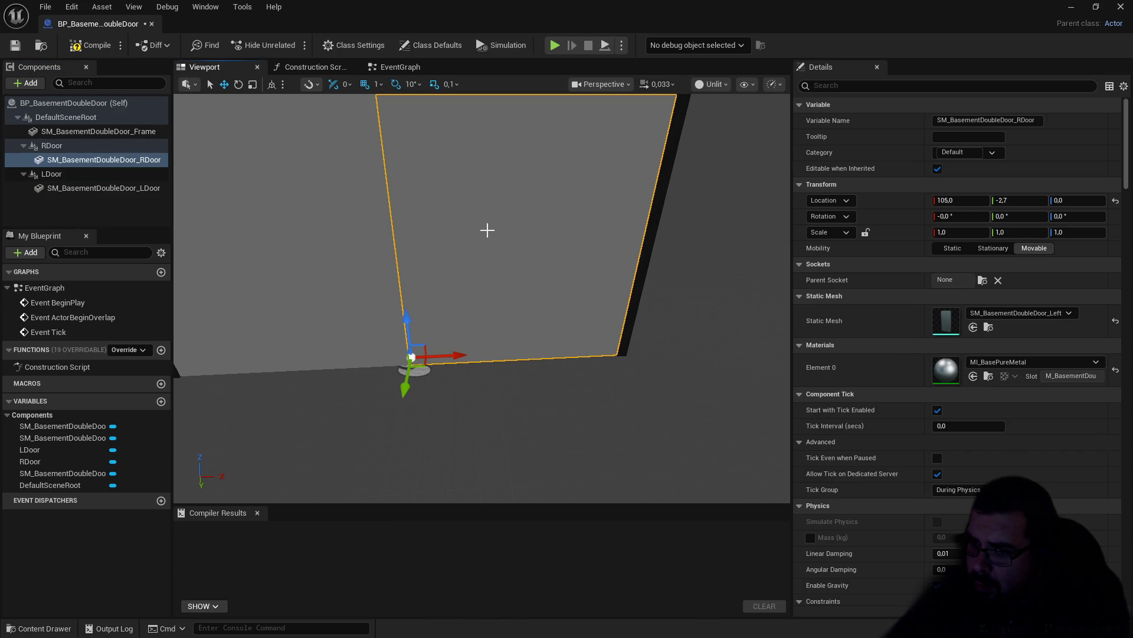
pyautogui.click(59, 174)
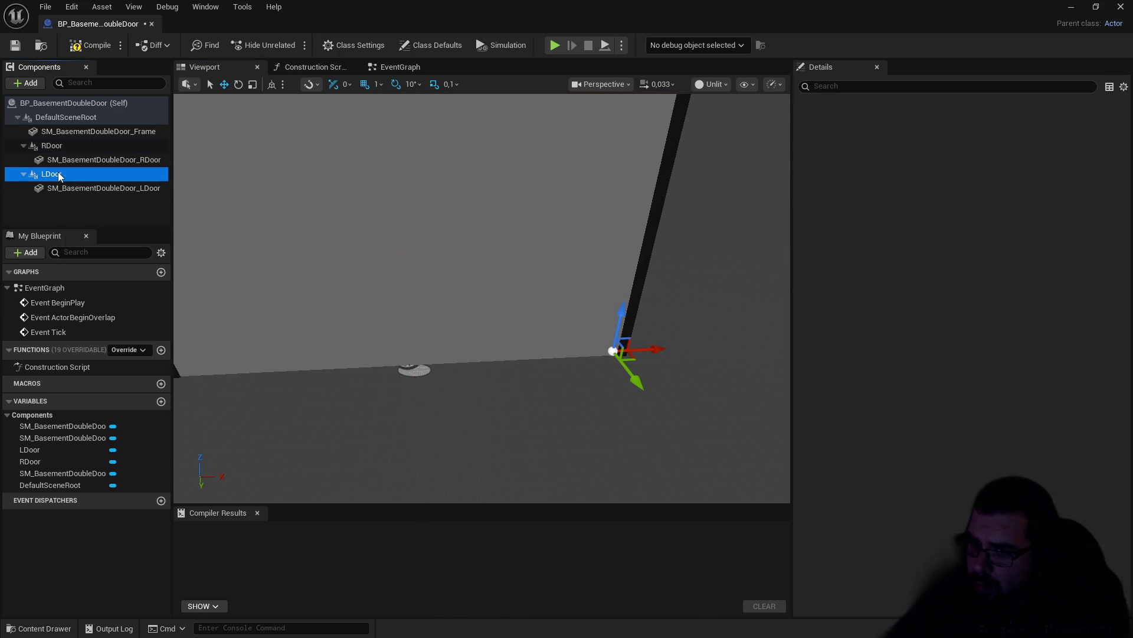
pyautogui.click(59, 176)
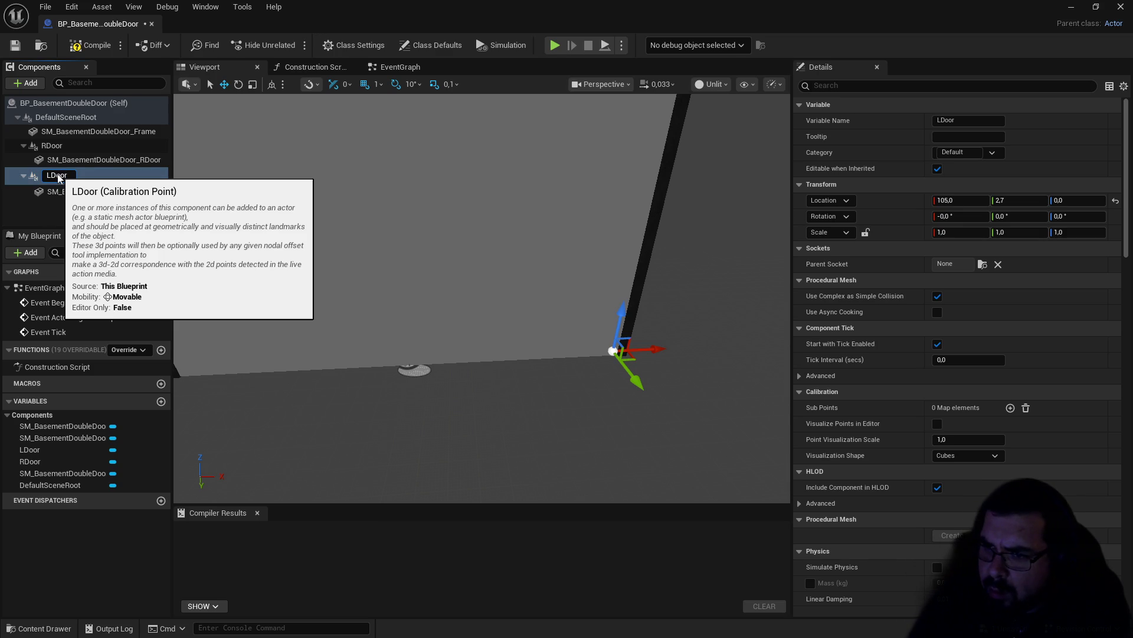
pyautogui.write('Right')
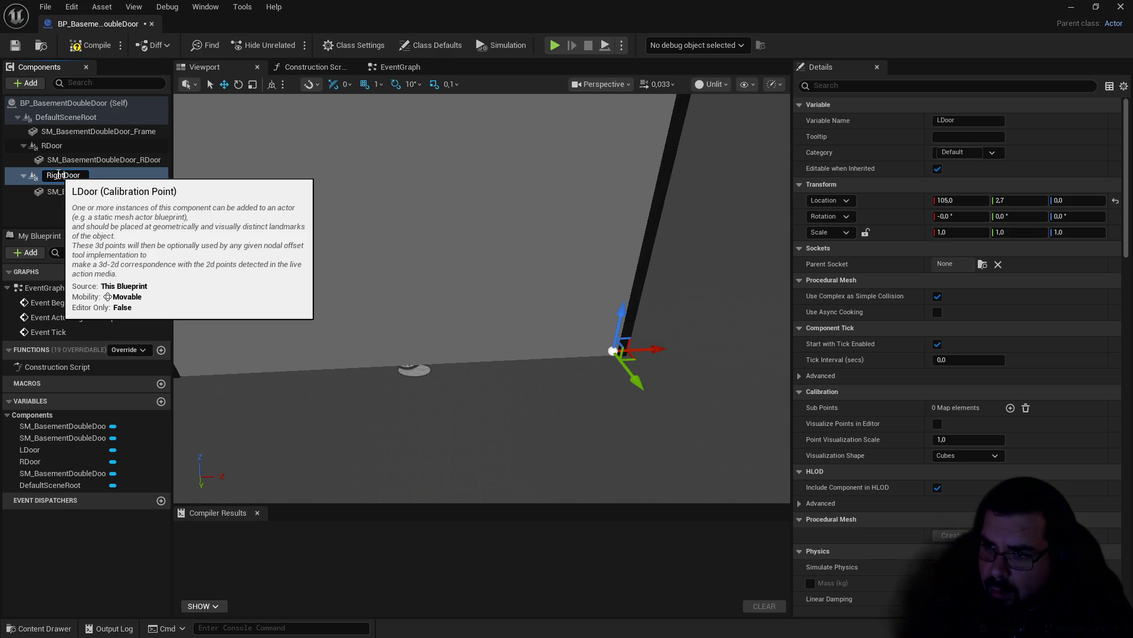
pyautogui.press('Return')
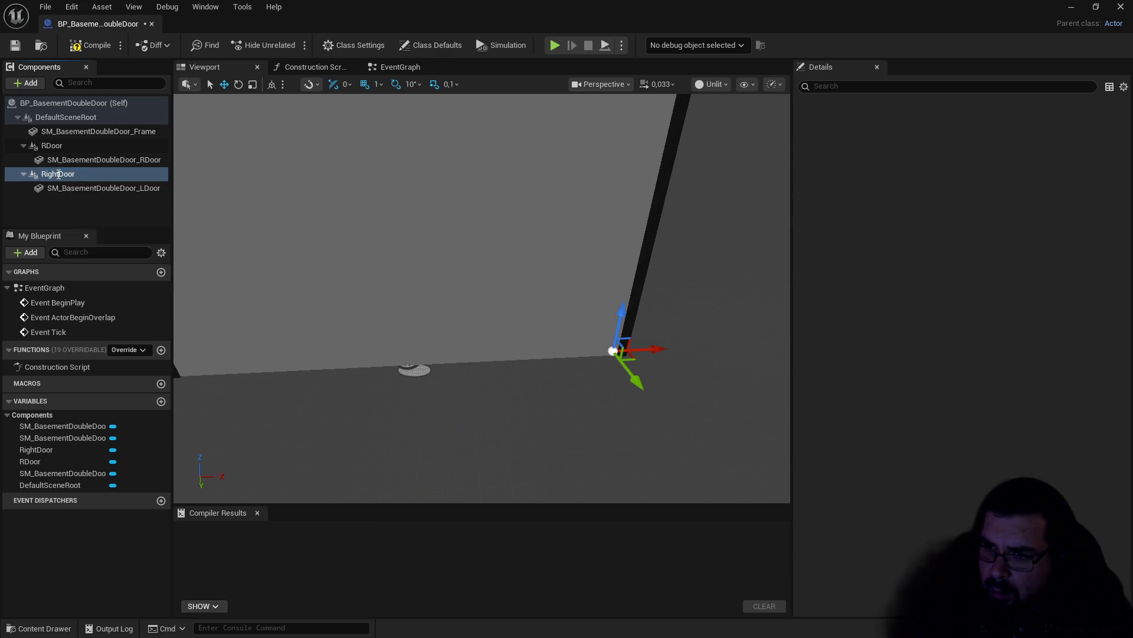
# Step: Set SM_BasementDoubleDoor_LDoor's Static Mesh to SM_BasementDoubleDoor_Left
pyautogui.click(143, 191)
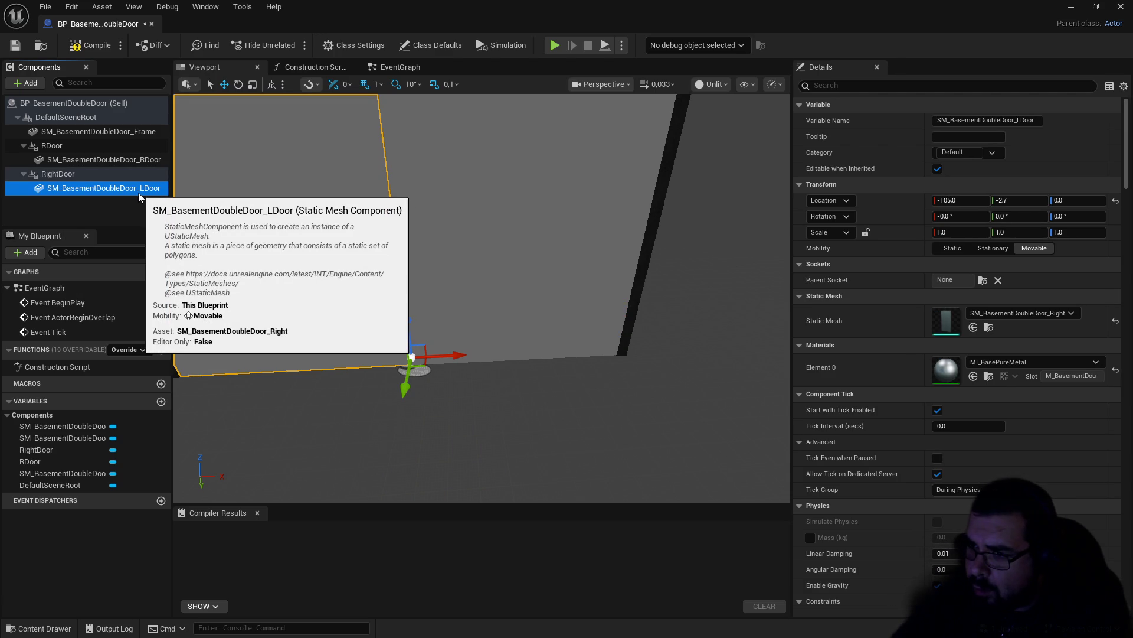
pyautogui.click(73, 174)
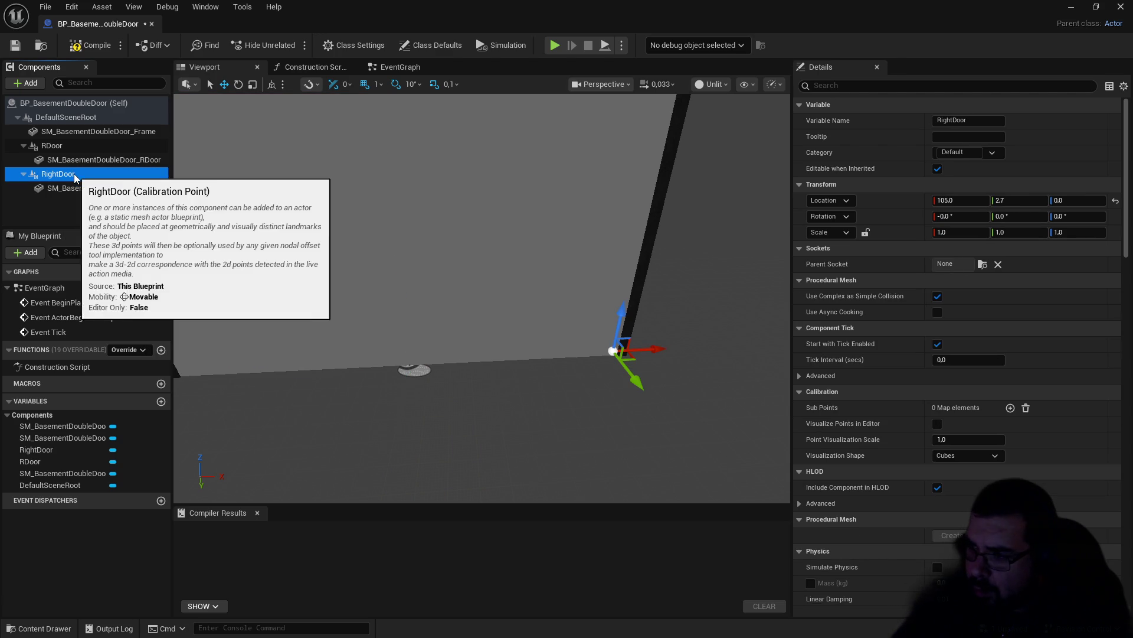
pyautogui.click(77, 189)
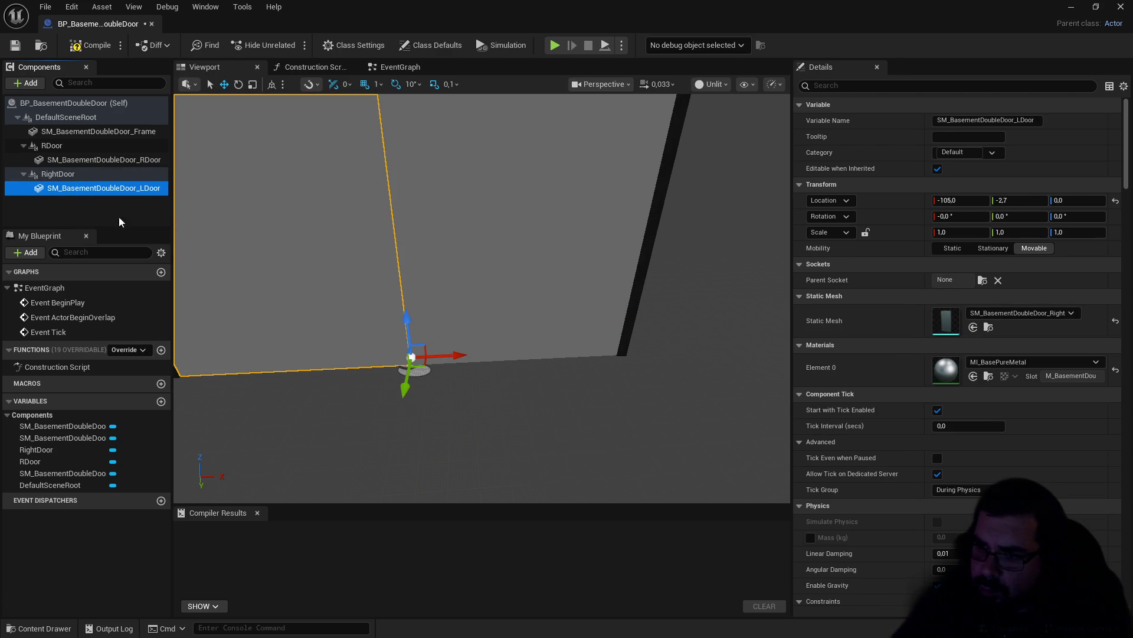
pyautogui.click(1055, 316)
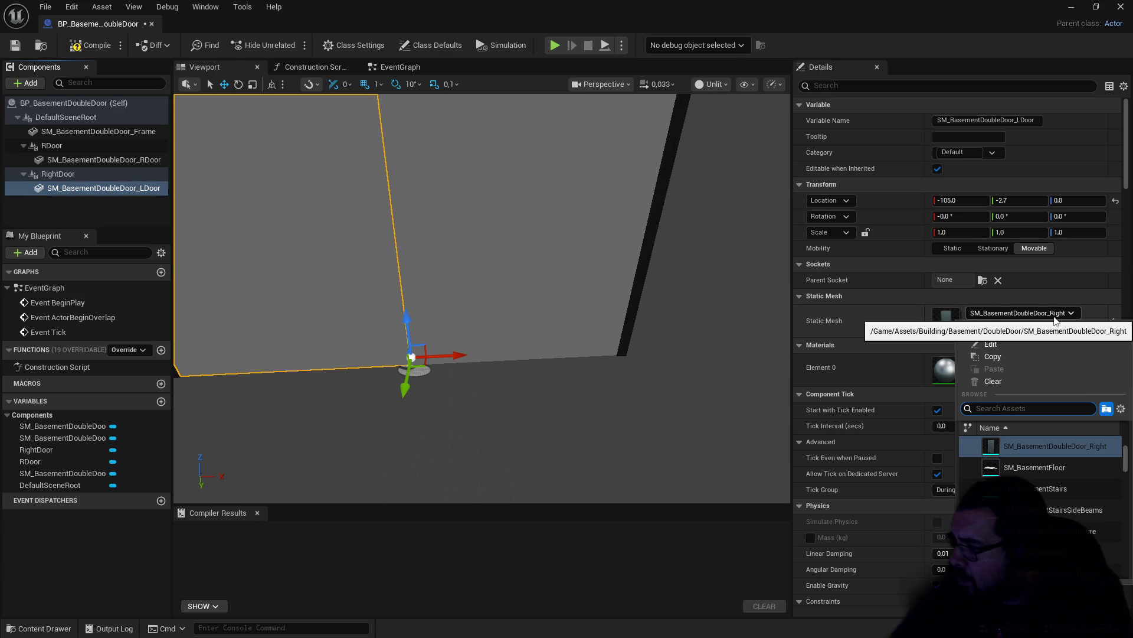
pyautogui.scroll(1, 1091, 462)
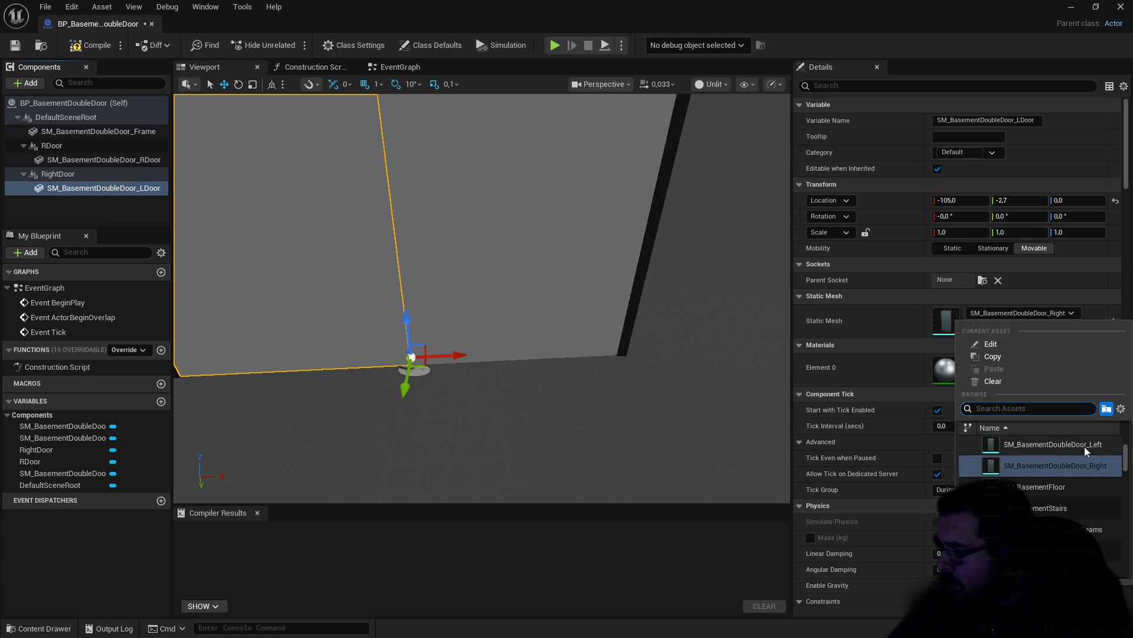
pyautogui.click(1085, 446)
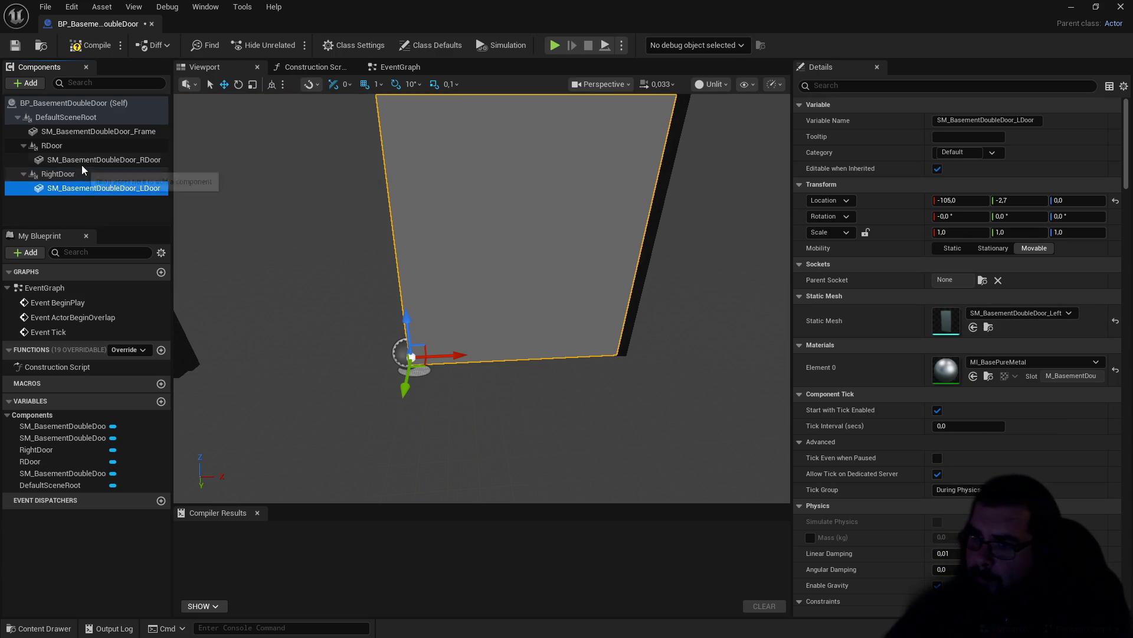
# Step: Set SM_BasementDoubleDoor_RDoor's Static Mesh to SM_BasementDoubleDoor_Right
pyautogui.click(118, 160)
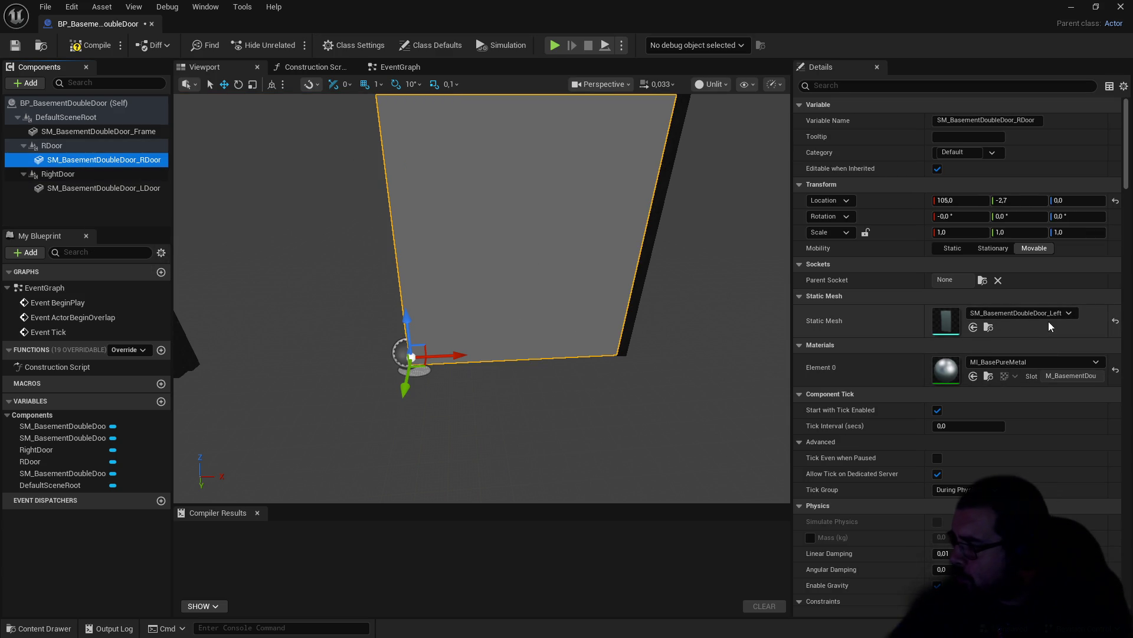
pyautogui.click(1049, 318)
pyautogui.click(1080, 442)
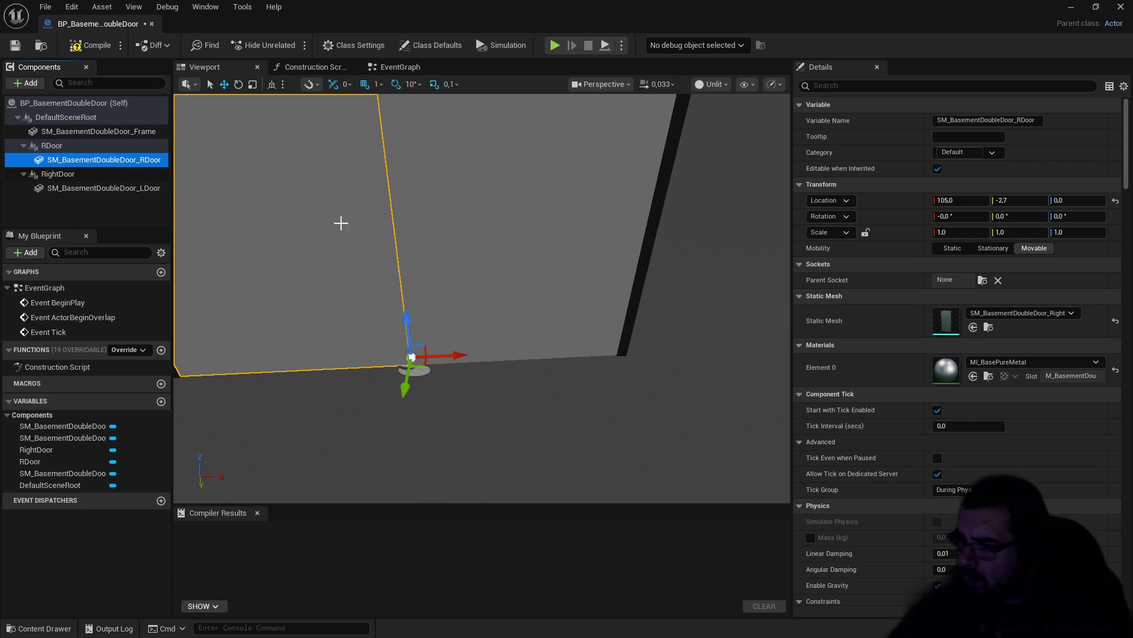
pyautogui.click(61, 145)
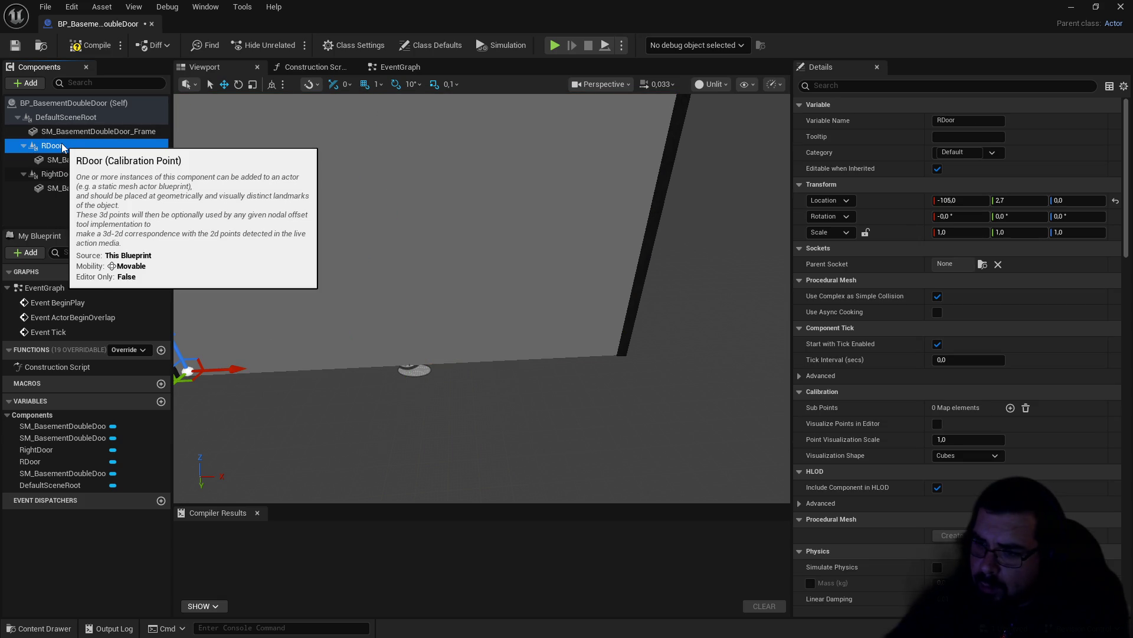
pyautogui.click(59, 159)
# Step: Rename the RightDoor pivot back to LDoor
pyautogui.click(55, 175)
pyautogui.click(59, 176)
pyautogui.write('LDoor')
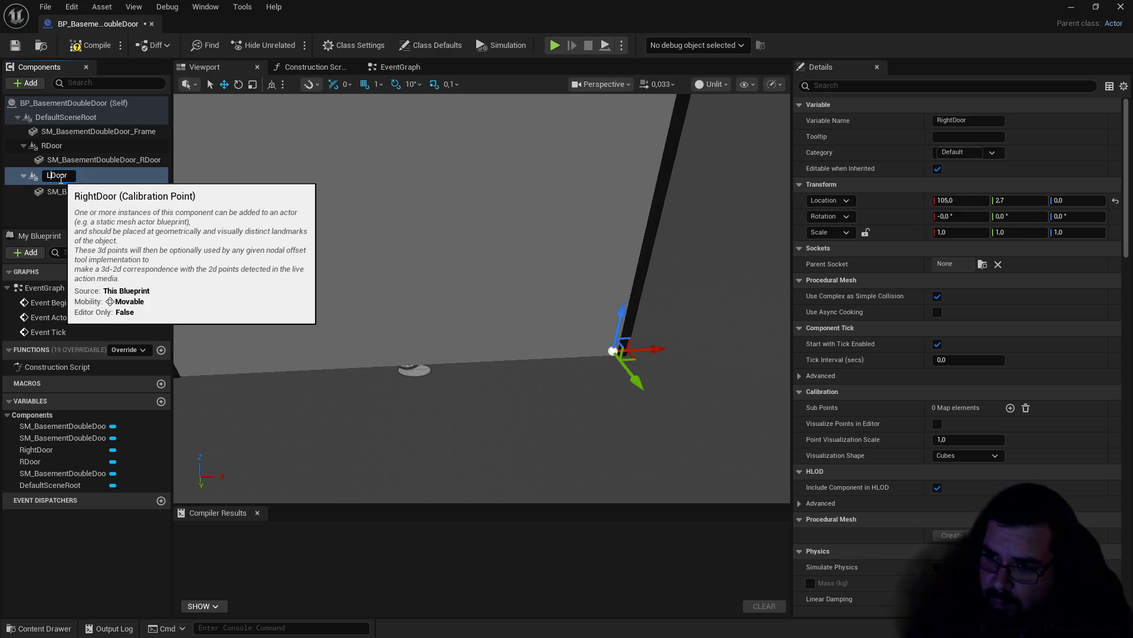
pyautogui.press('Return')
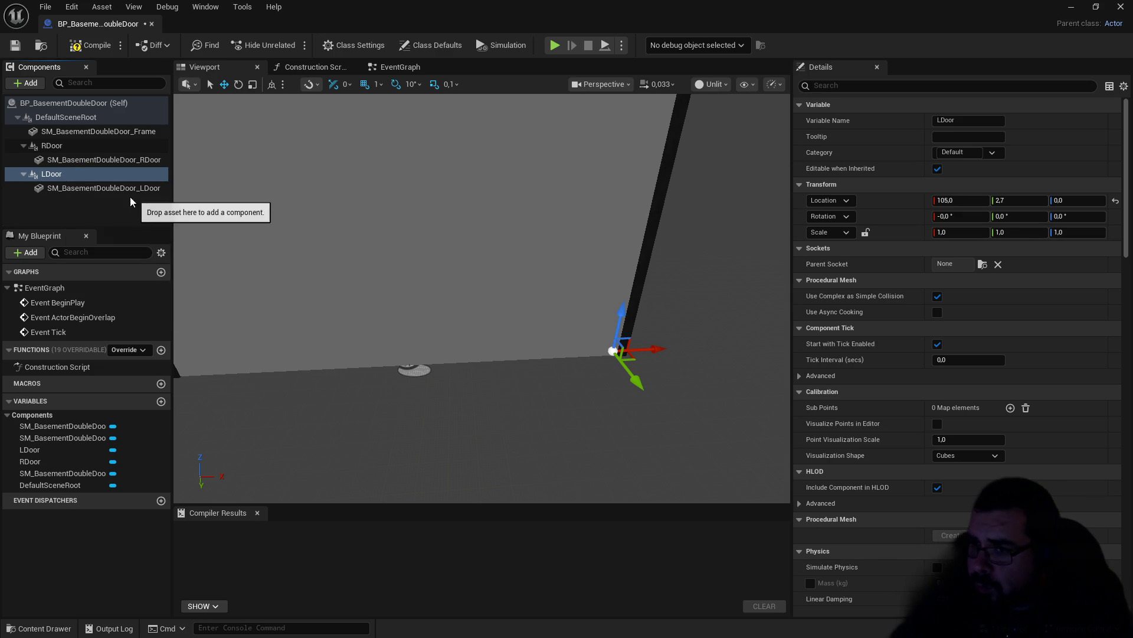
pyautogui.click(121, 189)
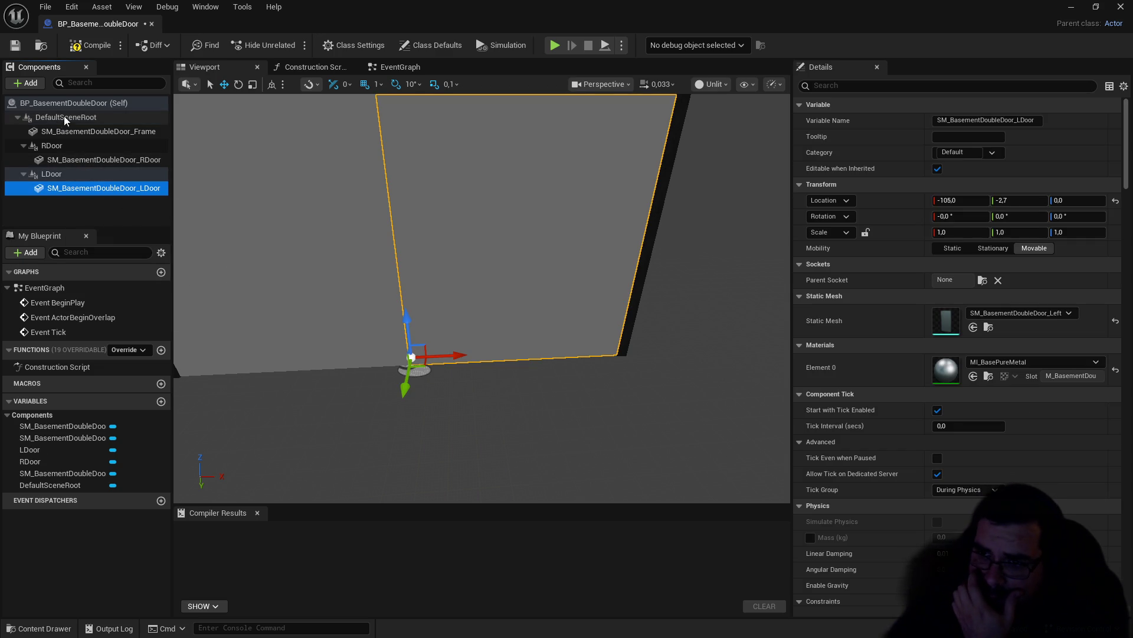
pyautogui.click(51, 174)
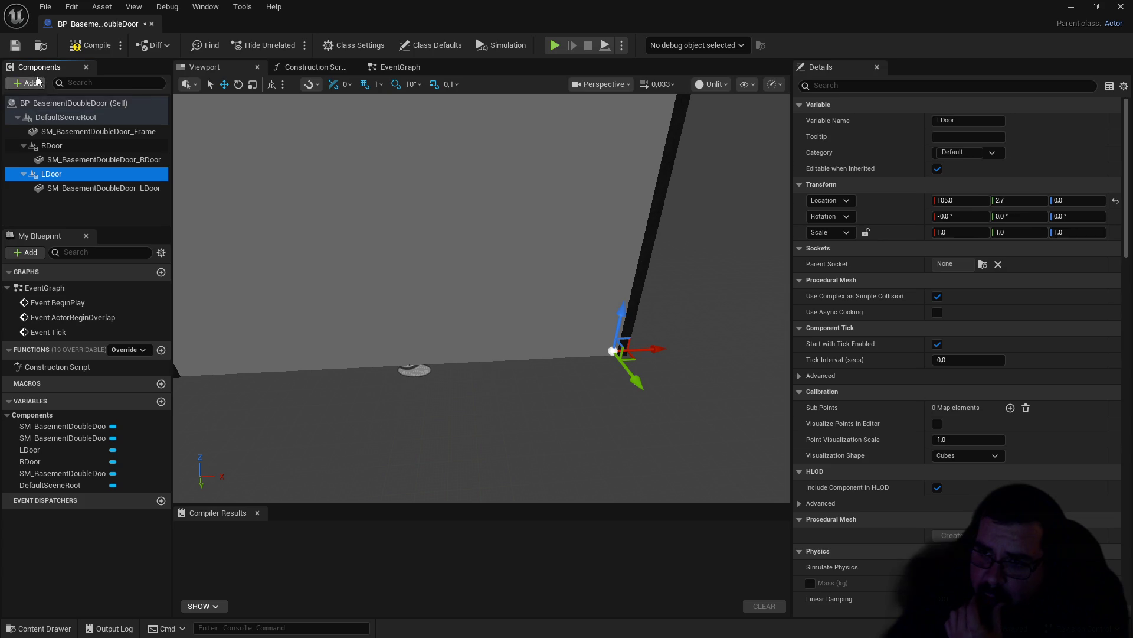
# Step: Add a Static Mesh component under LDoor named SM_BasementDoubleDoor_LHandle
pyautogui.click(36, 84)
pyautogui.click(44, 210)
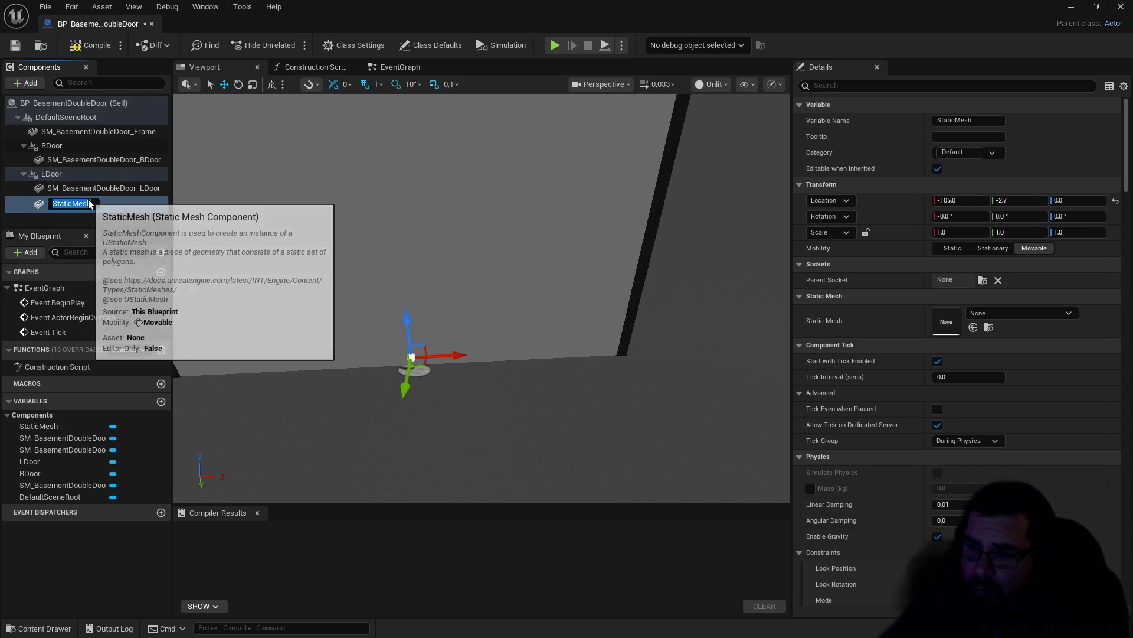
pyautogui.hotkey('ctrl', 'v')
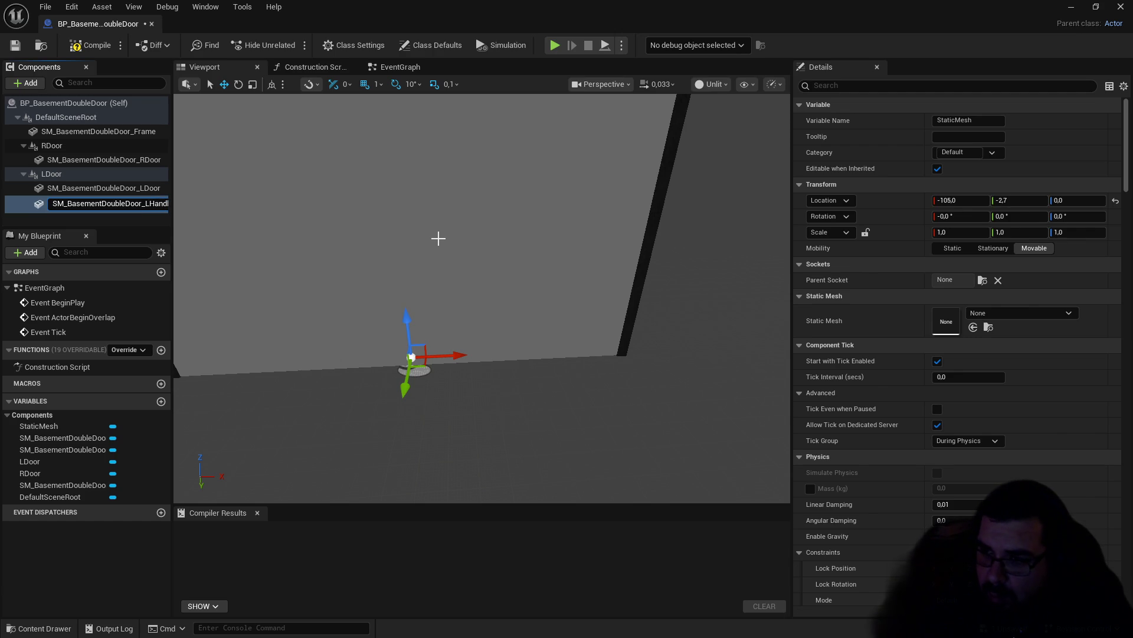
pyautogui.press('Return')
# Step: Assign the SM_BasementDoubleDoor_HandleLeft mesh so the handle shows on the door
pyautogui.click(1062, 317)
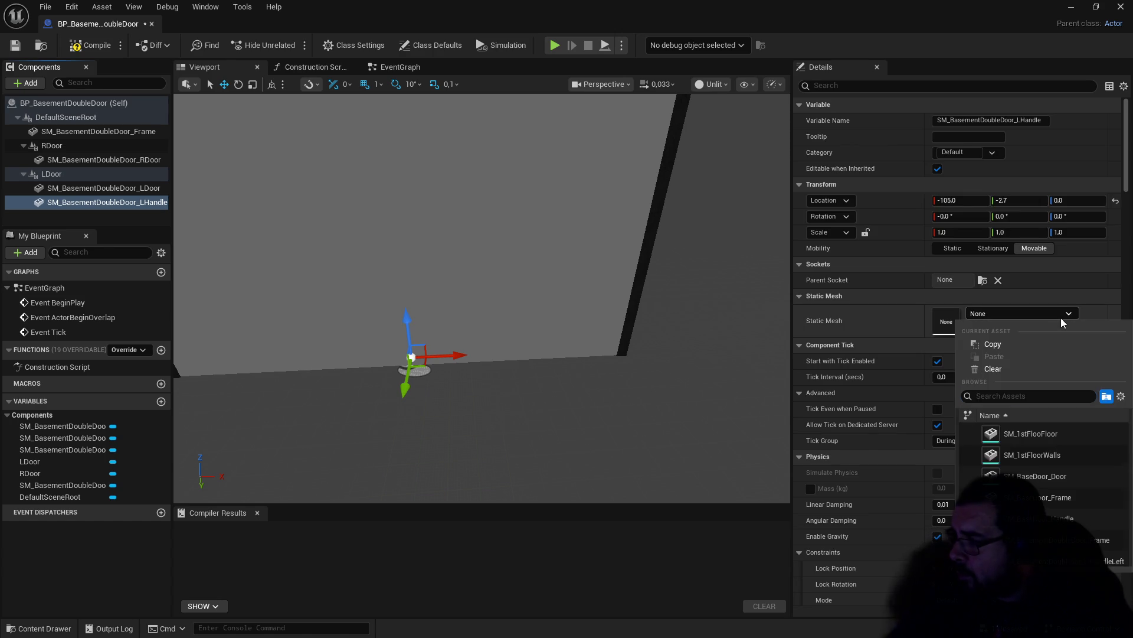
pyautogui.write('SM_BasementDoubleDoor_')
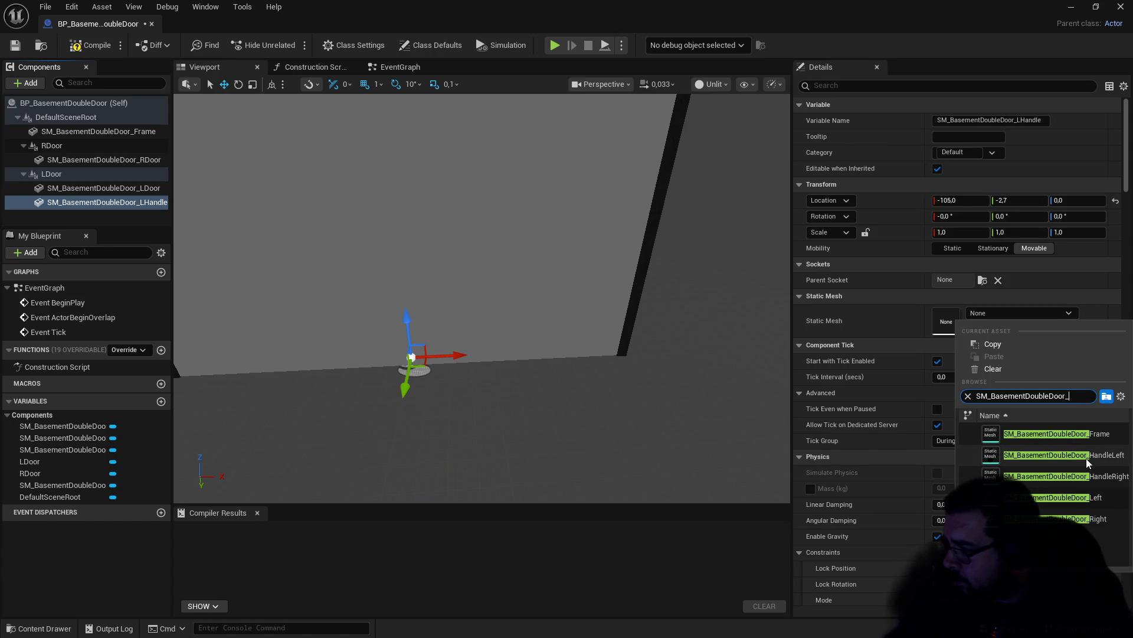
pyautogui.press('Escape')
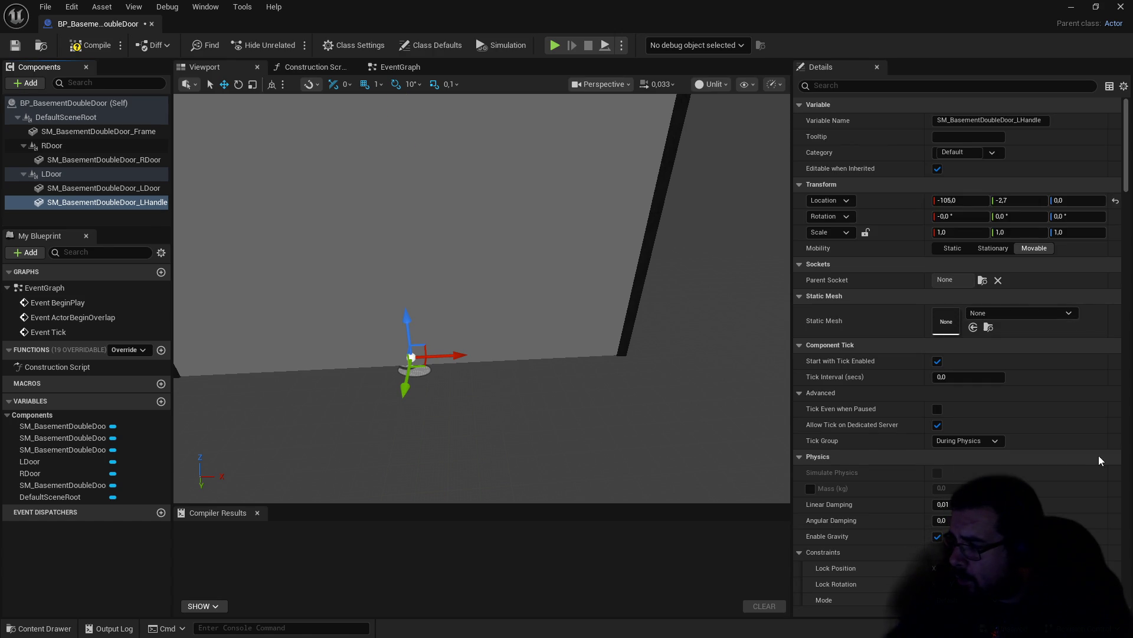
pyautogui.moveTo(652, 339)
pyautogui.mouseDown()
pyautogui.moveTo(651, 307)
pyautogui.moveTo(625, 304)
pyautogui.moveTo(645, 337)
pyautogui.mouseUp()
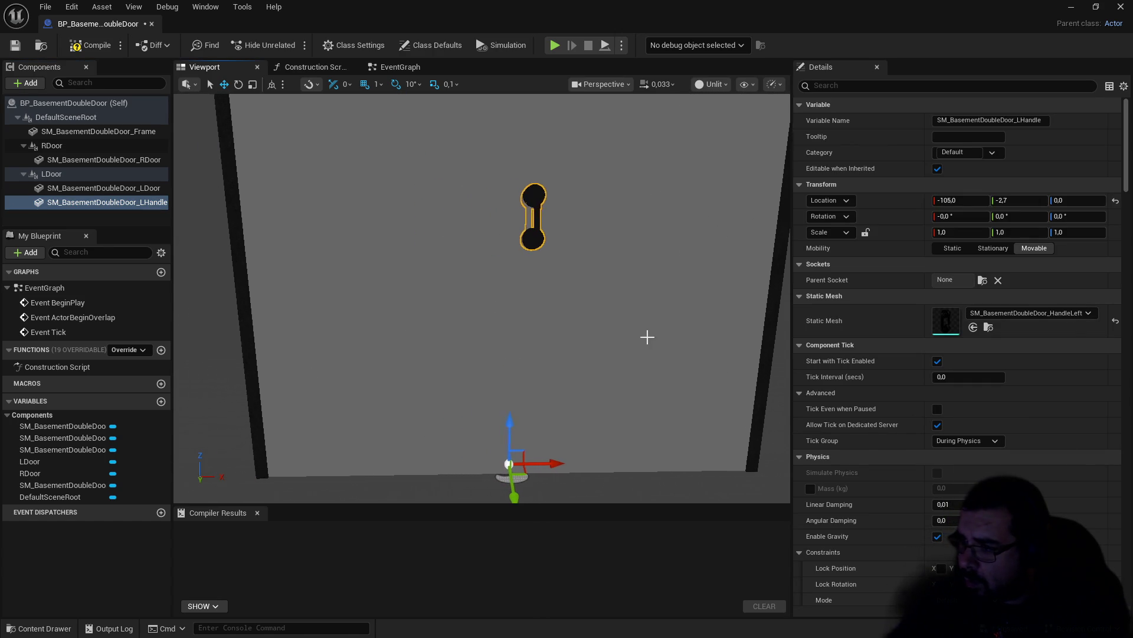
pyautogui.click(102, 160)
# Step: Add a Static Mesh component under RDoor named SM_BasementDoubleDoor_RHandle
pyautogui.press('Up')
pyautogui.click(31, 83)
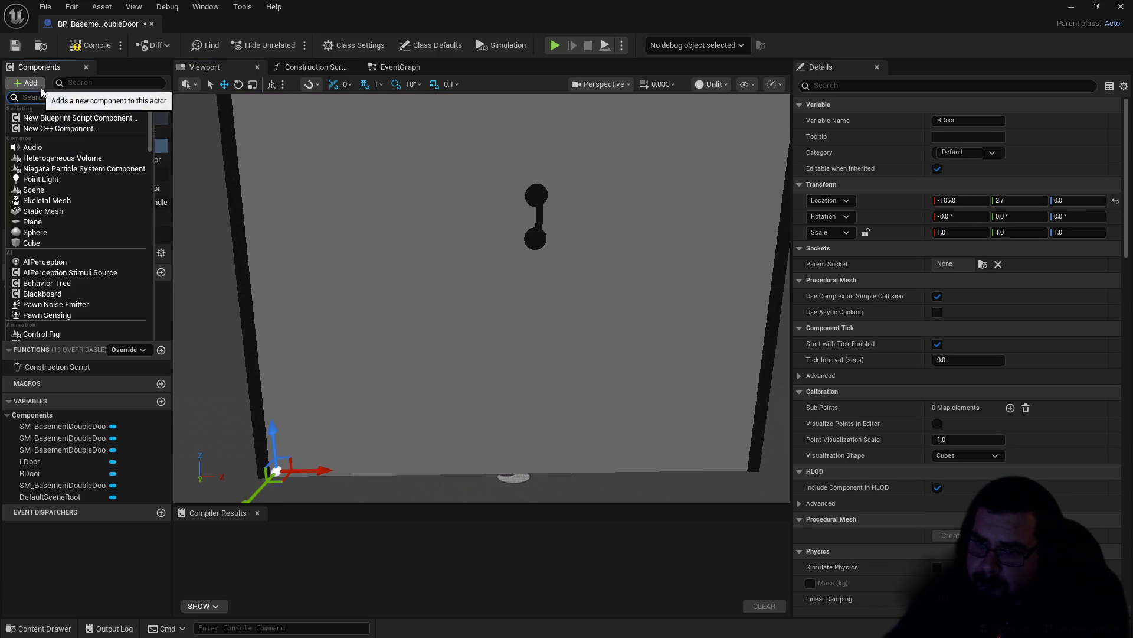
pyautogui.write('SM_BasementDoubleDoor_')
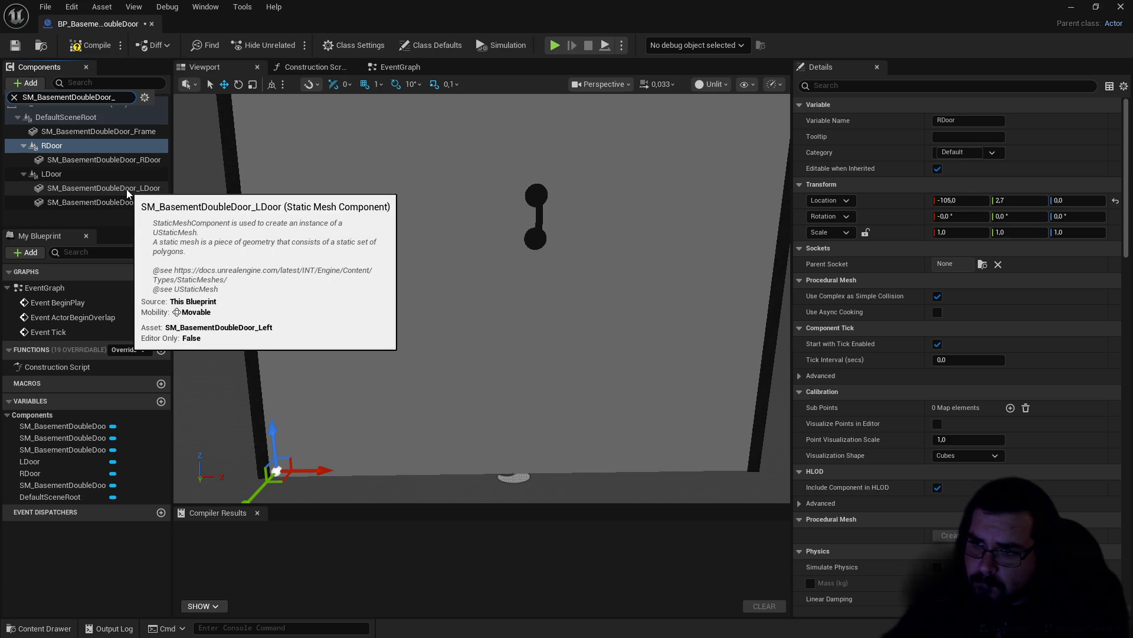
pyautogui.press('Escape')
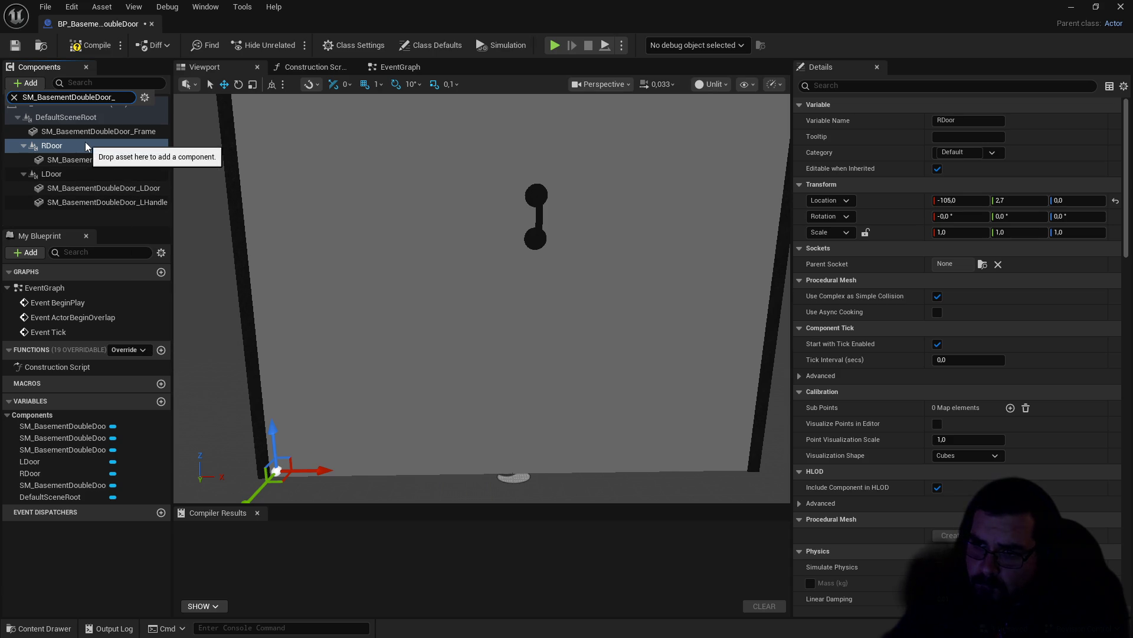
pyautogui.click(35, 83)
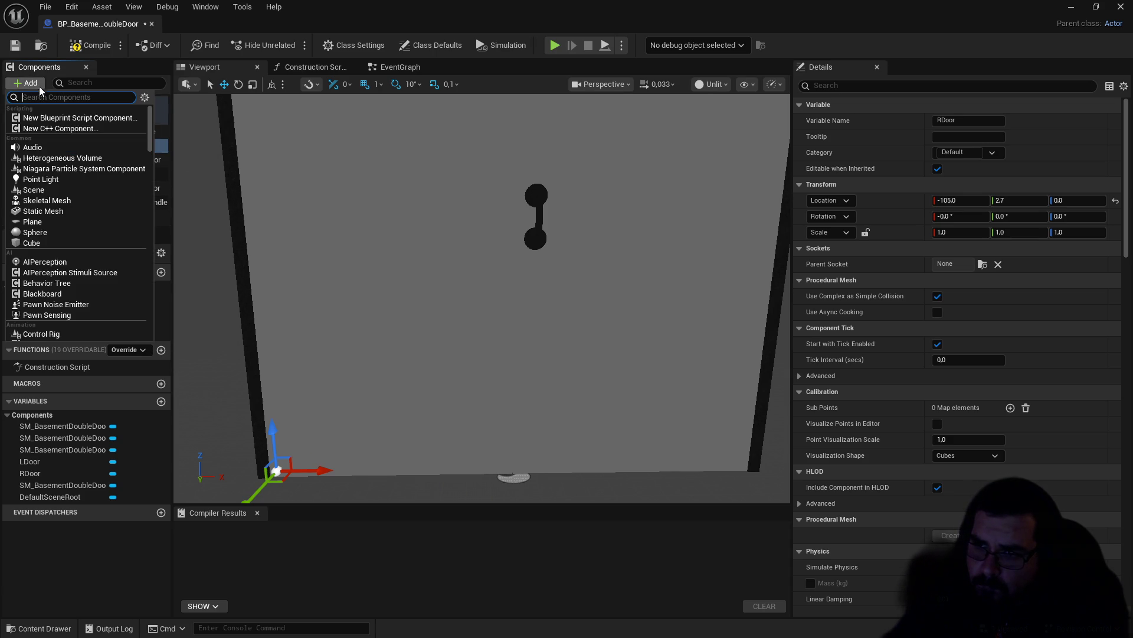
pyautogui.click(69, 207)
pyautogui.write('SM_BasementDoubleDoor_')
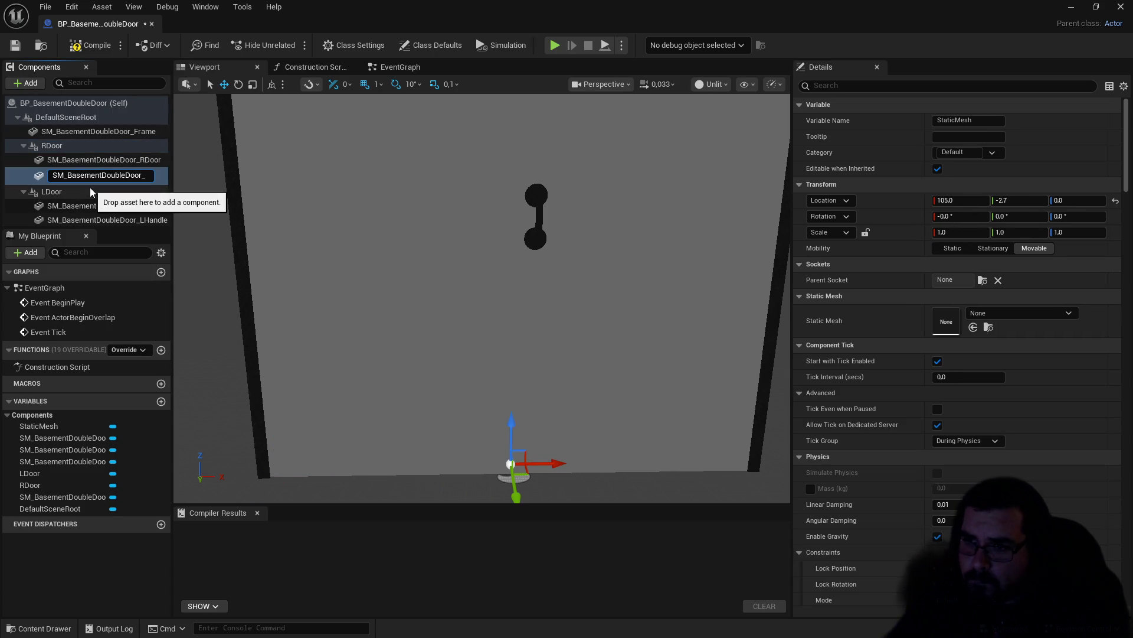
pyautogui.write('R')
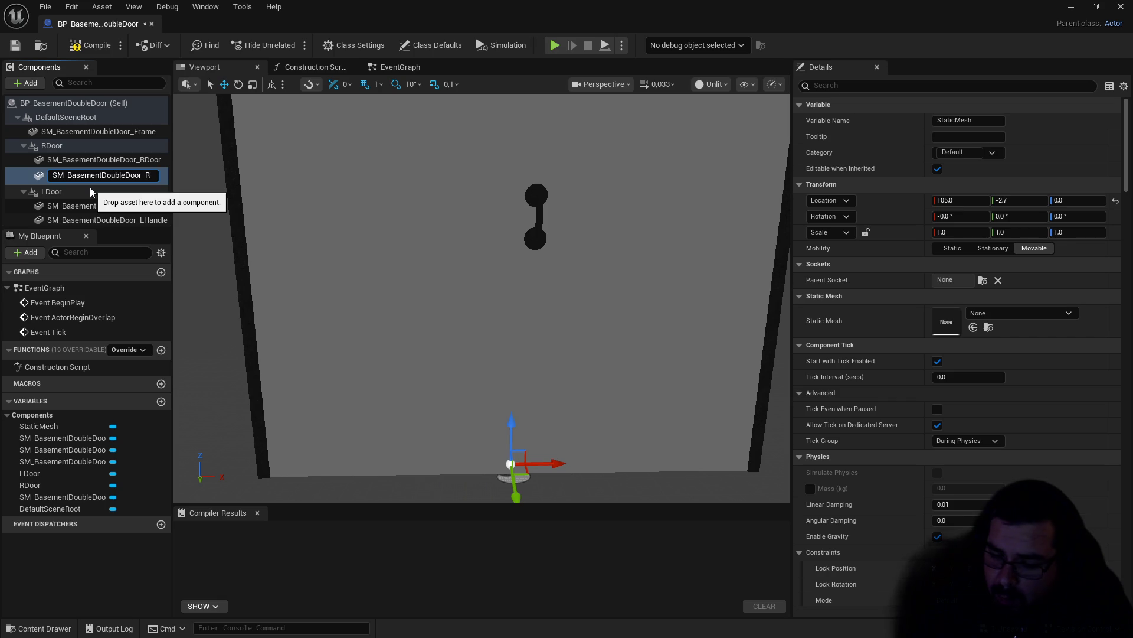
pyautogui.write('Handle')
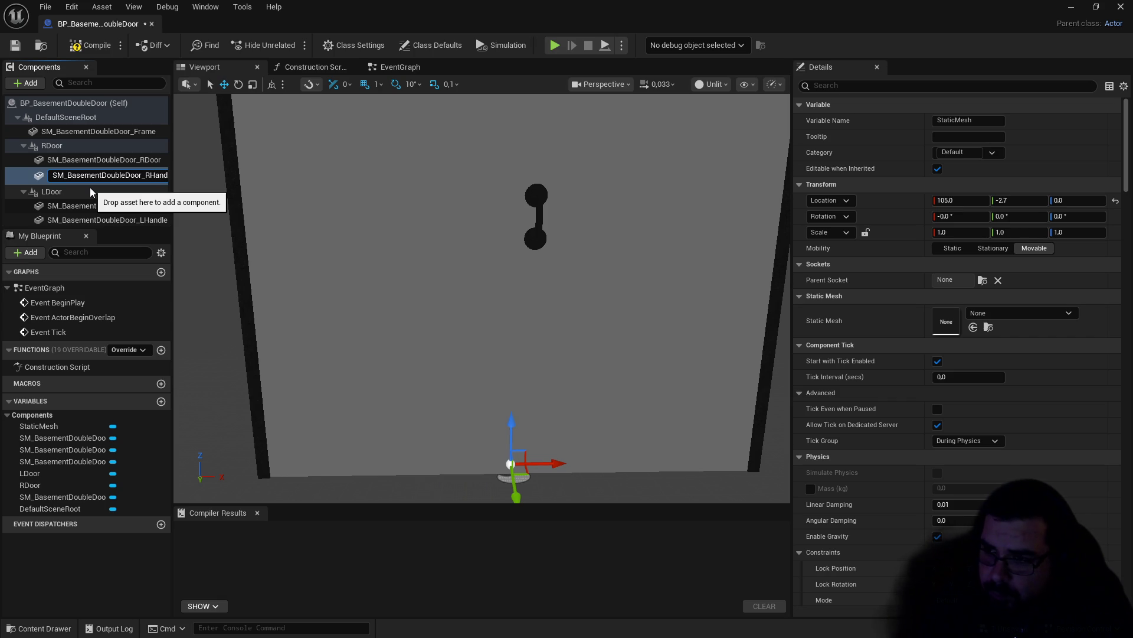
pyautogui.press('Return')
# Step: Give it the HandleRight mesh, compile the blueprint, and show the Event Graph
pyautogui.click(1031, 311)
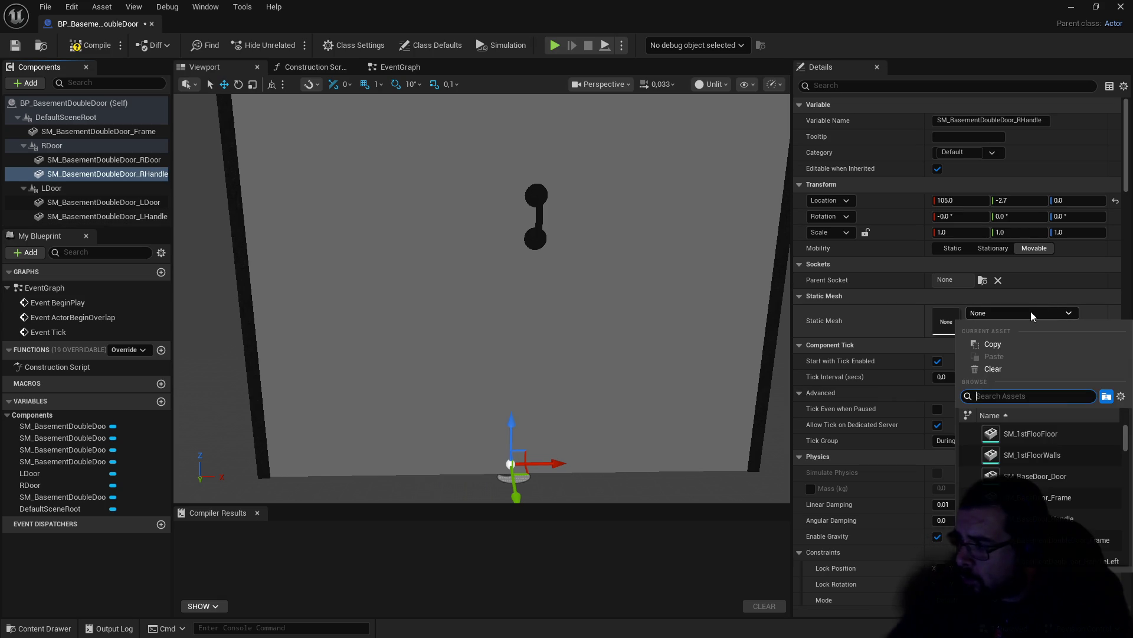
pyautogui.write('SM_BasementDoubleDoor_')
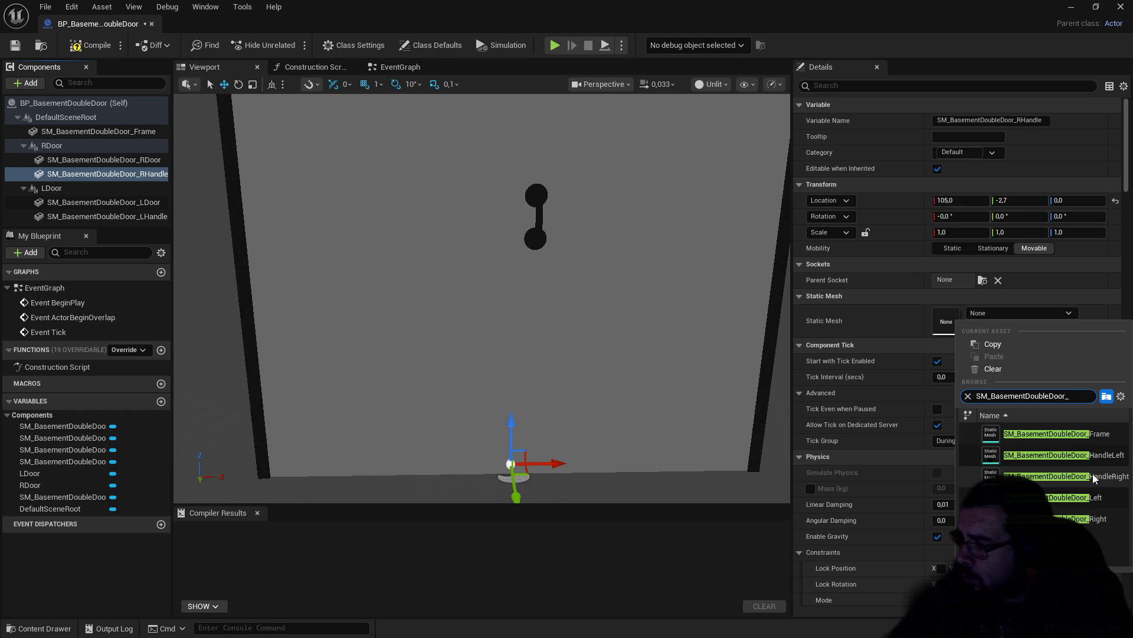
pyautogui.click(1094, 477)
pyautogui.click(94, 49)
pyautogui.click(396, 67)
pyautogui.scroll(-2, 602, 221)
# Step: Delete all three default event nodes from the Event Graph and recompile
pyautogui.hotkey('ctrl', 'a')
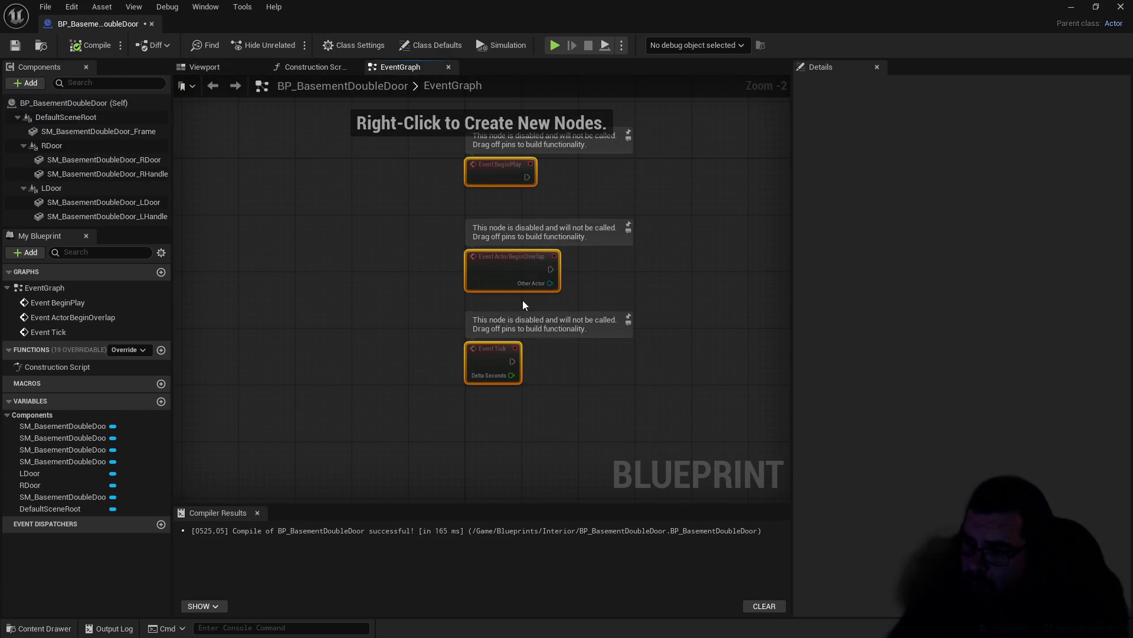
pyautogui.press('Delete')
pyautogui.click(87, 51)
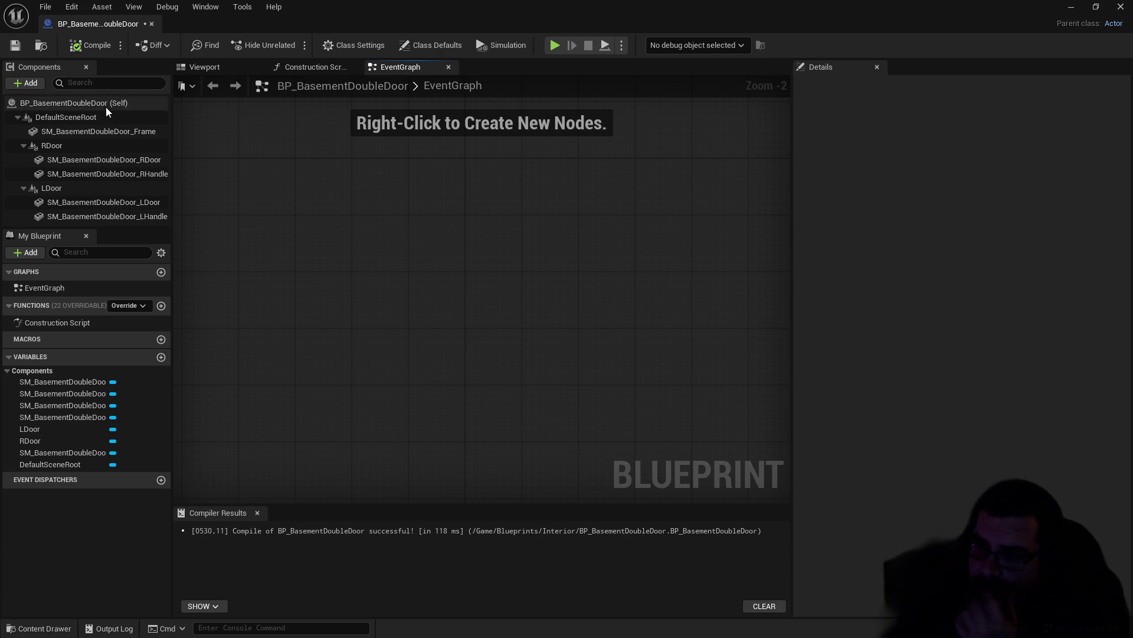
# Step: Select the Self actor, return to the Viewport, and search components for 'box'
pyautogui.click(59, 106)
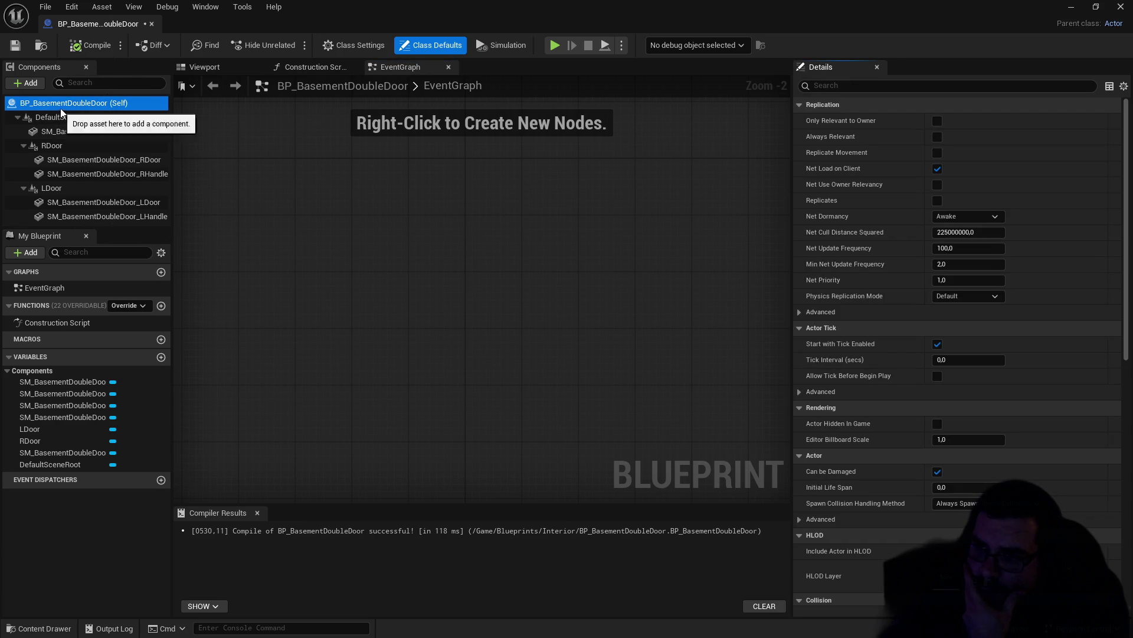
pyautogui.click(180, 66)
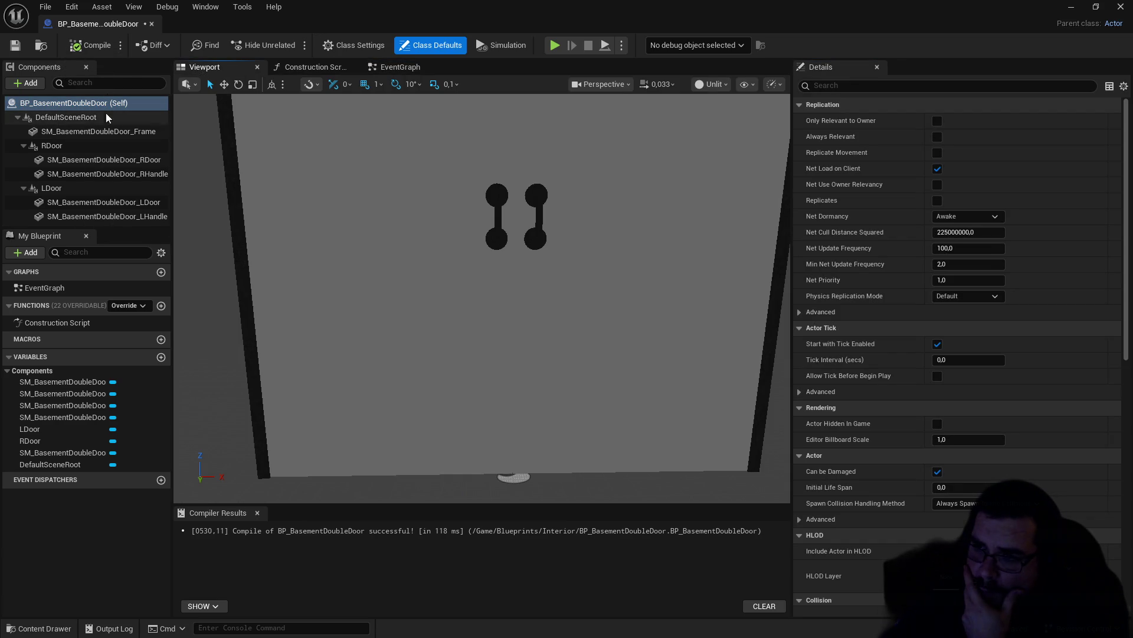
pyautogui.click(24, 82)
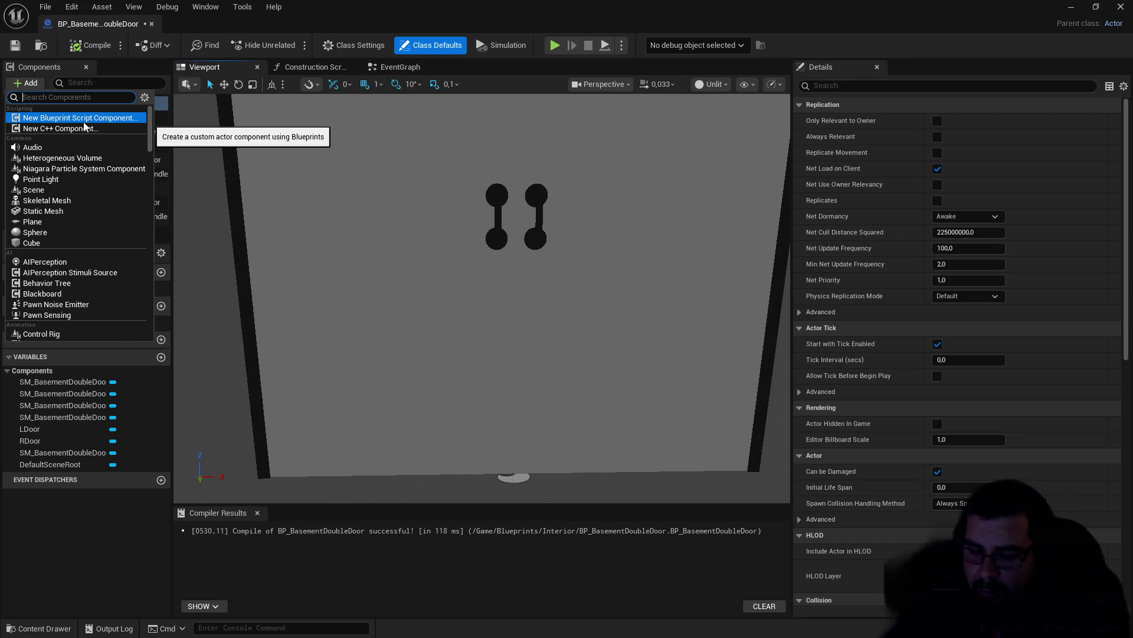
pyautogui.write('b')
pyautogui.write('ox')
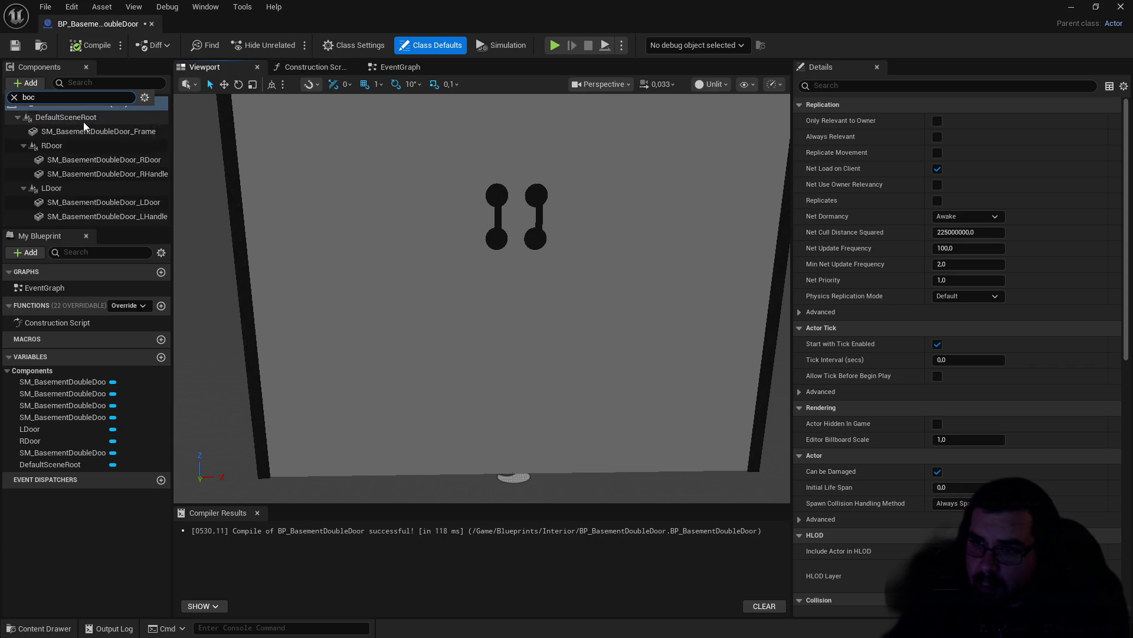
# Step: Add a Box Collision component named Box and set its X extent to 110 and Y extent to 20
pyautogui.press('Return')
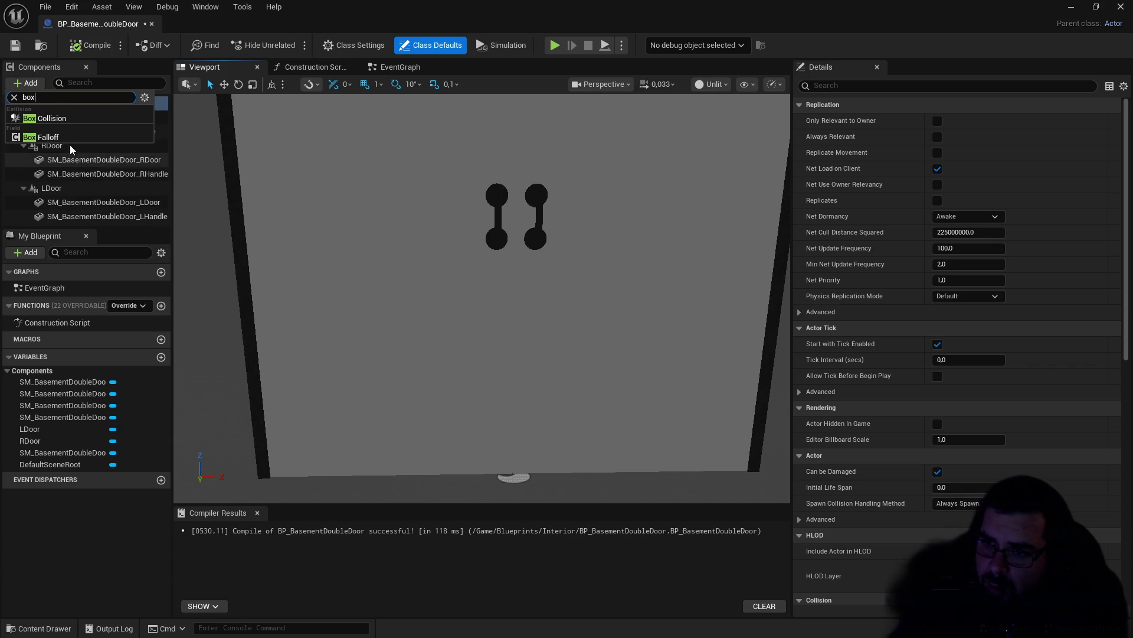
pyautogui.press('Return')
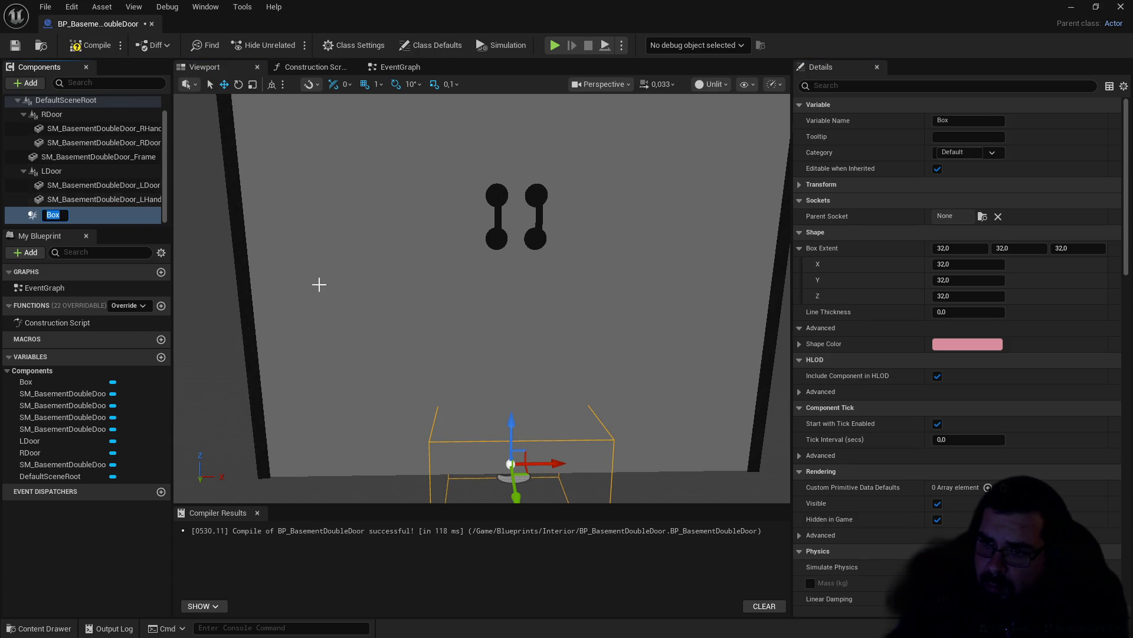
pyautogui.click(65, 205)
pyautogui.click(65, 213)
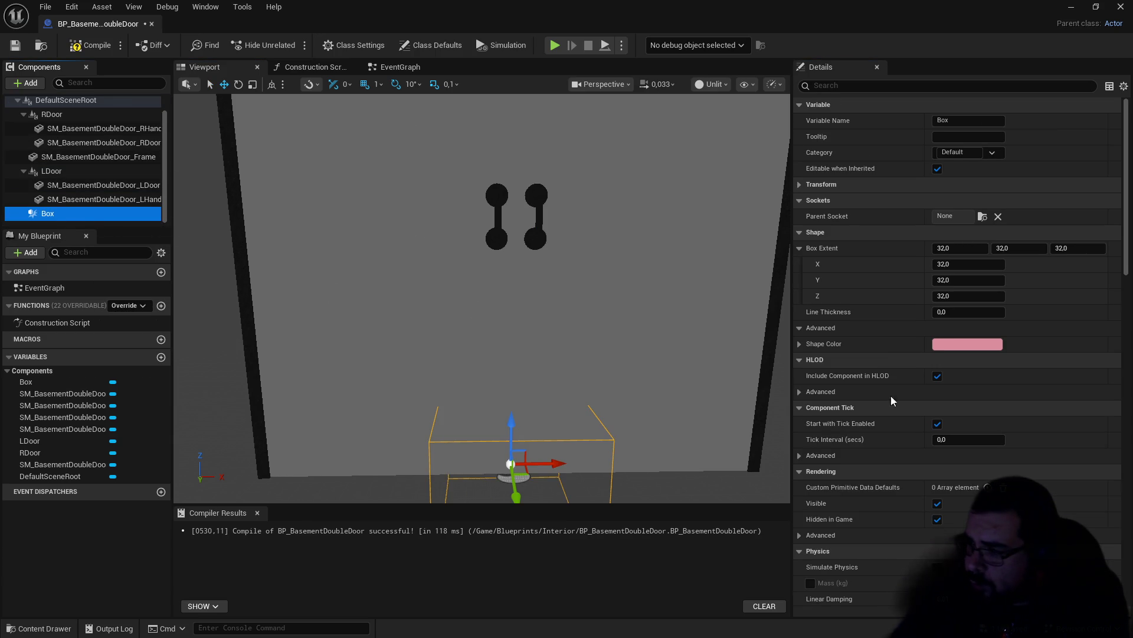
pyautogui.click(1012, 251)
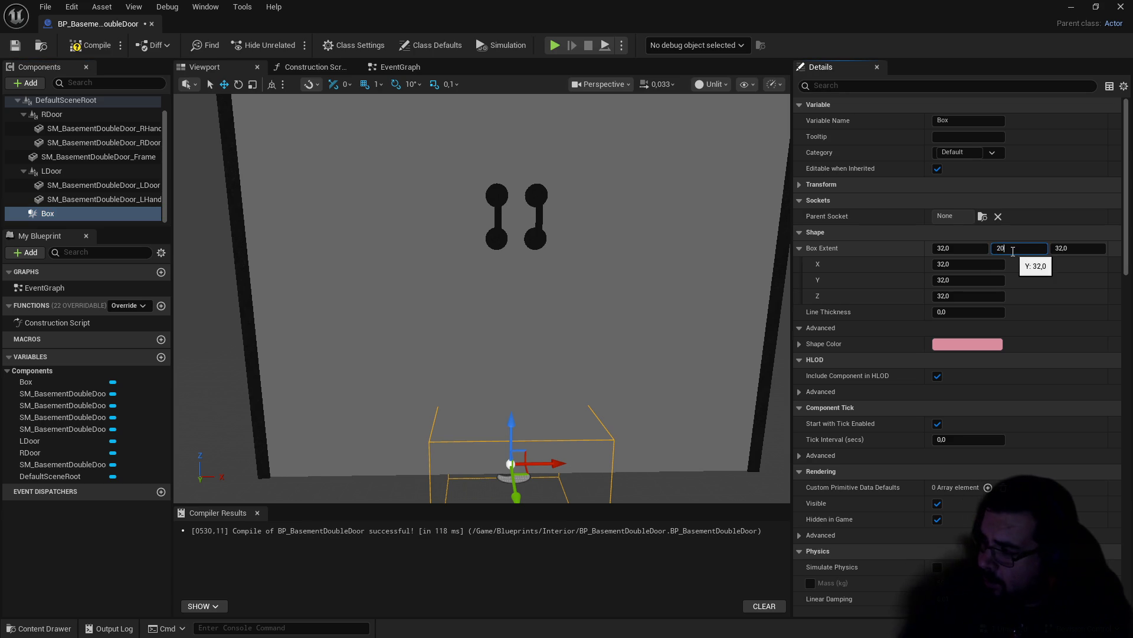
pyautogui.press('Return')
pyautogui.moveTo(945, 251); pyautogui.dragTo(1003, 250)
pyautogui.click(957, 250)
pyautogui.write('0')
pyautogui.press('Return')
# Step: In the Left orthographic view, set the box's Z extent to 110 and raise it to cover the door
pyautogui.scroll(3, 648, 123)
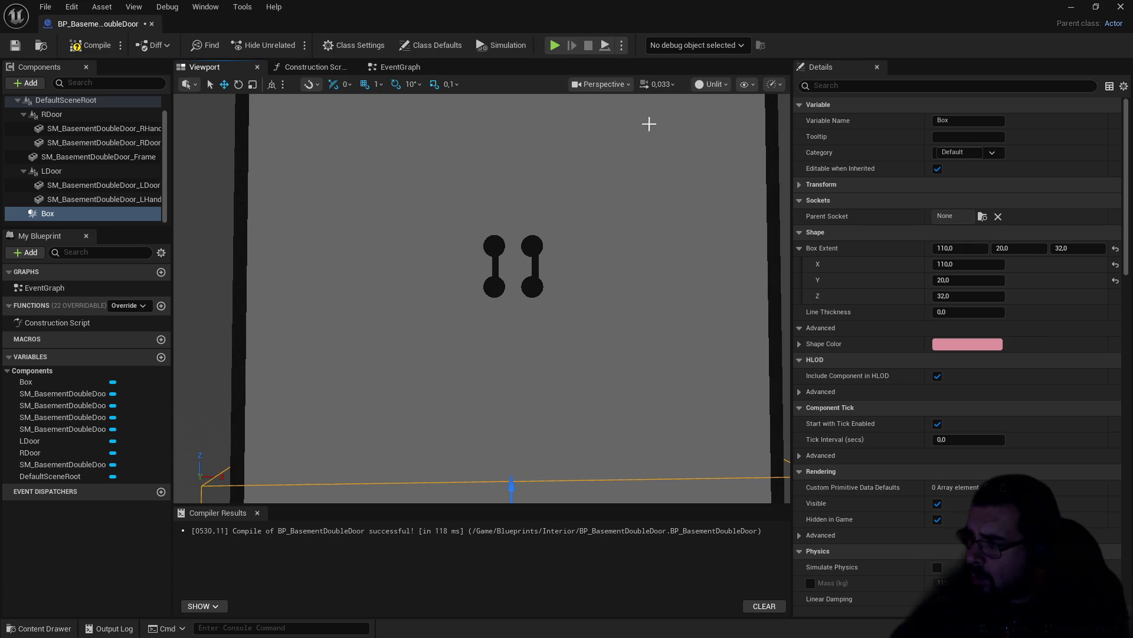
pyautogui.click(628, 87)
pyautogui.click(611, 199)
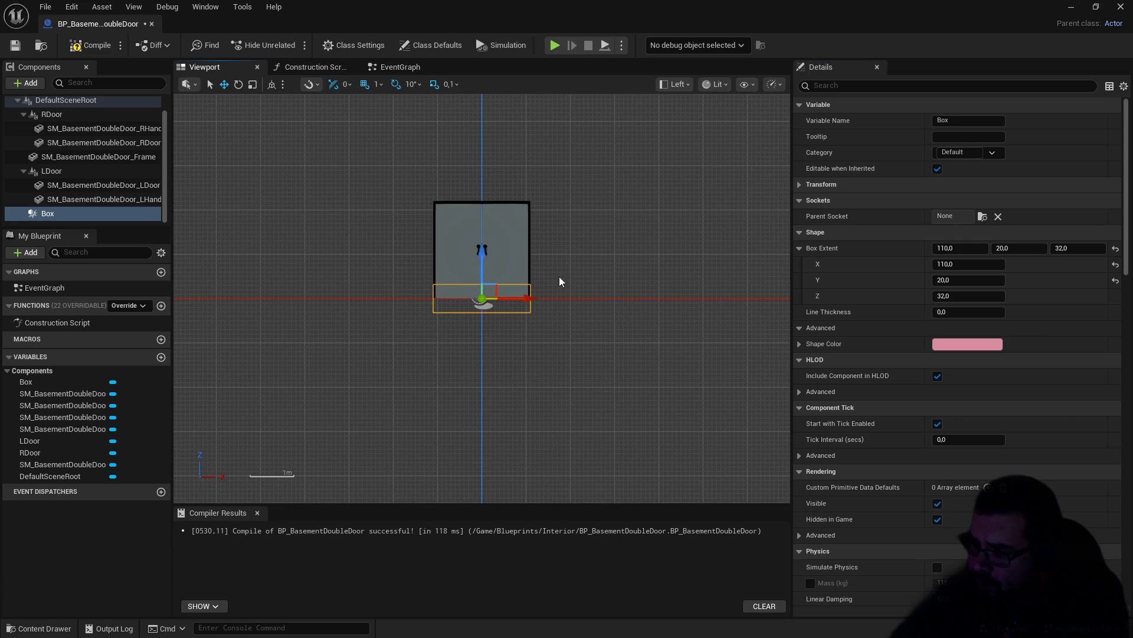
pyautogui.moveTo(557, 273); pyautogui.dragTo(551, 304)
pyautogui.moveTo(473, 299); pyautogui.dragTo(473, 259)
pyautogui.click(1068, 247)
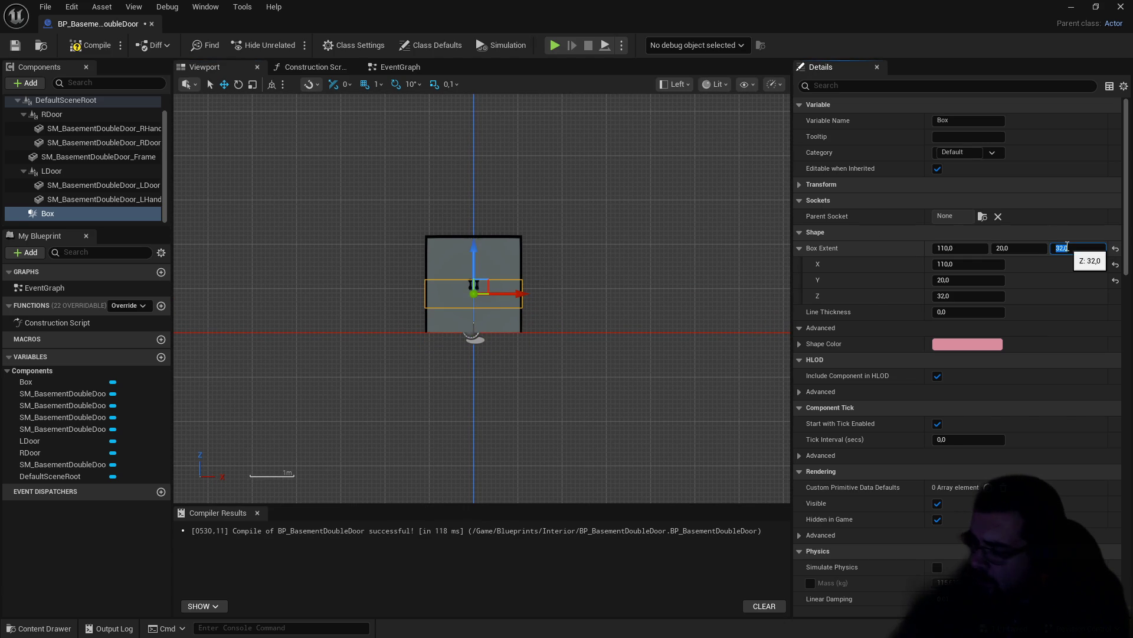
pyautogui.write('110')
pyautogui.press('Return')
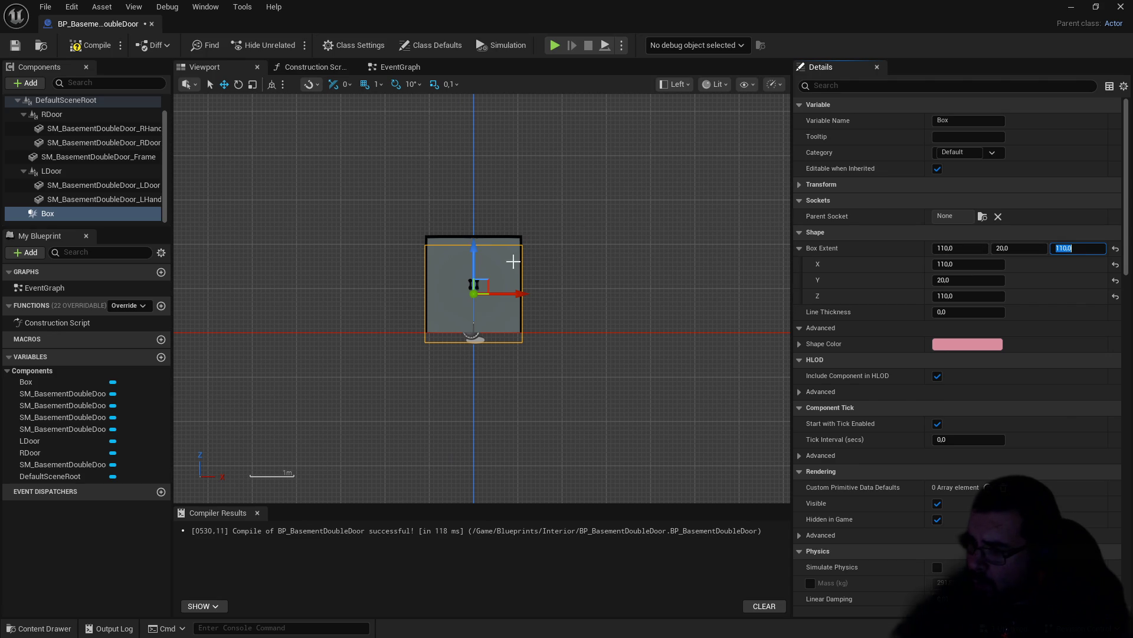
pyautogui.moveTo(474, 250)
pyautogui.mouseDown()
pyautogui.moveTo(476, 239)
pyautogui.moveTo(499, 336)
pyautogui.moveTo(488, 263)
pyautogui.mouseUp()
pyautogui.scroll(5, 493, 296)
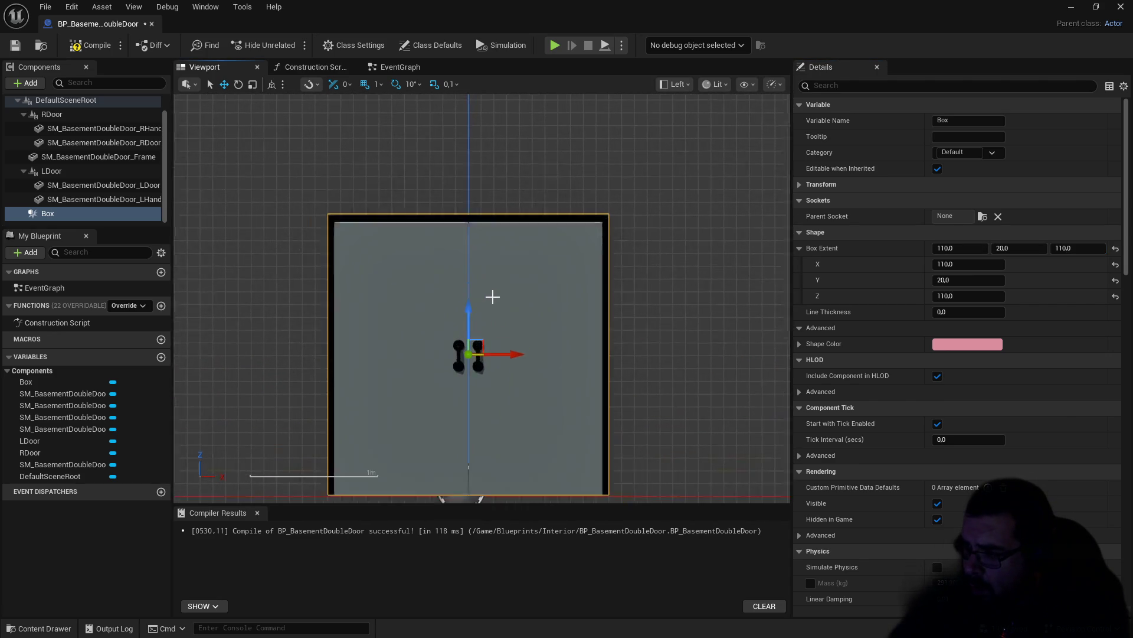
pyautogui.scroll(2, 493, 297)
pyautogui.moveTo(457, 328); pyautogui.dragTo(459, 329)
# Step: Compile and save BP_BasementDoubleDoor
pyautogui.click(91, 45)
pyautogui.click(19, 47)
pyautogui.scroll(-3, 954, 356)
pyautogui.scroll(-15, 946, 472)
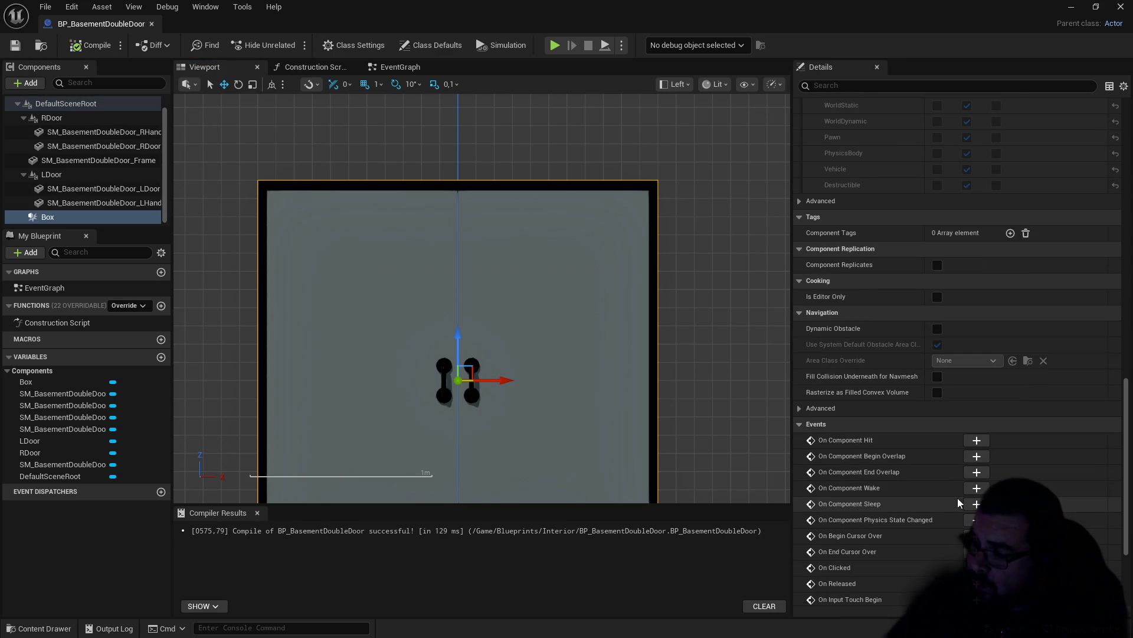
# Step: Add a begin-overlap event for the Box and move it to the left of the graph
pyautogui.click(977, 456)
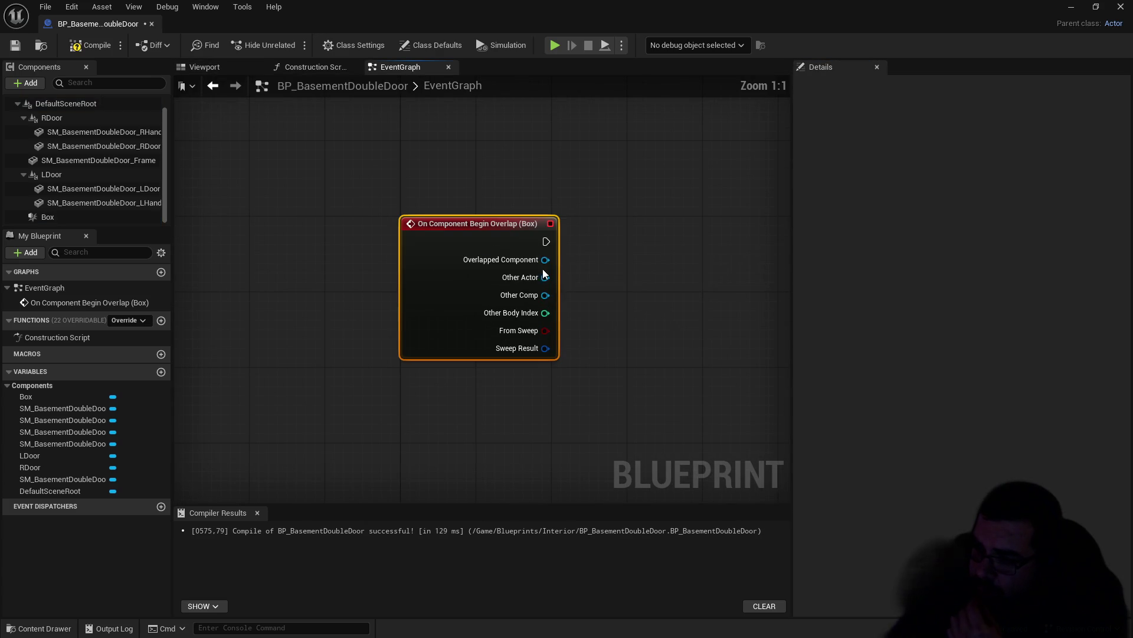
pyautogui.moveTo(414, 223); pyautogui.dragTo(253, 214)
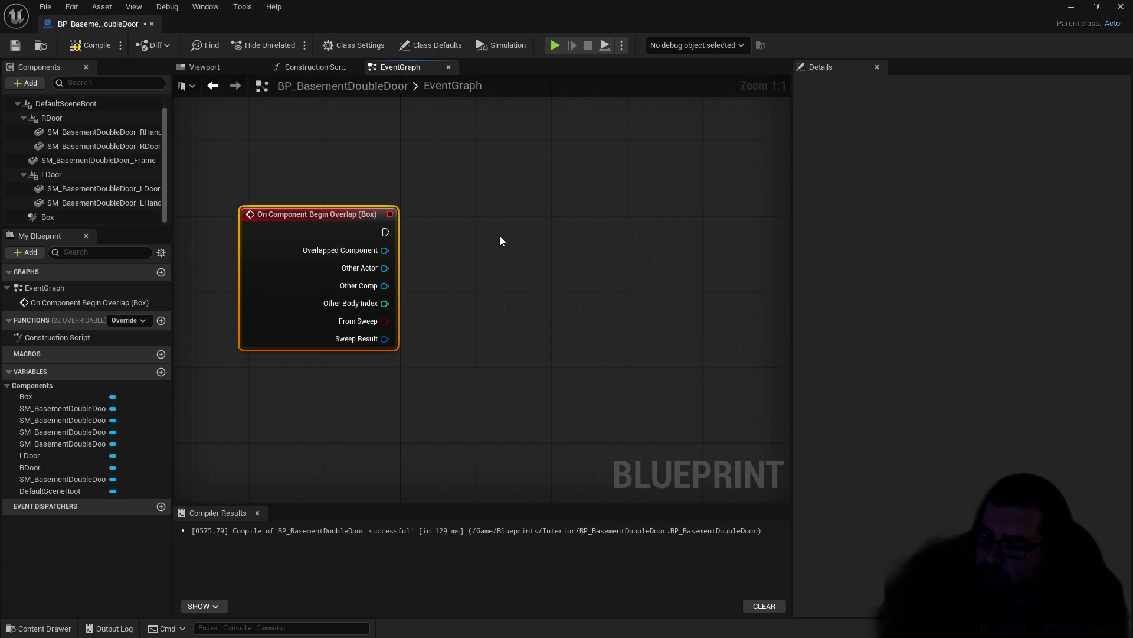
pyautogui.moveTo(349, 222); pyautogui.dragTo(324, 203)
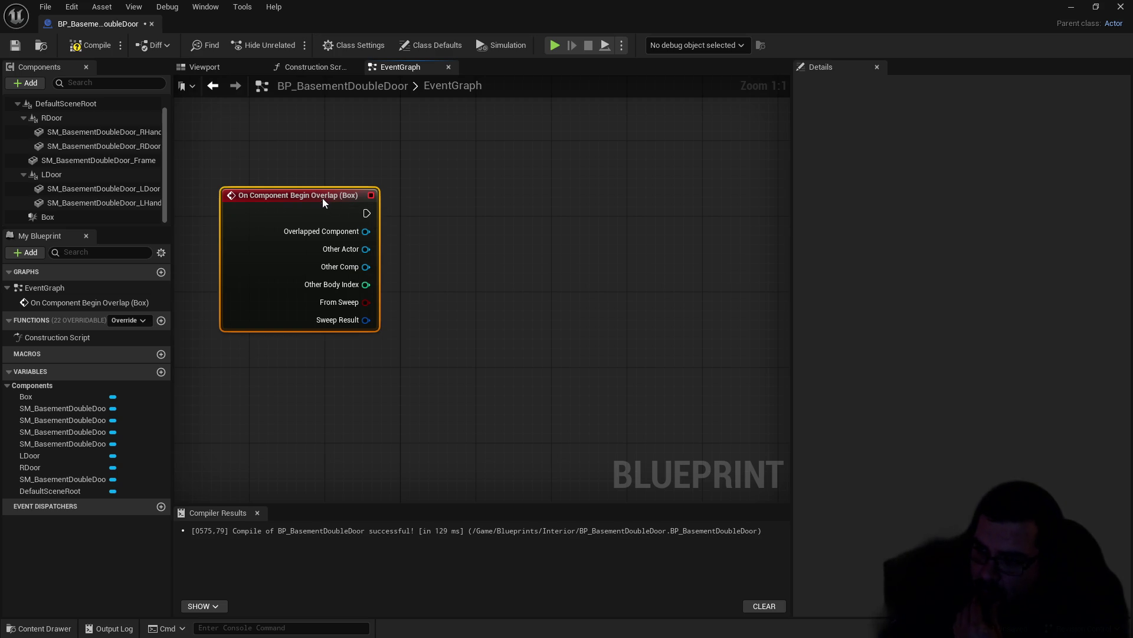
pyautogui.moveTo(493, 245); pyautogui.dragTo(515, 195)
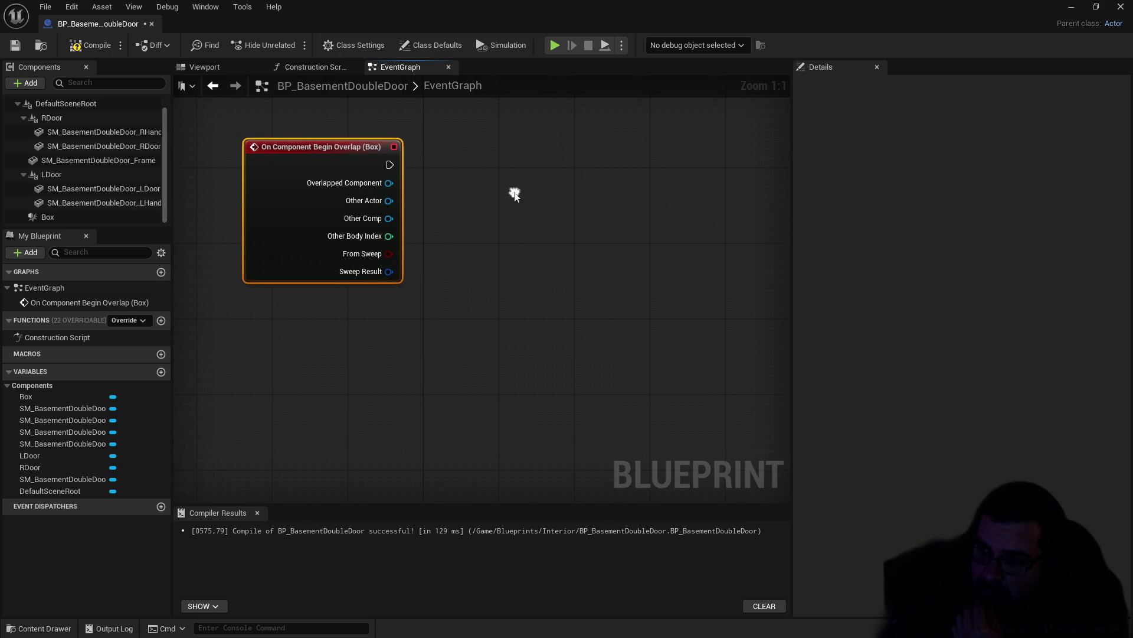
# Step: Add Get Player Character and an Equal (==) node comparing it with Other Actor
pyautogui.rightClick(370, 327)
pyautogui.write('playe')
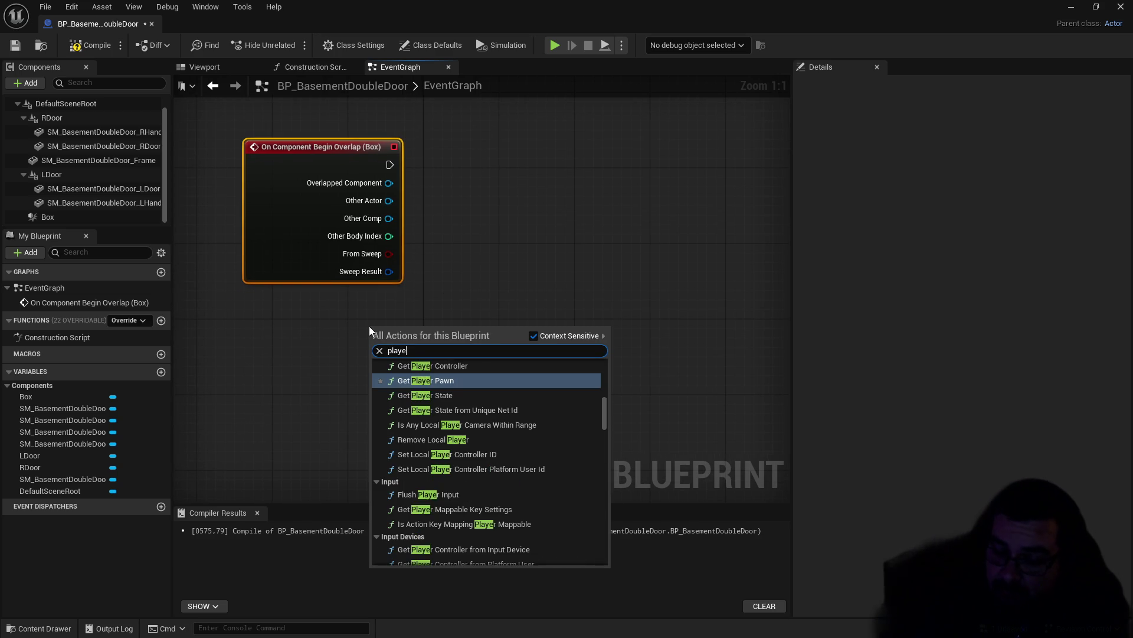
pyautogui.write('r c')
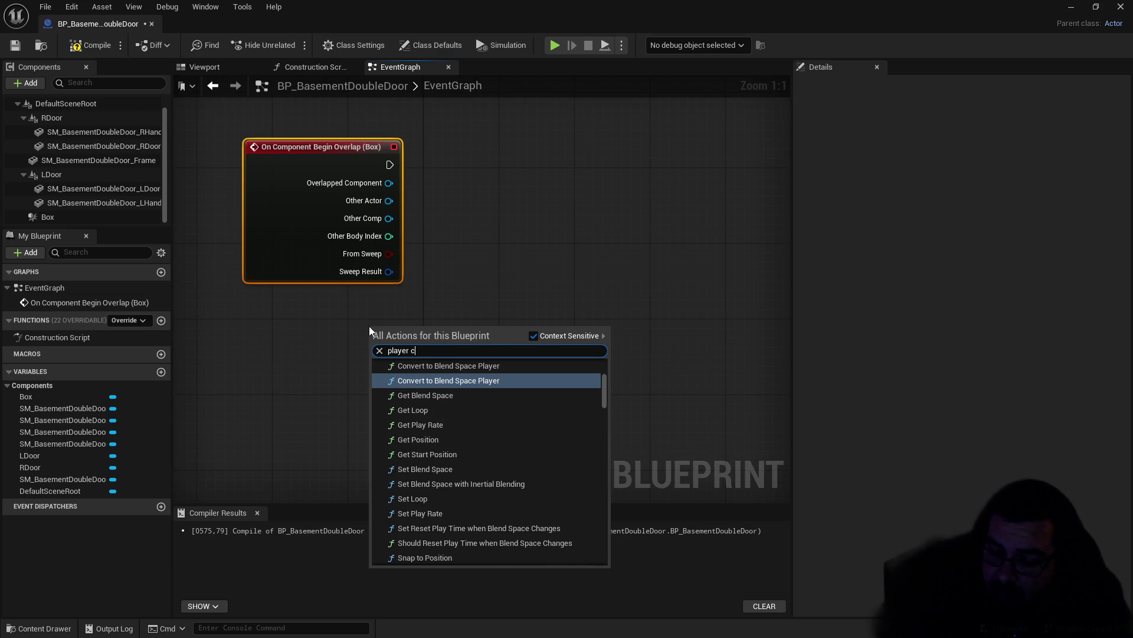
pyautogui.write('hara')
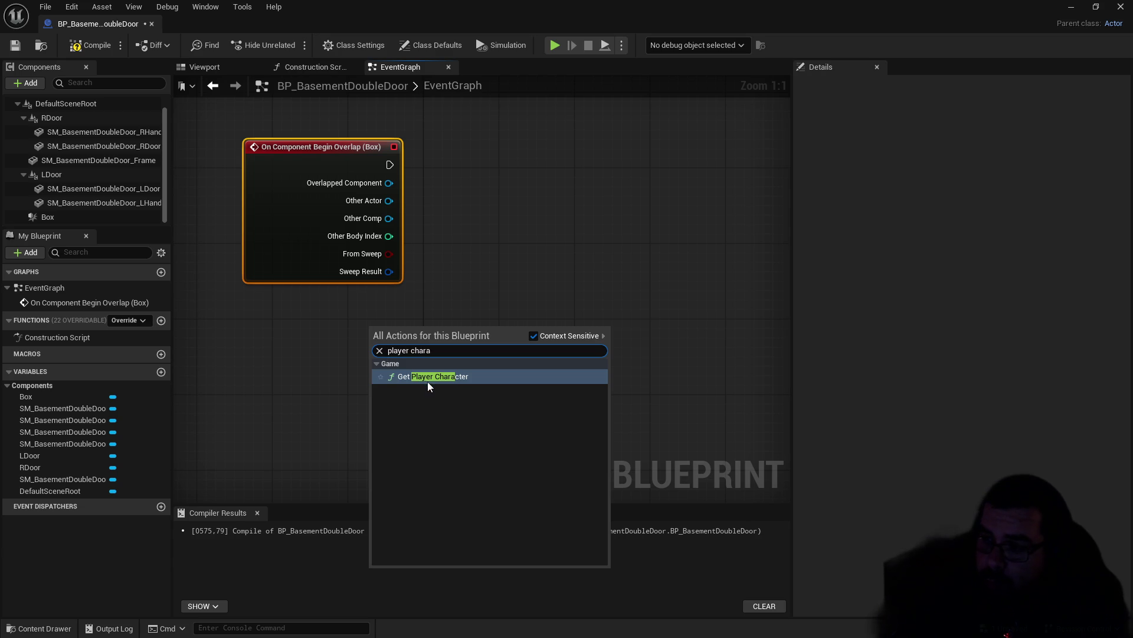
pyautogui.click(428, 382)
pyautogui.moveTo(499, 341); pyautogui.dragTo(594, 293)
pyautogui.write('=')
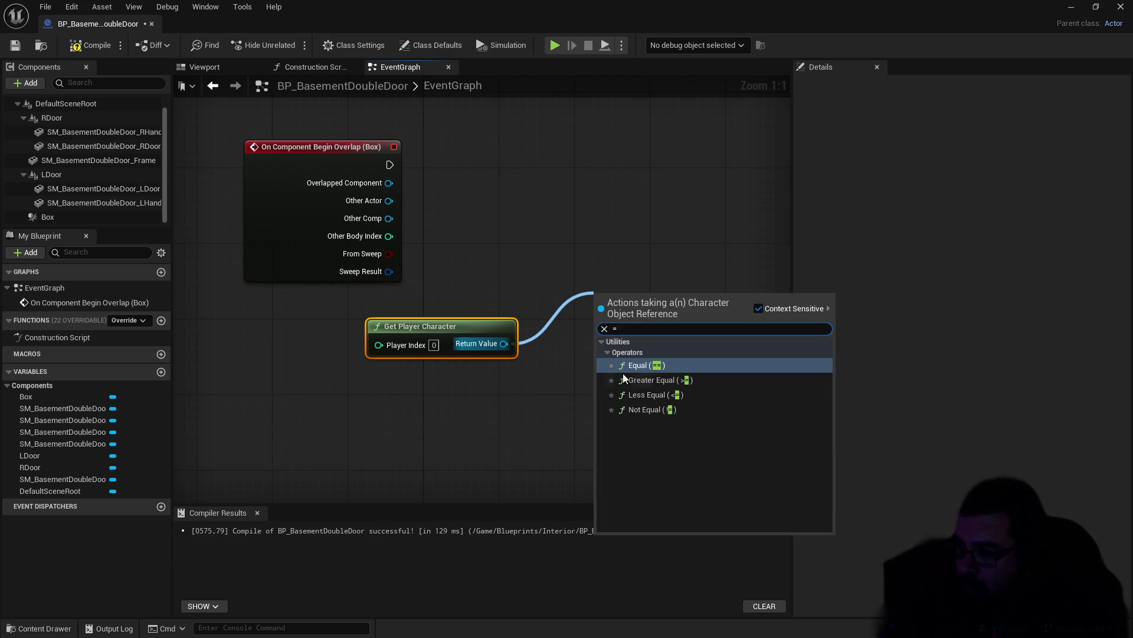
pyautogui.click(637, 366)
pyautogui.moveTo(400, 205)
pyautogui.mouseDown()
pyautogui.moveTo(439, 208)
pyautogui.moveTo(408, 210)
pyautogui.moveTo(606, 301)
pyautogui.mouseUp()
pyautogui.moveTo(504, 343); pyautogui.dragTo(607, 325)
pyautogui.moveTo(444, 328); pyautogui.dragTo(343, 313)
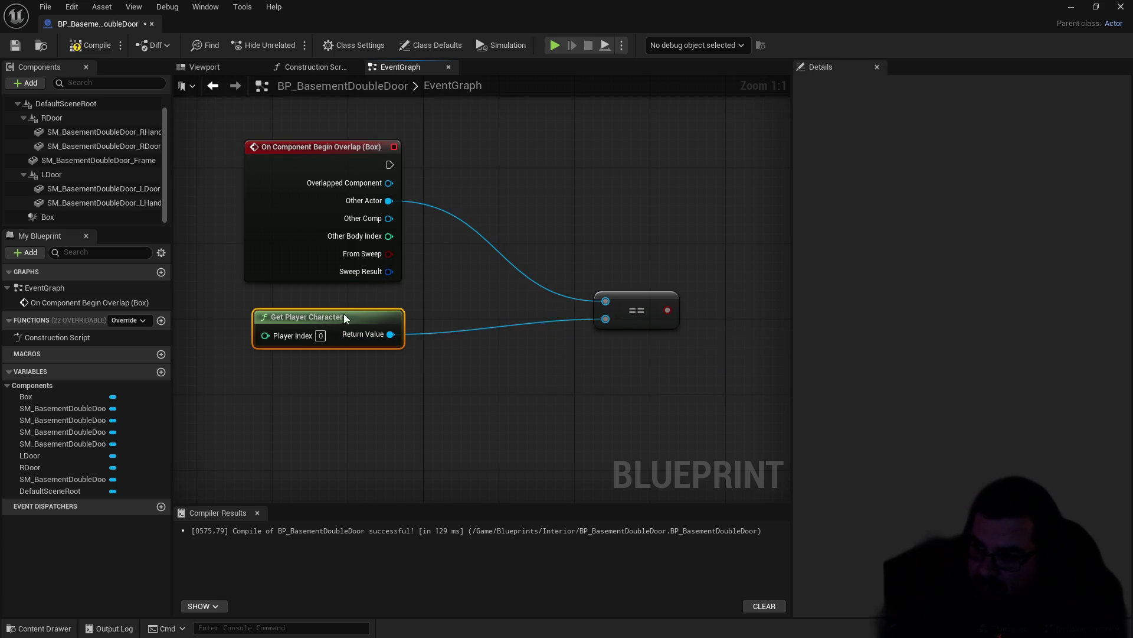
pyautogui.moveTo(629, 303); pyautogui.dragTo(503, 284)
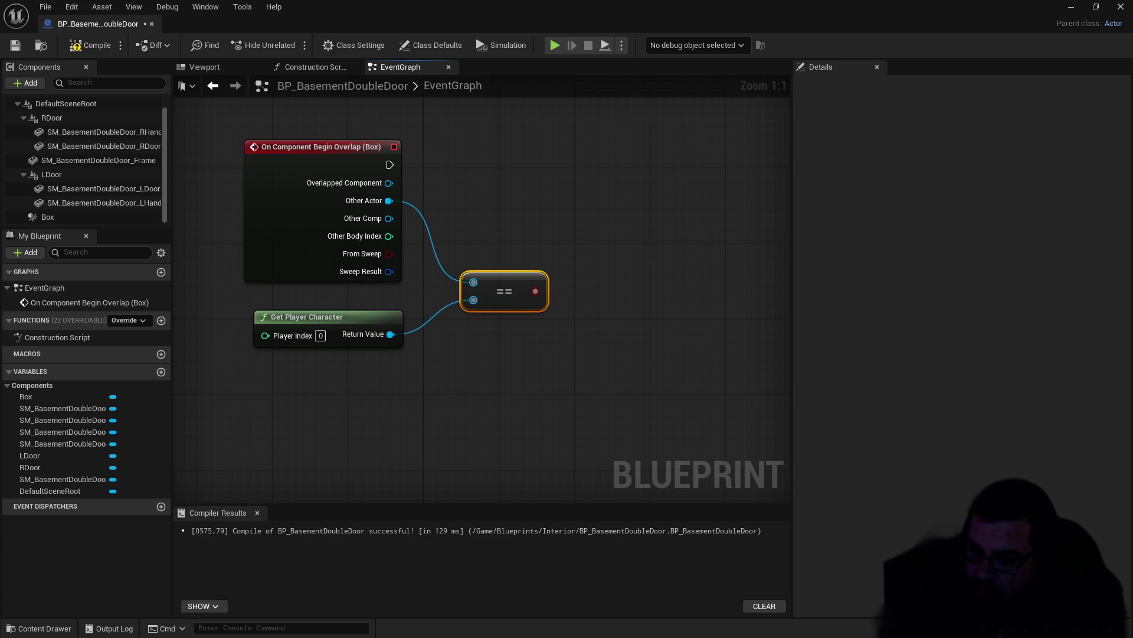
# Step: Add a Branch fired by the overlap event, using the comparison result as its condition
pyautogui.click(562, 214)
pyautogui.moveTo(348, 182)
pyautogui.mouseDown()
pyautogui.moveTo(597, 236)
pyautogui.moveTo(583, 240)
pyautogui.moveTo(574, 239)
pyautogui.moveTo(599, 183)
pyautogui.moveTo(595, 164)
pyautogui.mouseUp()
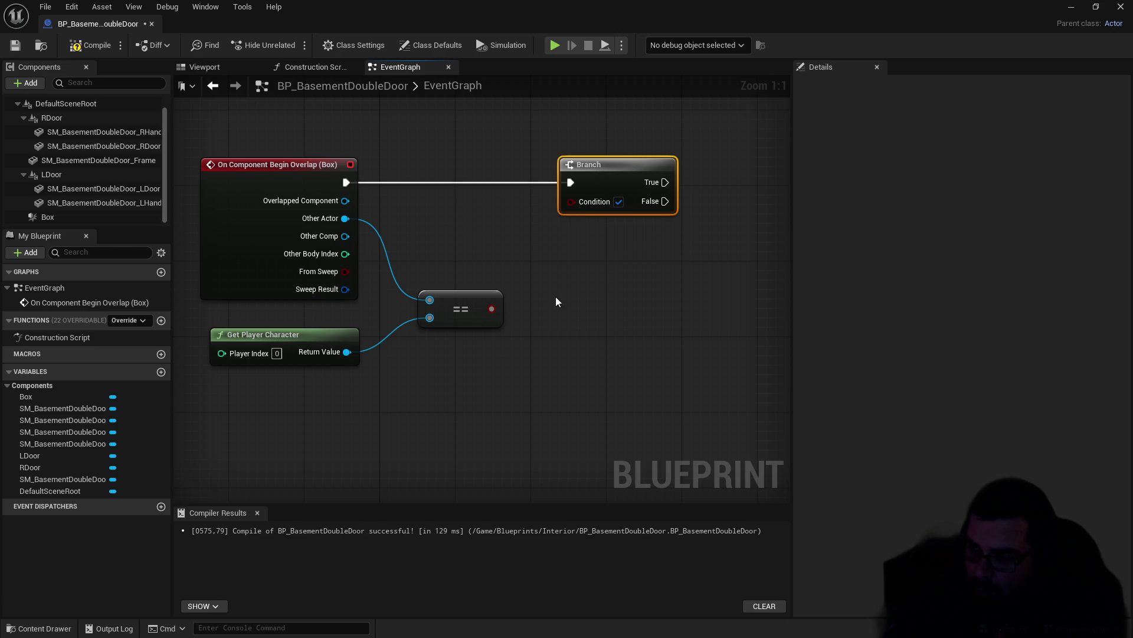
pyautogui.moveTo(491, 308)
pyautogui.mouseDown()
pyautogui.moveTo(538, 228)
pyautogui.moveTo(573, 200)
pyautogui.moveTo(561, 221)
pyautogui.moveTo(636, 190)
pyautogui.moveTo(674, 153)
pyautogui.moveTo(575, 236)
pyautogui.moveTo(619, 274)
pyautogui.mouseUp()
# Step: Bring LDoor and RDoor references into the graph and add a Set Relative Rotation node for LDoor
pyautogui.moveTo(562, 316); pyautogui.dragTo(441, 350)
pyautogui.moveTo(455, 244); pyautogui.dragTo(590, 181)
pyautogui.click(561, 281)
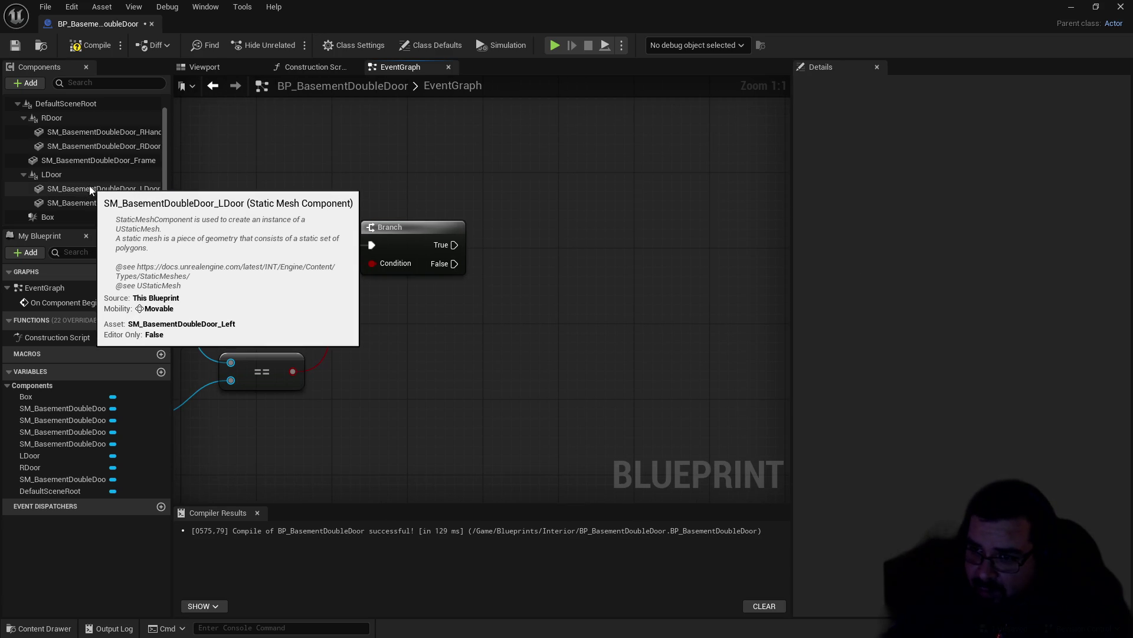
pyautogui.moveTo(48, 174)
pyautogui.mouseDown()
pyautogui.moveTo(565, 179)
pyautogui.moveTo(565, 170)
pyautogui.mouseUp()
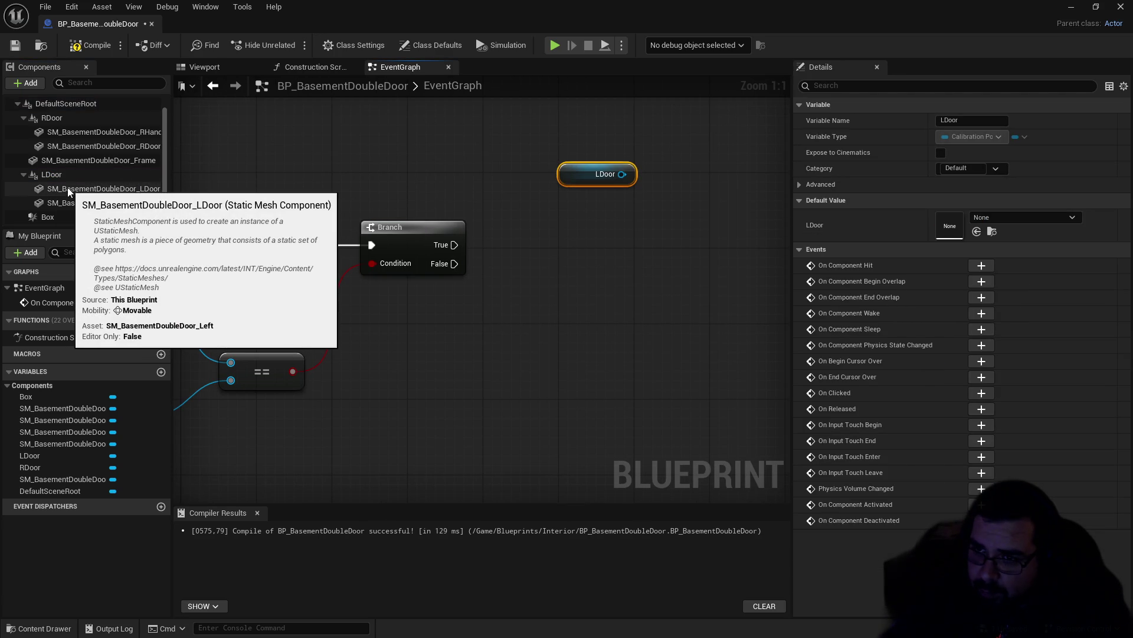
pyautogui.moveTo(52, 118); pyautogui.dragTo(487, 216)
pyautogui.moveTo(578, 222); pyautogui.dragTo(625, 193)
pyautogui.write('rela')
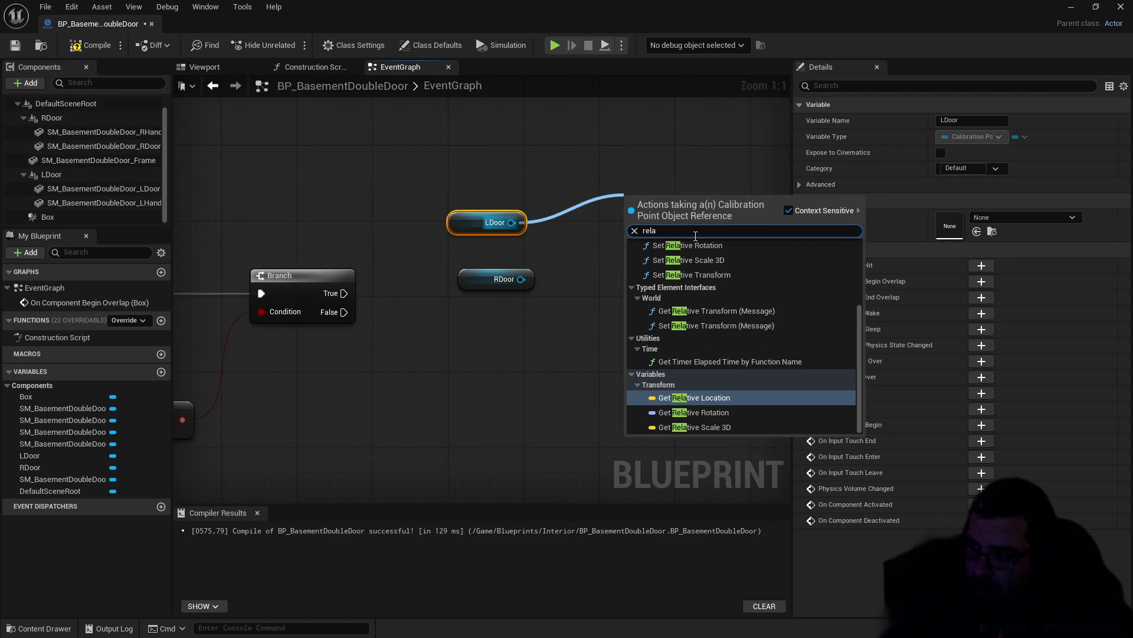
pyautogui.click(687, 245)
pyautogui.moveTo(652, 225); pyautogui.dragTo(643, 159)
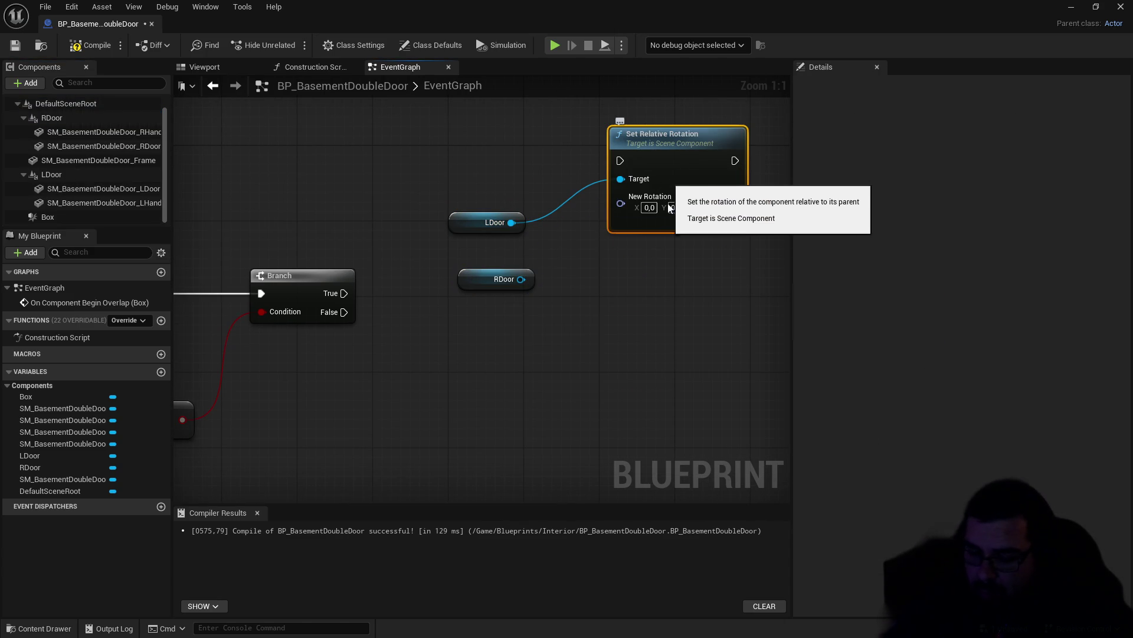
# Step: Duplicate the rotation node for RDoor, chain it after LDoor's, and drive both from Branch True
pyautogui.hotkey('ctrl', 'w')
pyautogui.moveTo(522, 279); pyautogui.dragTo(580, 294)
pyautogui.moveTo(655, 319)
pyautogui.mouseDown()
pyautogui.moveTo(668, 322)
pyautogui.moveTo(757, 208)
pyautogui.moveTo(746, 178)
pyautogui.mouseUp()
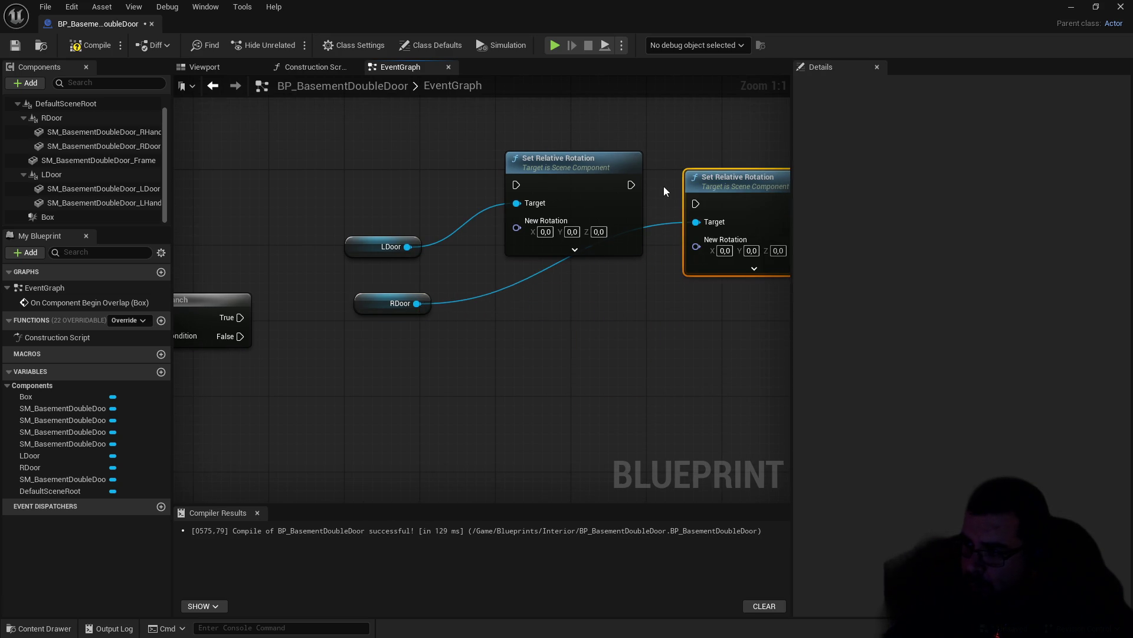
pyautogui.moveTo(631, 185); pyautogui.dragTo(697, 204)
pyautogui.moveTo(690, 262); pyautogui.dragTo(531, 275)
pyautogui.moveTo(634, 142)
pyautogui.mouseDown()
pyautogui.moveTo(634, 161)
pyautogui.moveTo(615, 147)
pyautogui.mouseUp()
pyautogui.moveTo(232, 283)
pyautogui.mouseDown()
pyautogui.moveTo(528, 277)
pyautogui.moveTo(588, 260)
pyautogui.mouseUp()
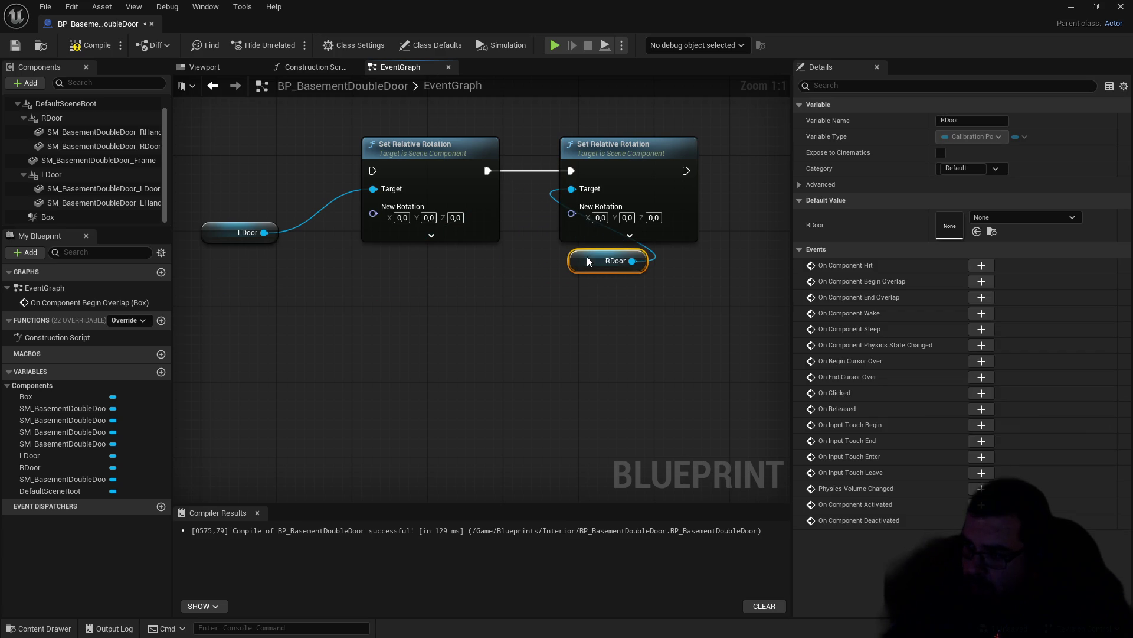
pyautogui.moveTo(220, 233)
pyautogui.mouseDown()
pyautogui.moveTo(380, 281)
pyautogui.moveTo(504, 282)
pyautogui.mouseUp()
pyautogui.moveTo(255, 299); pyautogui.dragTo(535, 167)
# Step: Set LDoor's Z rotation to -90 and RDoor's to 90, then save the blueprint
pyautogui.scroll(-3, 481, 327)
pyautogui.moveTo(529, 327)
pyautogui.mouseDown()
pyautogui.moveTo(382, 329)
pyautogui.moveTo(497, 307)
pyautogui.mouseUp()
pyautogui.moveTo(678, 171); pyautogui.dragTo(504, 310)
pyautogui.click(514, 245)
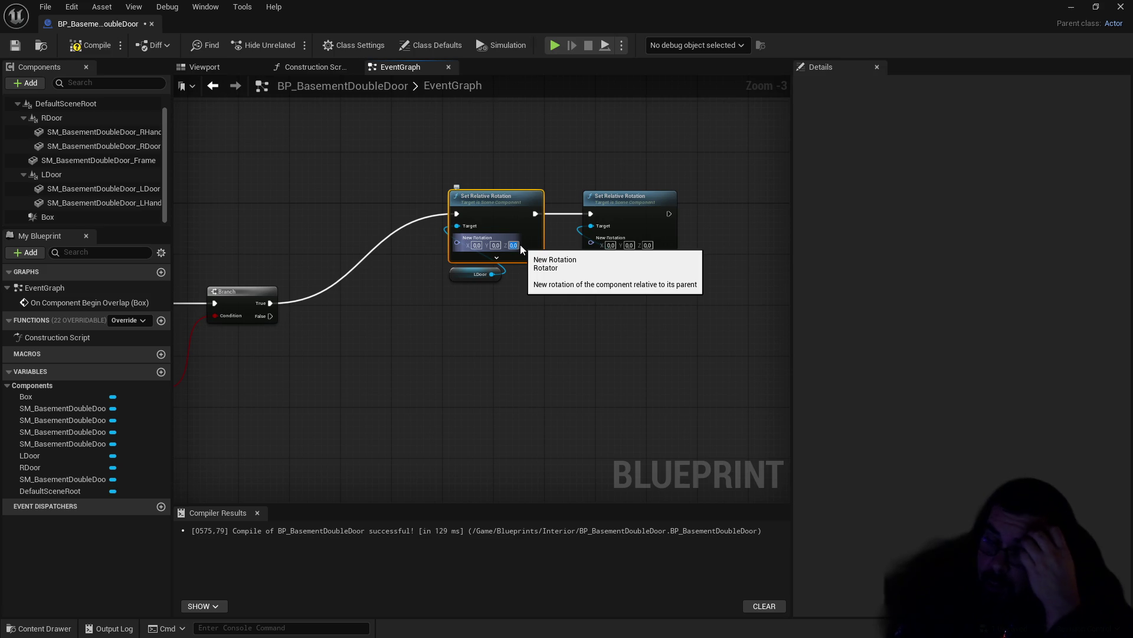
pyautogui.write('-90')
pyautogui.press('Return')
pyautogui.click(648, 246)
pyautogui.write('90')
pyautogui.press('Return')
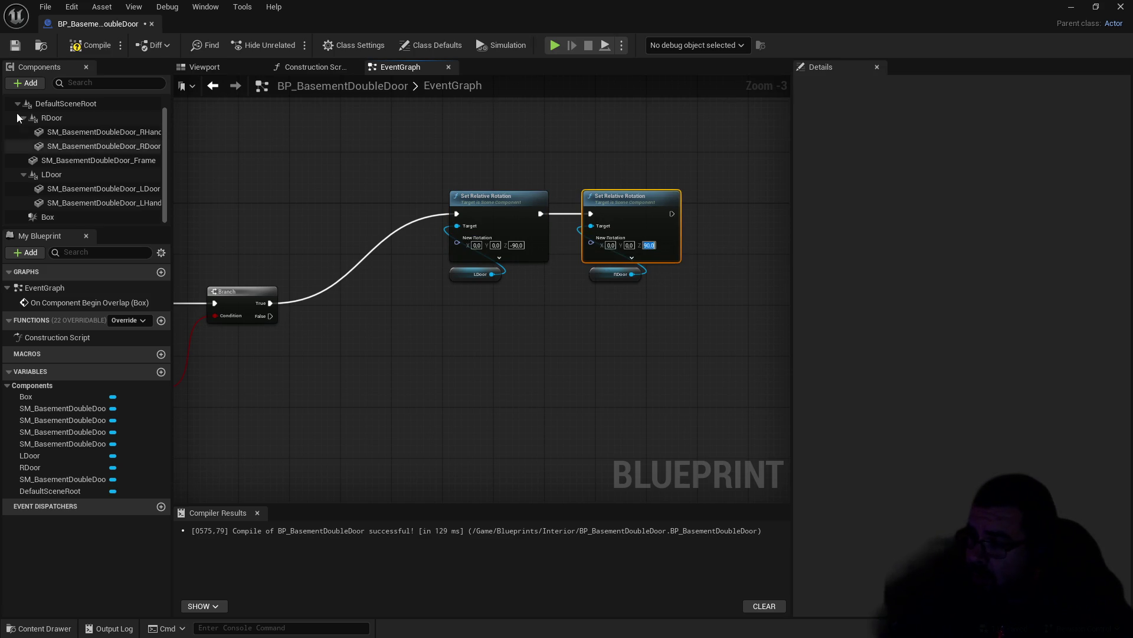
pyautogui.click(15, 48)
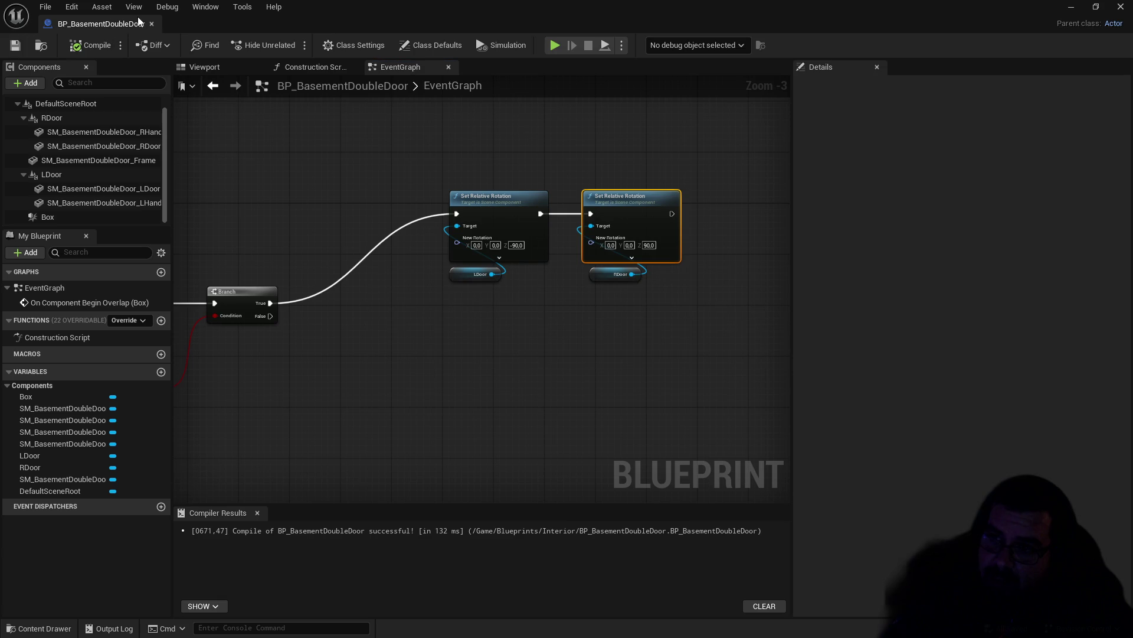
# Step: Dock the blueprint editor and place BP_BasementDoubleDoor into the basement level, framing it
pyautogui.moveTo(109, 27)
pyautogui.mouseDown()
pyautogui.moveTo(308, 46)
pyautogui.moveTo(310, 32)
pyautogui.mouseUp()
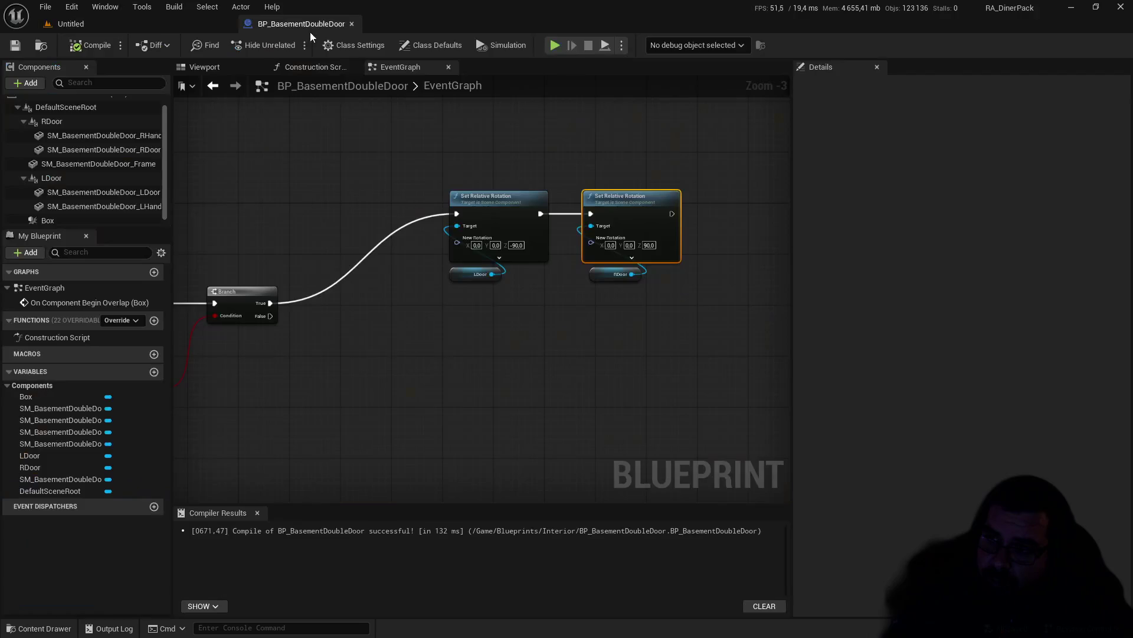
pyautogui.click(100, 21)
pyautogui.moveTo(308, 393)
pyautogui.mouseDown()
pyautogui.moveTo(297, 235)
pyautogui.moveTo(296, 248)
pyautogui.mouseUp()
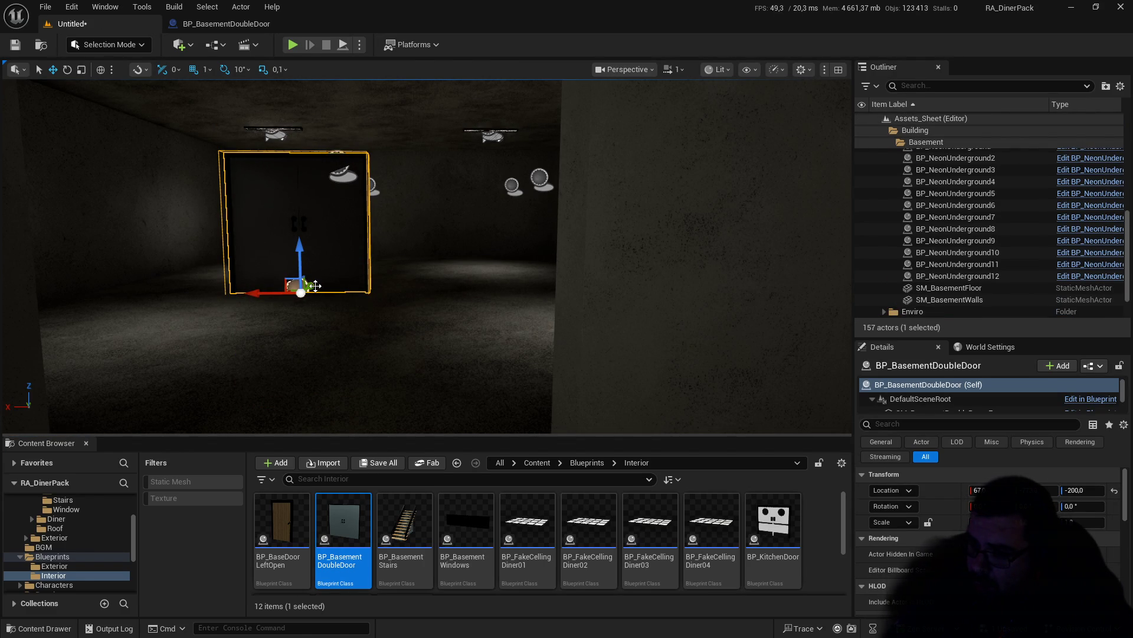
pyautogui.press('f')
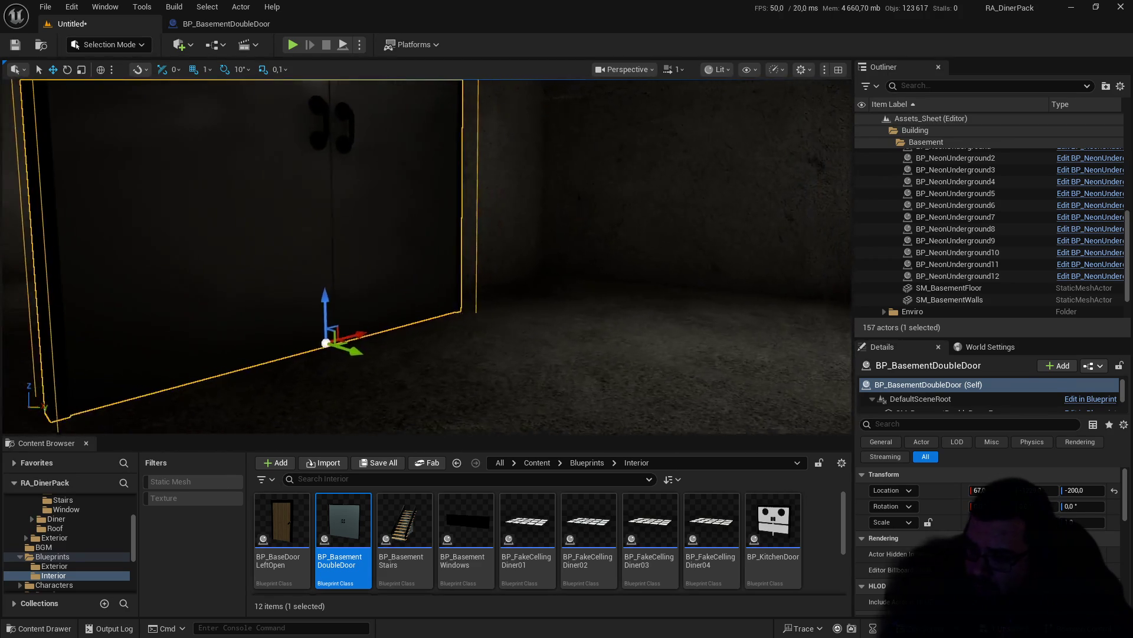
pyautogui.moveTo(381, 337); pyautogui.dragTo(380, 337)
# Step: Slide the door along X to -39 and lower the camera speed to 0.1
pyautogui.moveTo(690, 337); pyautogui.dragTo(502, 335)
pyautogui.moveTo(522, 289); pyautogui.dragTo(522, 288)
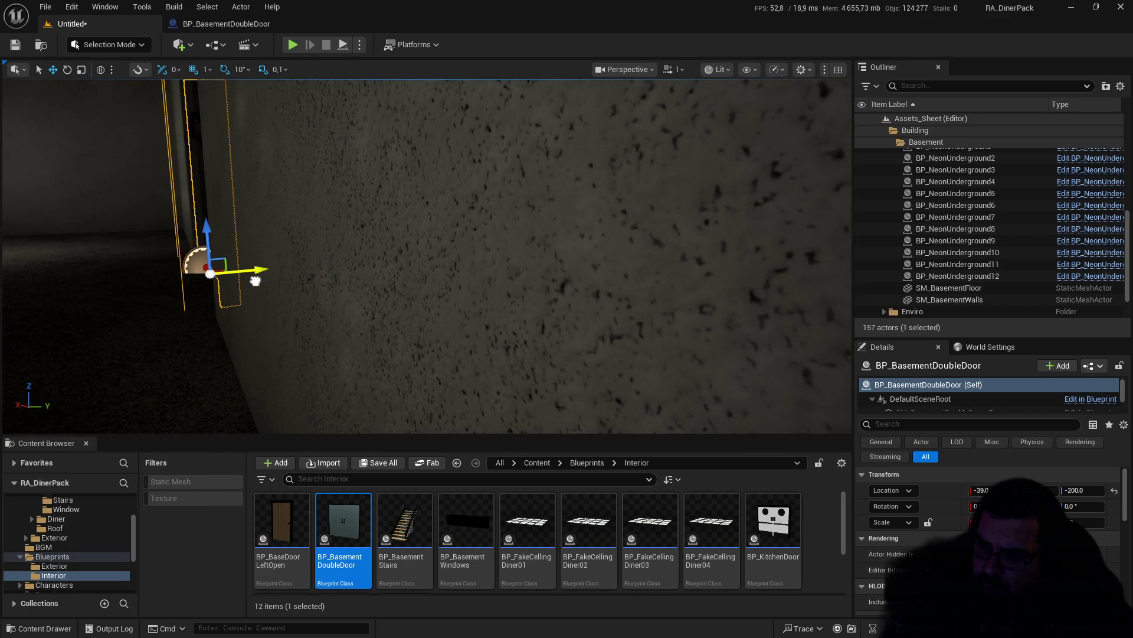
pyautogui.moveTo(478, 129); pyautogui.dragTo(478, 129)
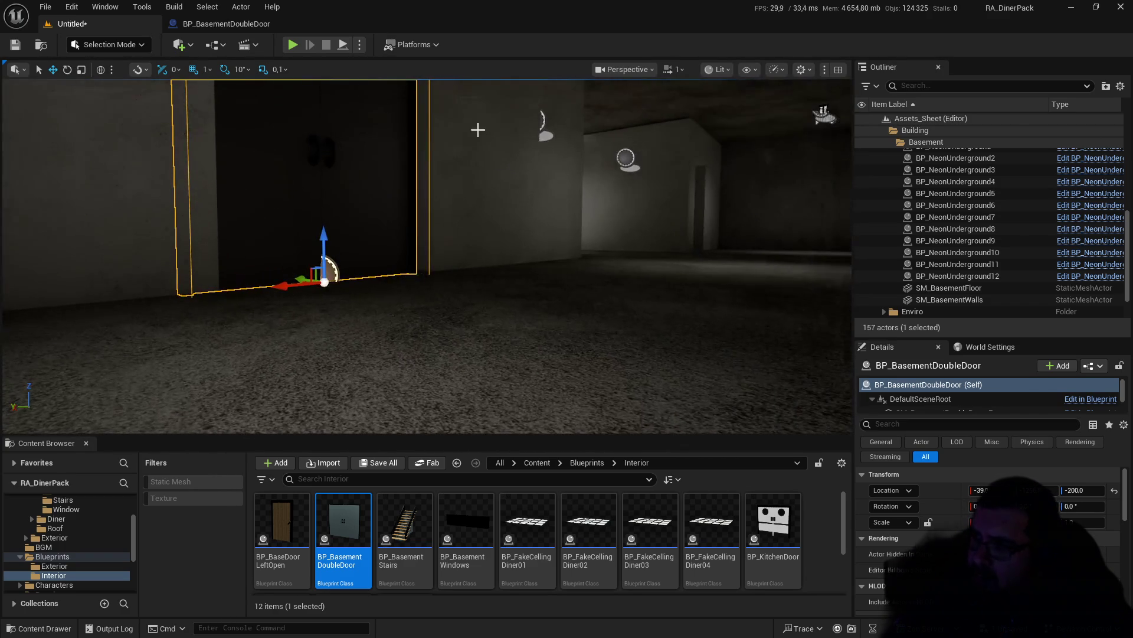
pyautogui.click(667, 70)
pyautogui.moveTo(650, 110); pyautogui.dragTo(637, 109)
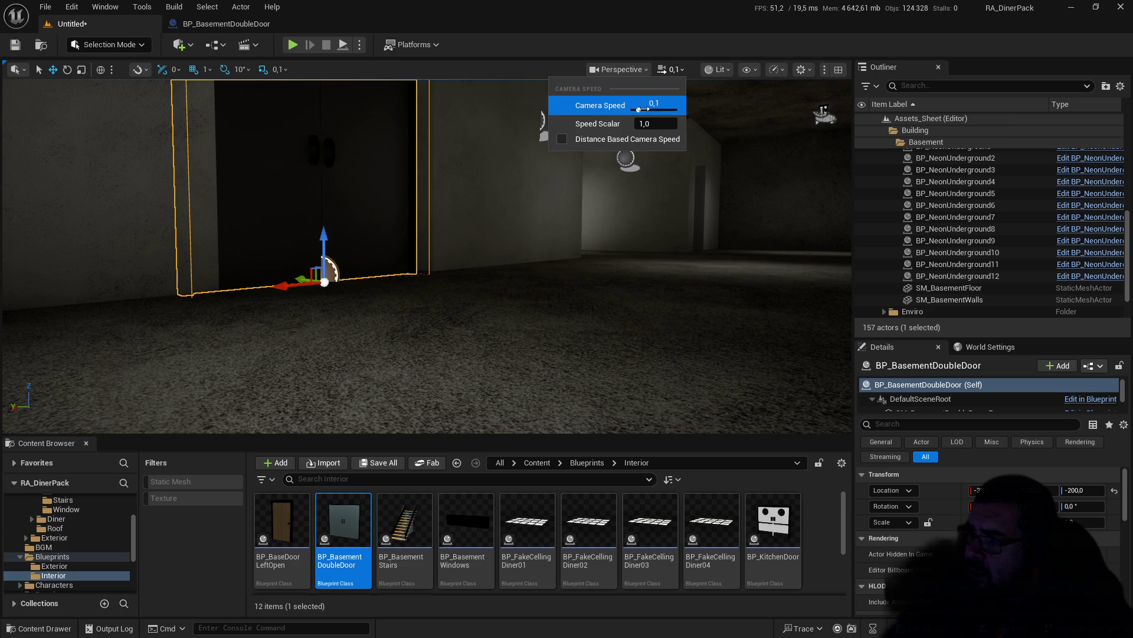
pyautogui.moveTo(400, 258)
pyautogui.mouseDown()
pyautogui.moveTo(340, 256)
pyautogui.moveTo(462, 255)
pyautogui.moveTo(458, 232)
pyautogui.moveTo(449, 235)
pyautogui.mouseUp()
# Step: Nudge the door into the doorway at X -62, then play-test the level in the editor
pyautogui.moveTo(527, 244); pyautogui.dragTo(527, 244)
pyautogui.moveTo(566, 283)
pyautogui.mouseDown()
pyautogui.moveTo(581, 304)
pyautogui.moveTo(553, 309)
pyautogui.moveTo(593, 302)
pyautogui.mouseUp()
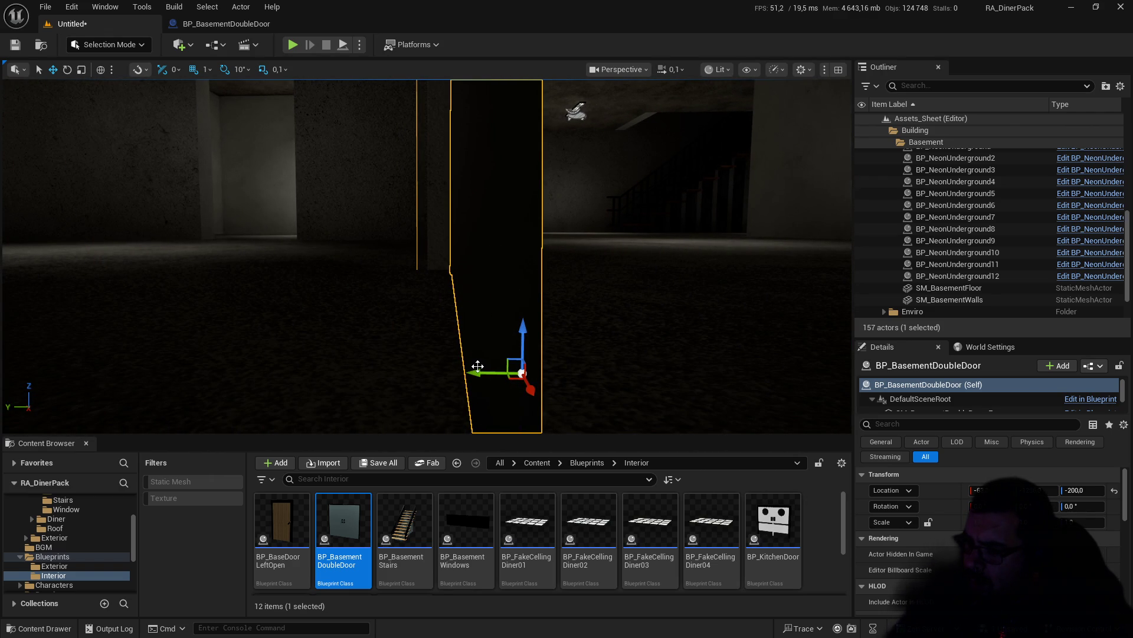
pyautogui.moveTo(473, 366); pyautogui.dragTo(473, 366)
pyautogui.moveTo(593, 302); pyautogui.dragTo(593, 303)
pyautogui.moveTo(306, 271); pyautogui.dragTo(306, 257)
pyautogui.moveTo(493, 295); pyautogui.dragTo(494, 295)
pyautogui.moveTo(604, 290); pyautogui.dragTo(604, 290)
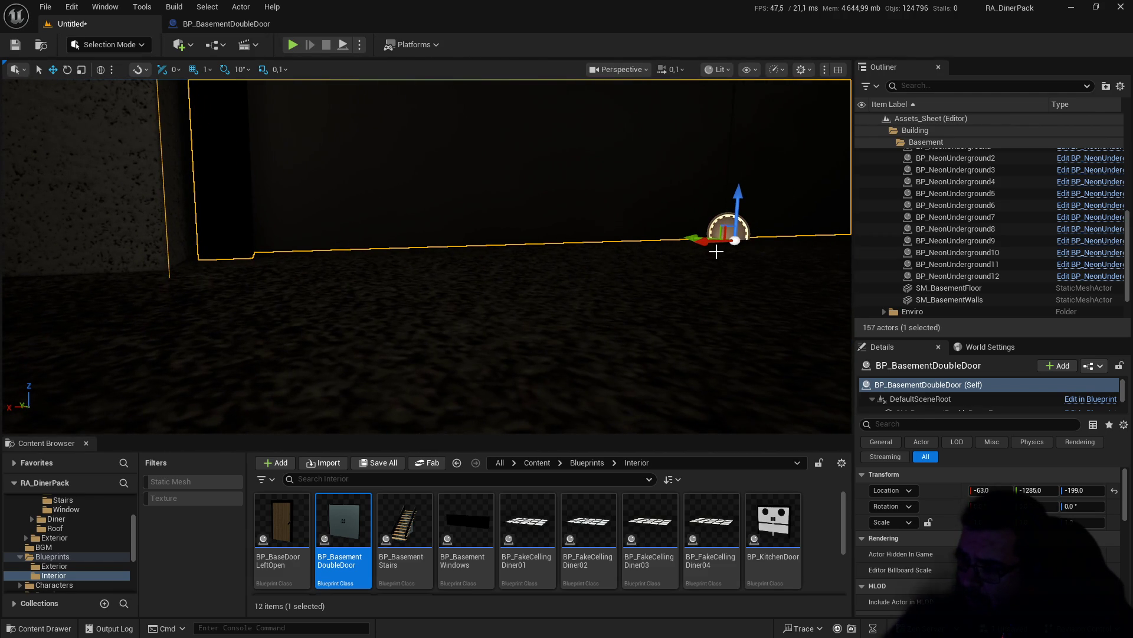
pyautogui.moveTo(706, 241); pyautogui.dragTo(703, 240)
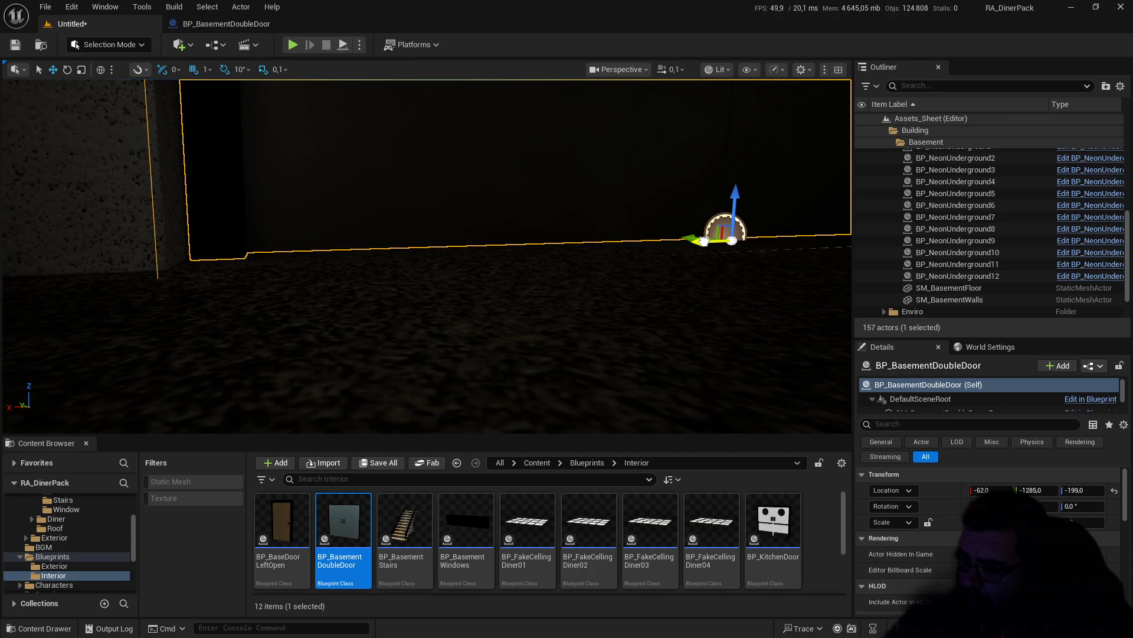
pyautogui.moveTo(493, 295); pyautogui.dragTo(493, 295)
pyautogui.moveTo(226, 87); pyautogui.dragTo(227, 87)
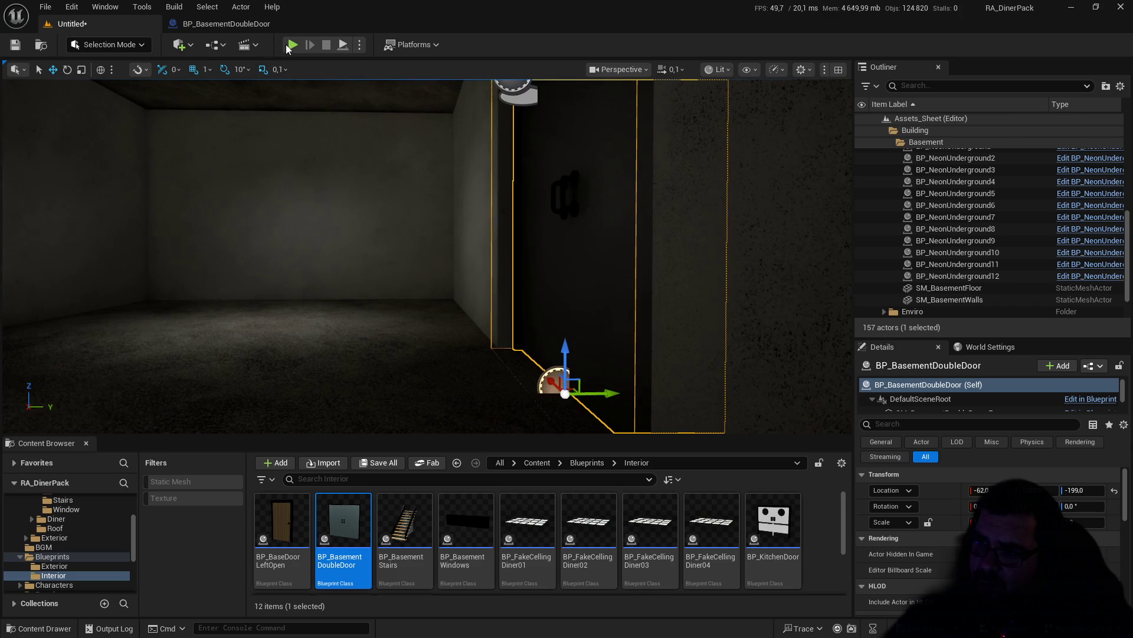
pyautogui.click(292, 45)
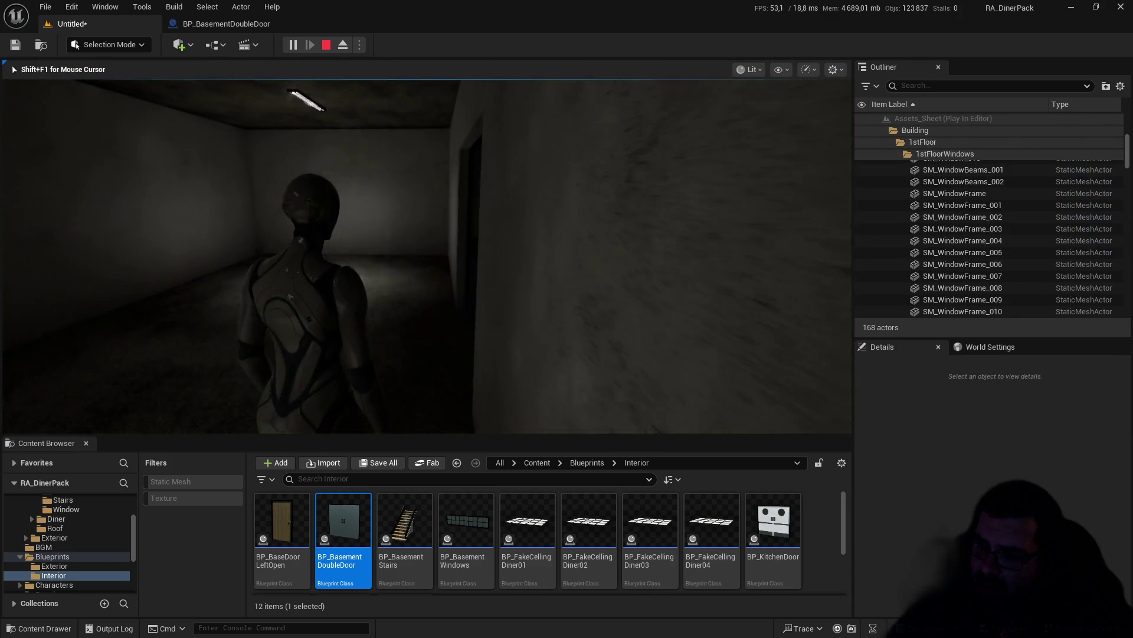
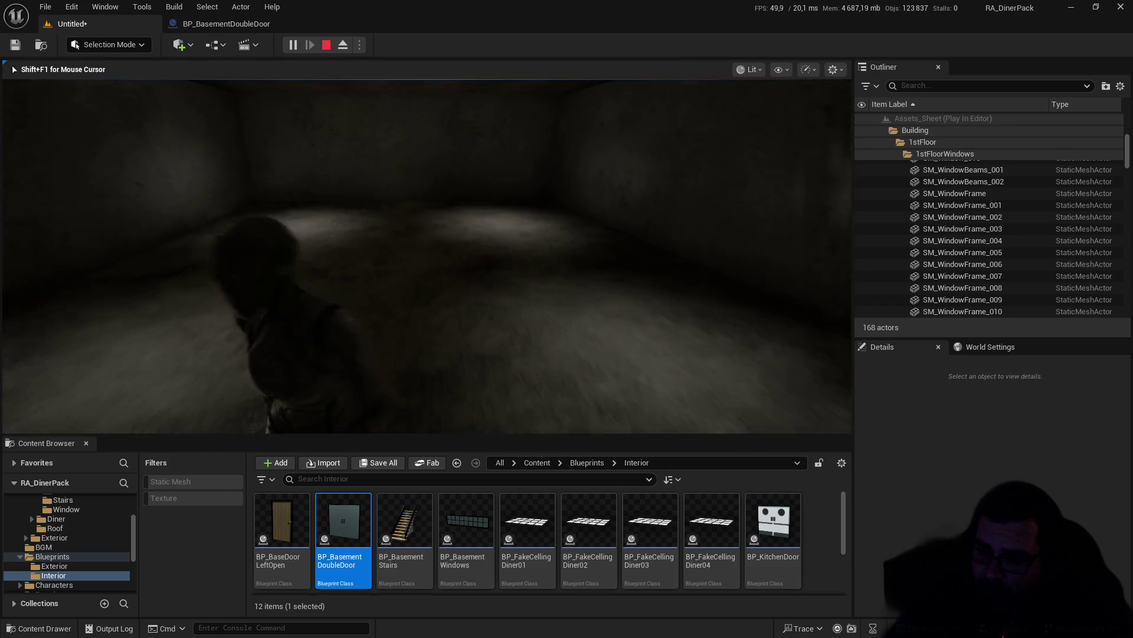
# Step: Stop the preview, bring BP_BasementDoubleDoor's Branch and rotation nodes into view, and add a Boolean variable
pyautogui.press('Escape')
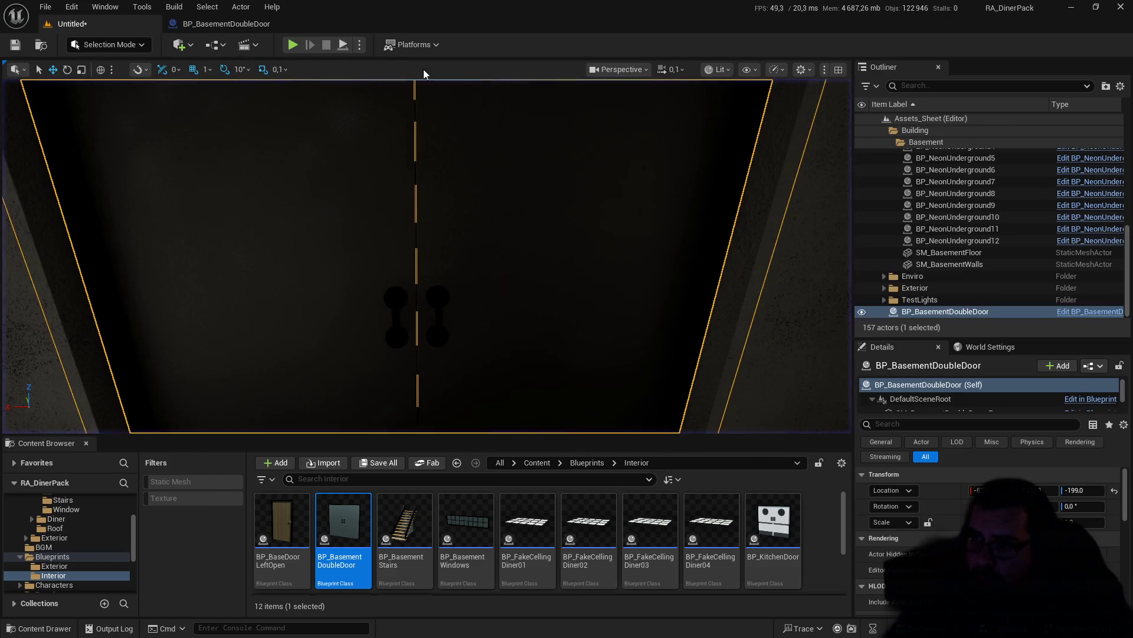
pyautogui.click(239, 25)
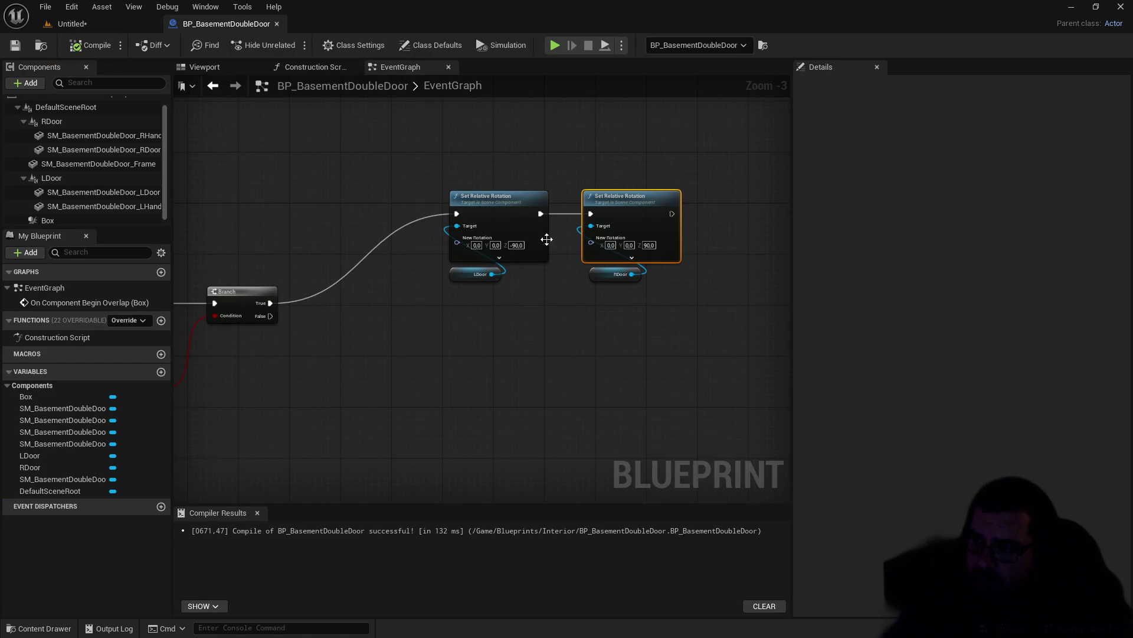
pyautogui.moveTo(487, 288); pyautogui.dragTo(554, 262)
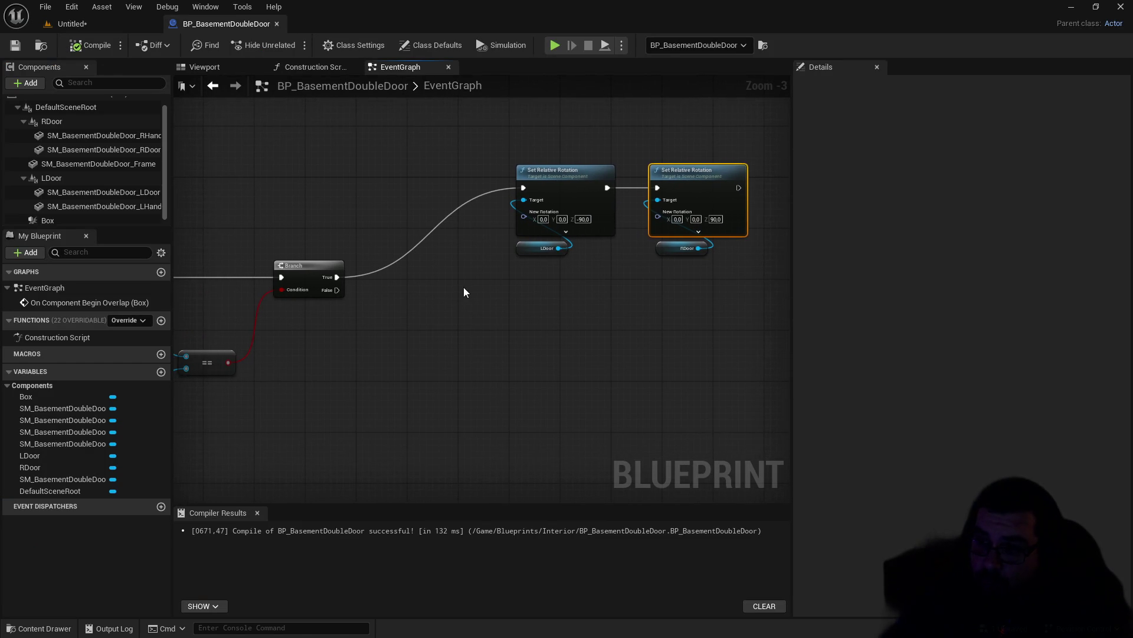
pyautogui.moveTo(463, 287); pyautogui.dragTo(530, 258)
pyautogui.moveTo(625, 128); pyautogui.dragTo(531, 147)
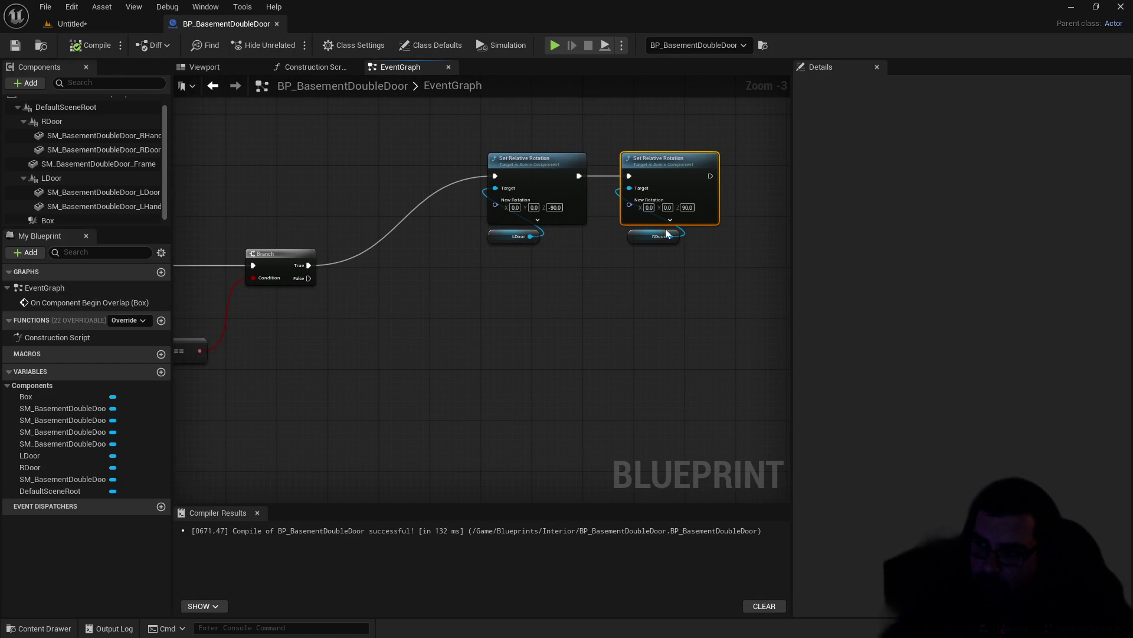
pyautogui.click(161, 372)
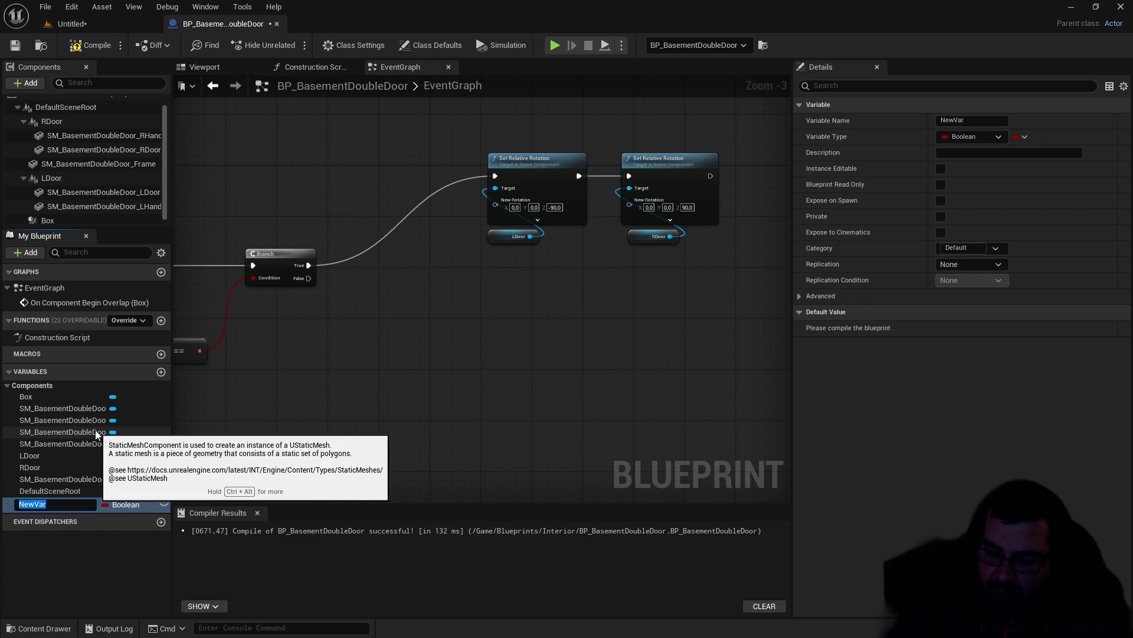
# Step: Name the new Boolean 'OpenDoor ?' and place a getter for it in the graph
pyautogui.write('O')
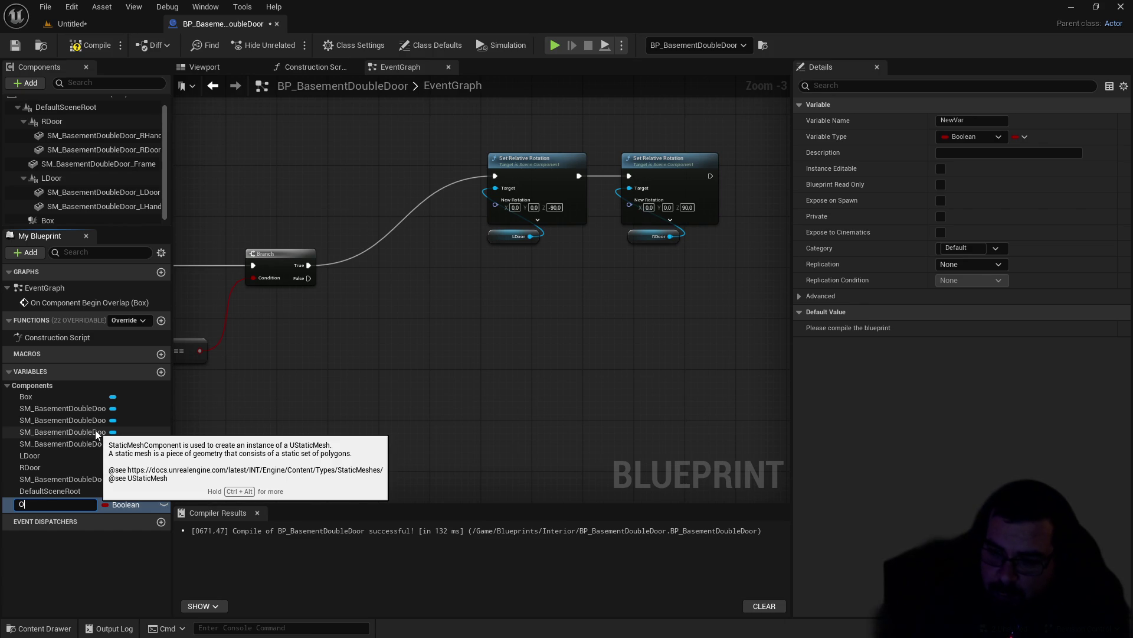
pyautogui.write('penDoor ?')
pyautogui.press('Return')
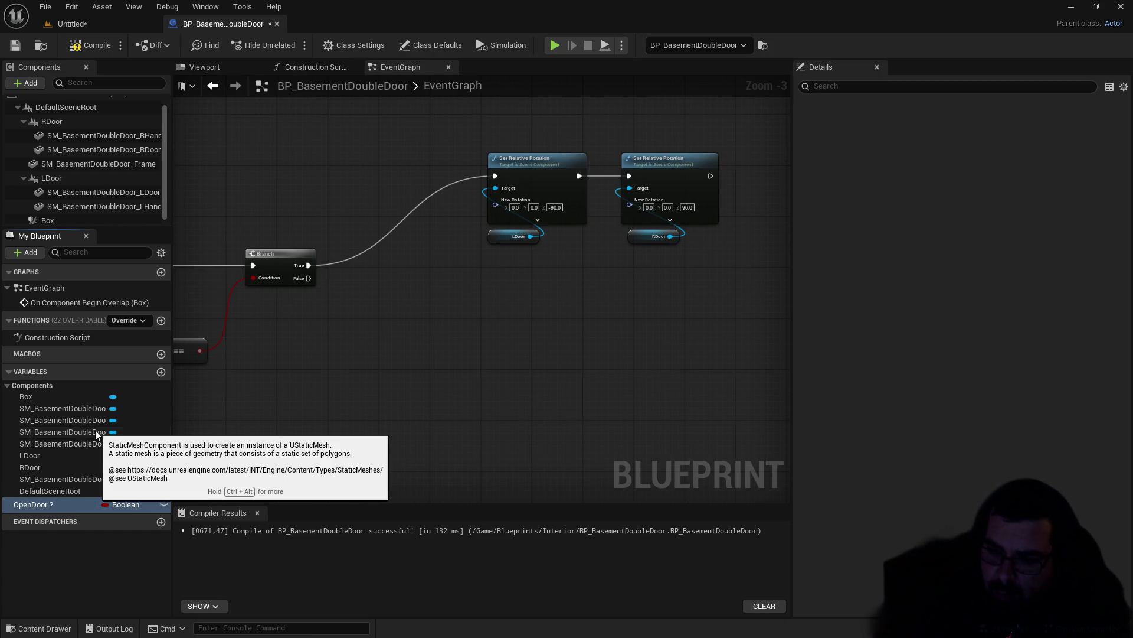
pyautogui.moveTo(45, 505)
pyautogui.mouseDown()
pyautogui.moveTo(546, 317)
pyautogui.moveTo(404, 332)
pyautogui.mouseUp()
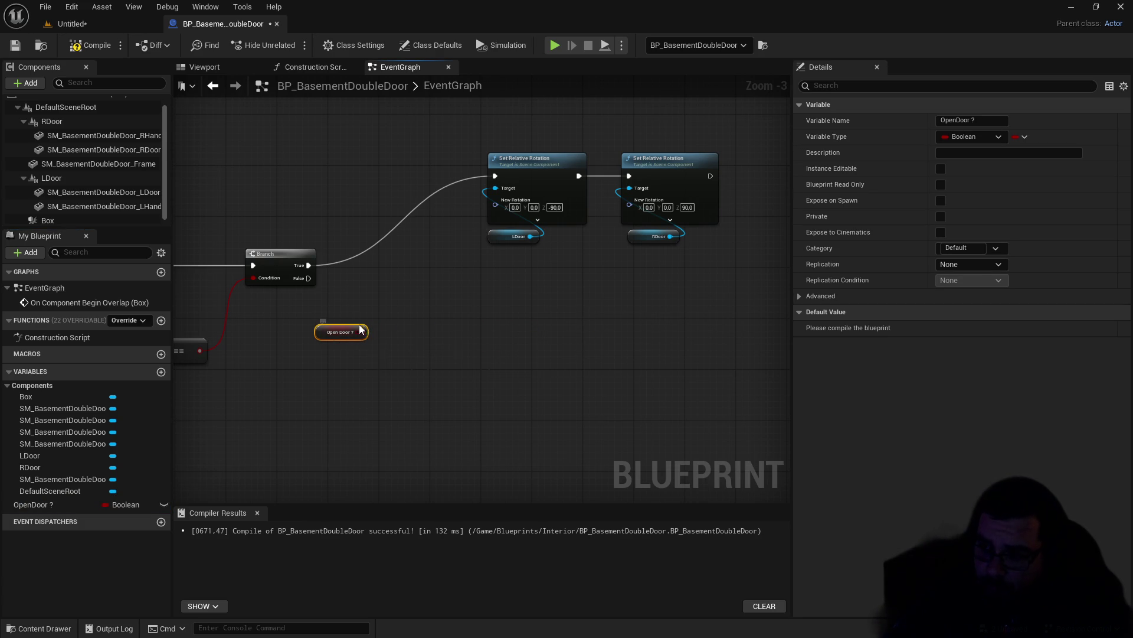
# Step: Paste a second Branch node and chain it after the first Branch's True output
pyautogui.click(289, 256)
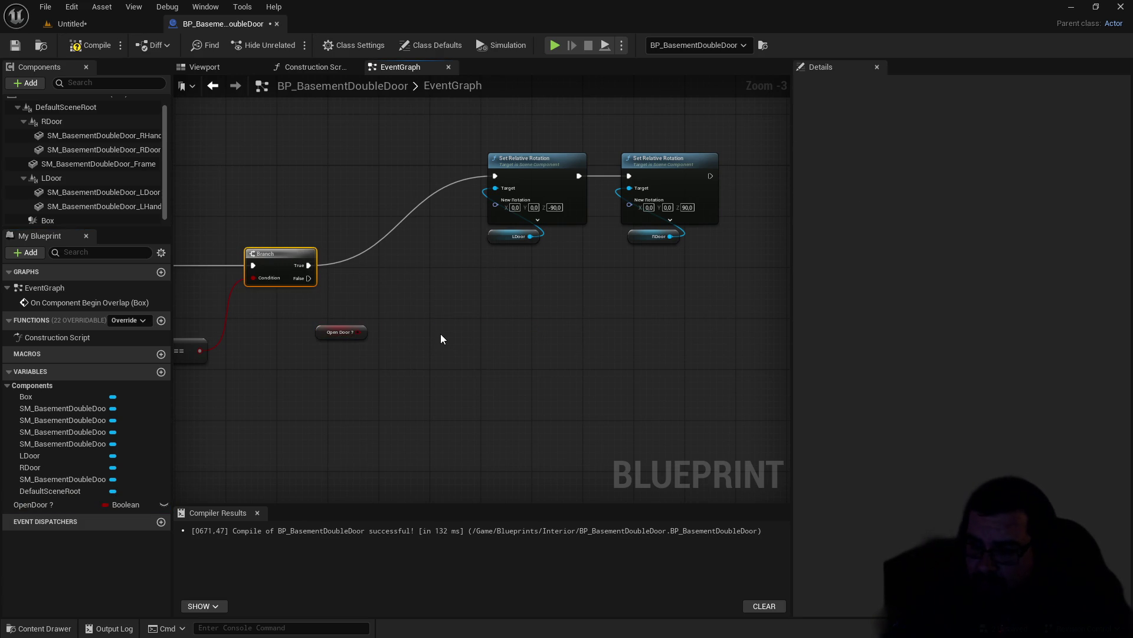
pyautogui.hotkey('ctrl', 'v')
pyautogui.scroll(2, 400, 325)
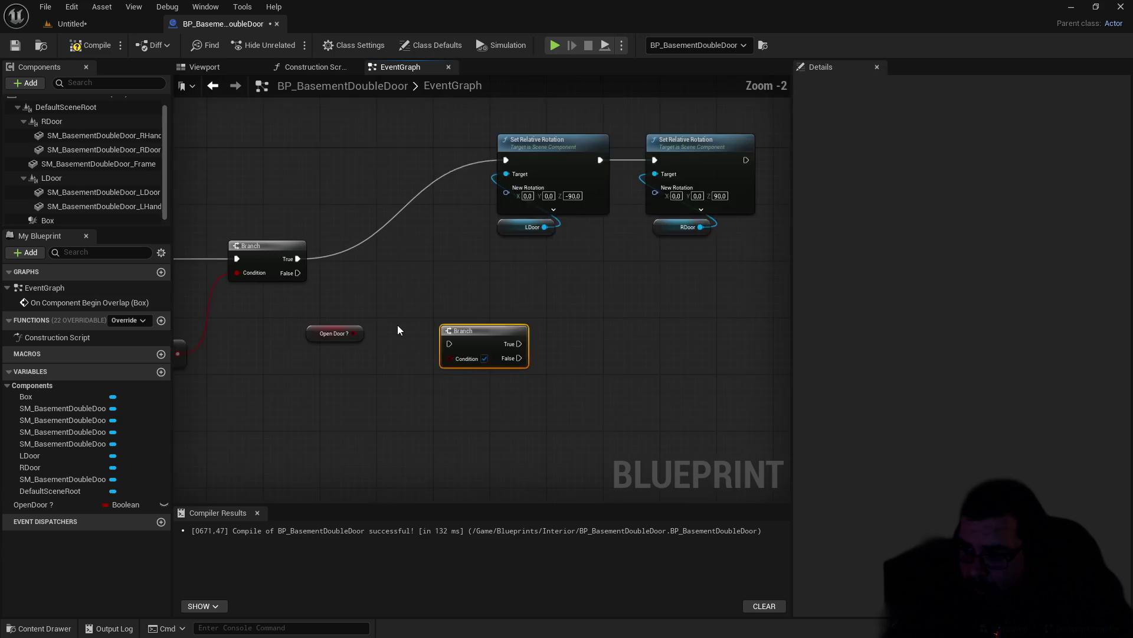
pyautogui.moveTo(282, 248)
pyautogui.mouseDown()
pyautogui.moveTo(371, 265)
pyautogui.moveTo(458, 347)
pyautogui.moveTo(431, 262)
pyautogui.moveTo(374, 210)
pyautogui.moveTo(382, 194)
pyautogui.mouseUp()
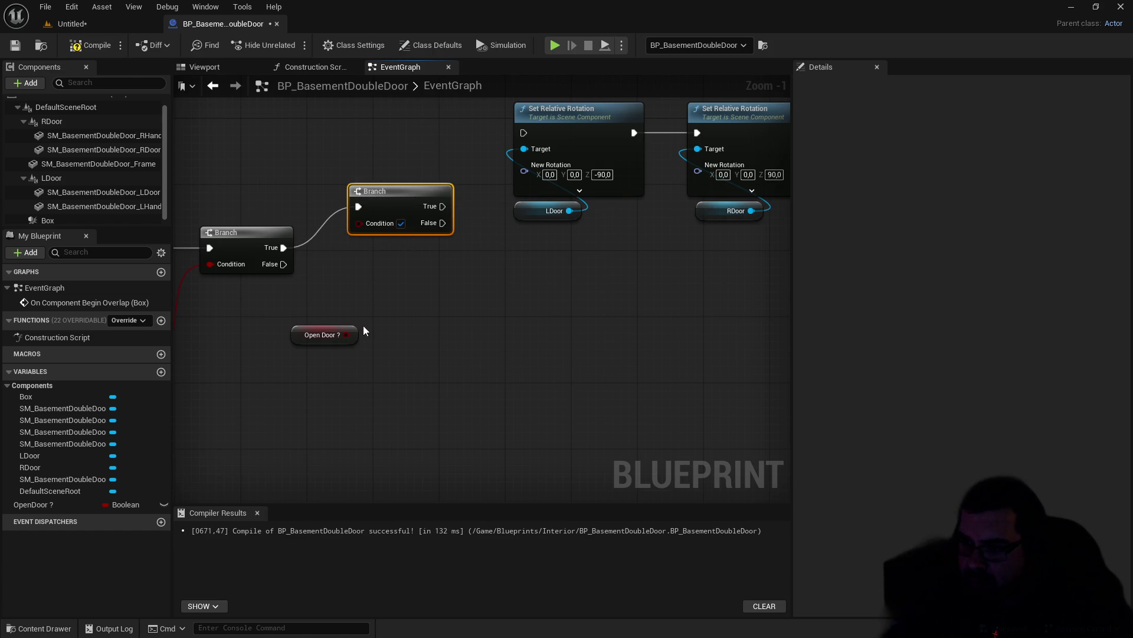
# Step: Feed OpenDoor ? into the second Branch's Condition and move both rotation nodes below it
pyautogui.moveTo(349, 334); pyautogui.dragTo(360, 223)
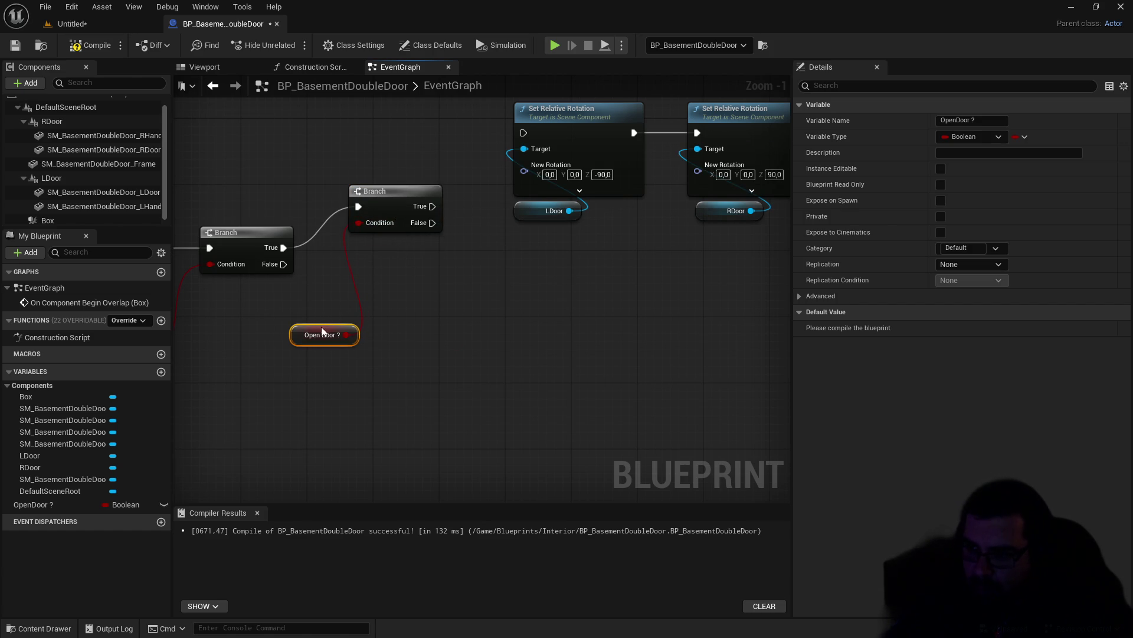
pyautogui.moveTo(322, 332); pyautogui.dragTo(314, 323)
pyautogui.moveTo(442, 201); pyautogui.dragTo(403, 250)
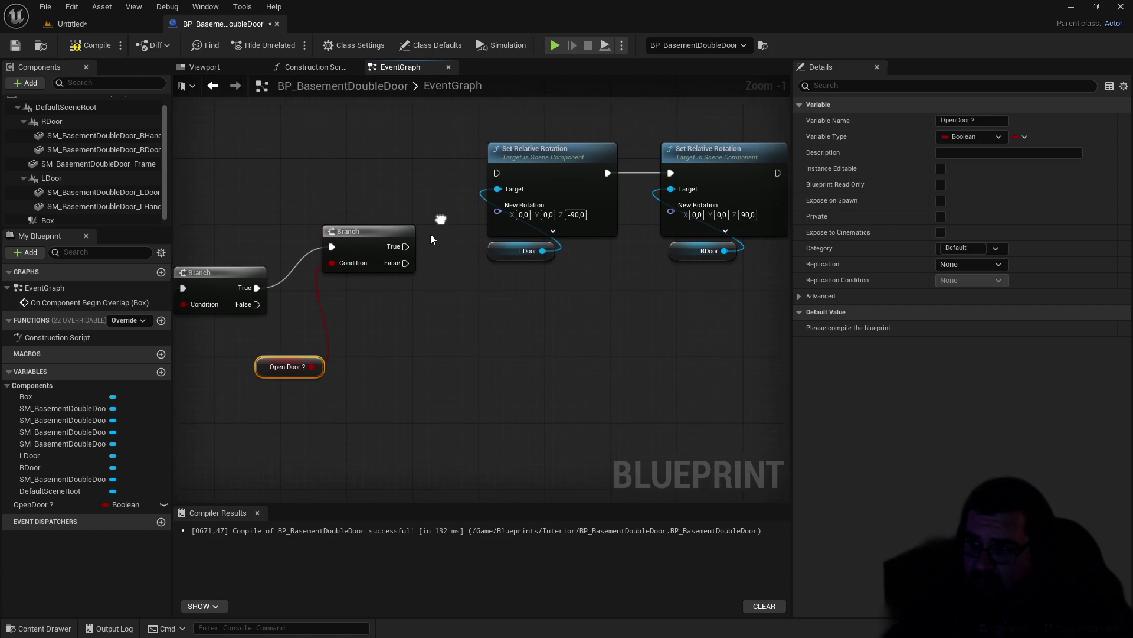
pyautogui.moveTo(667, 147); pyautogui.dragTo(375, 327)
pyautogui.moveTo(505, 213); pyautogui.dragTo(505, 212)
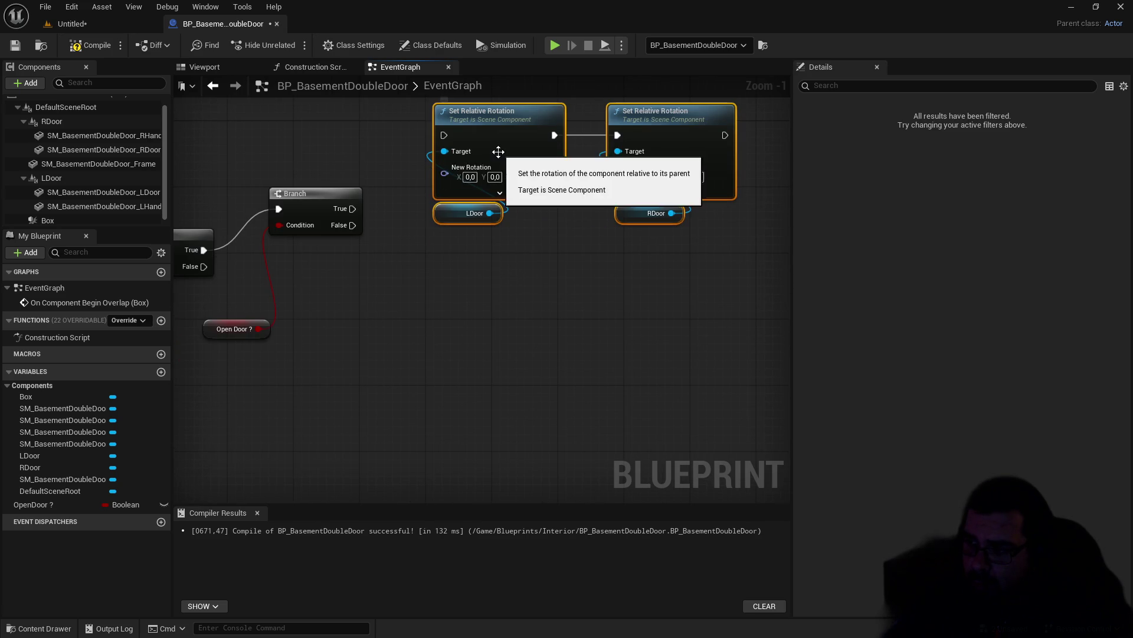
pyautogui.moveTo(503, 170); pyautogui.dragTo(478, 360)
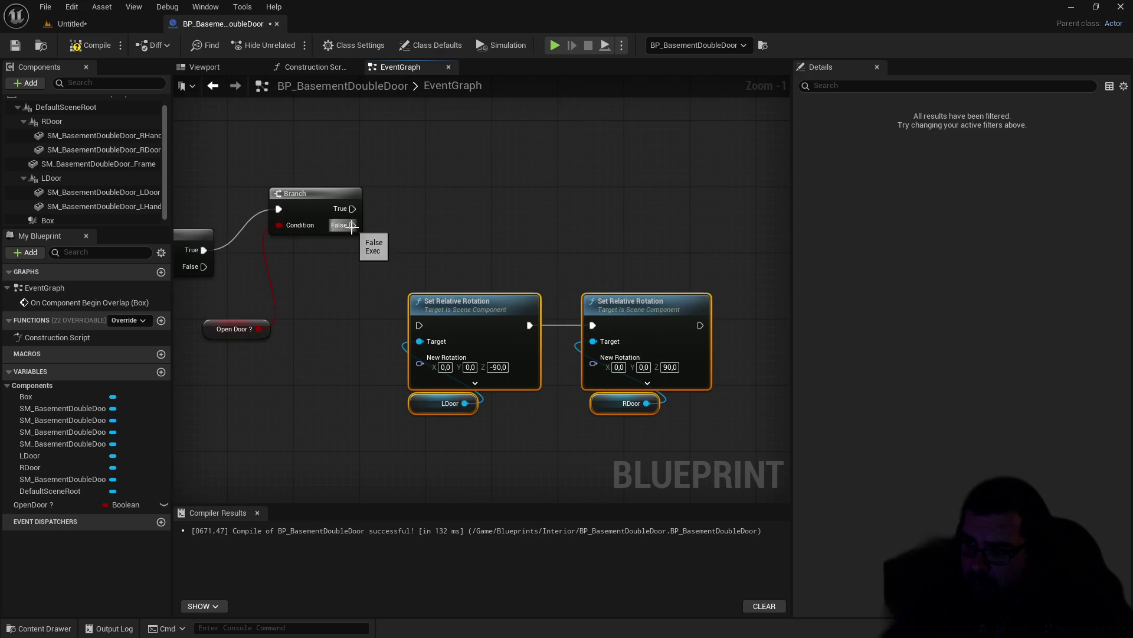
# Step: Duplicate the door rotation nodes and set both copies' Z rotation to 0
pyautogui.hotkey('ctrl', 'c')
pyautogui.hotkey('ctrl', 'v')
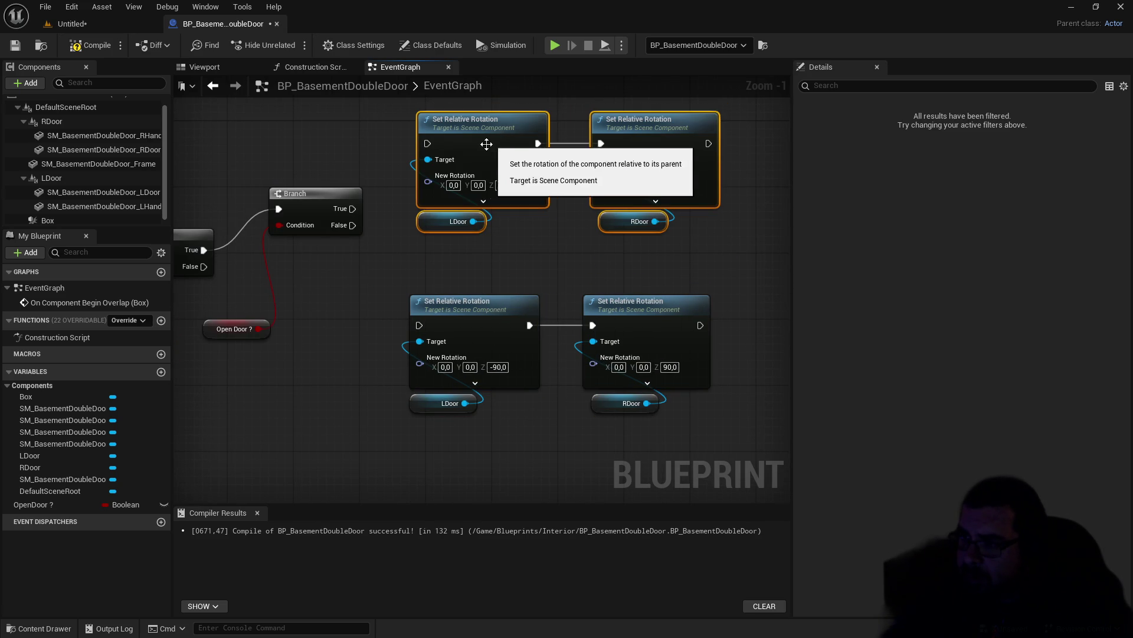
pyautogui.click(508, 186)
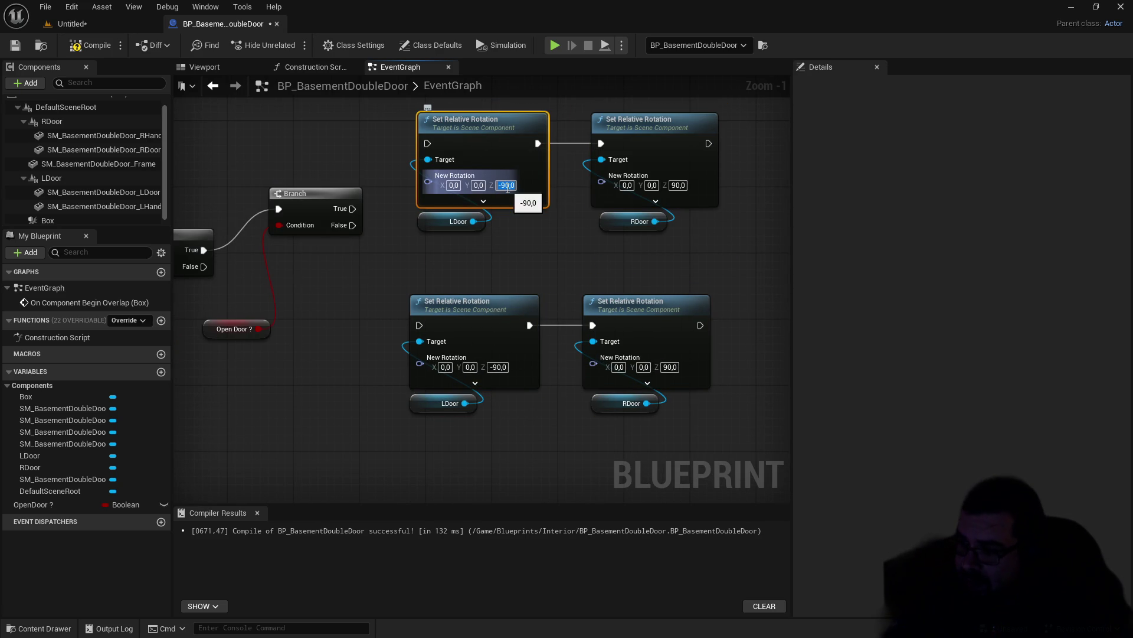
pyautogui.write('0')
pyautogui.press('Return')
pyautogui.click(679, 186)
pyautogui.write('0')
pyautogui.press('Return')
# Step: Wire the Branch's True to the 0° rotation pair and False to the -90/90 pair
pyautogui.moveTo(352, 208); pyautogui.dragTo(427, 143)
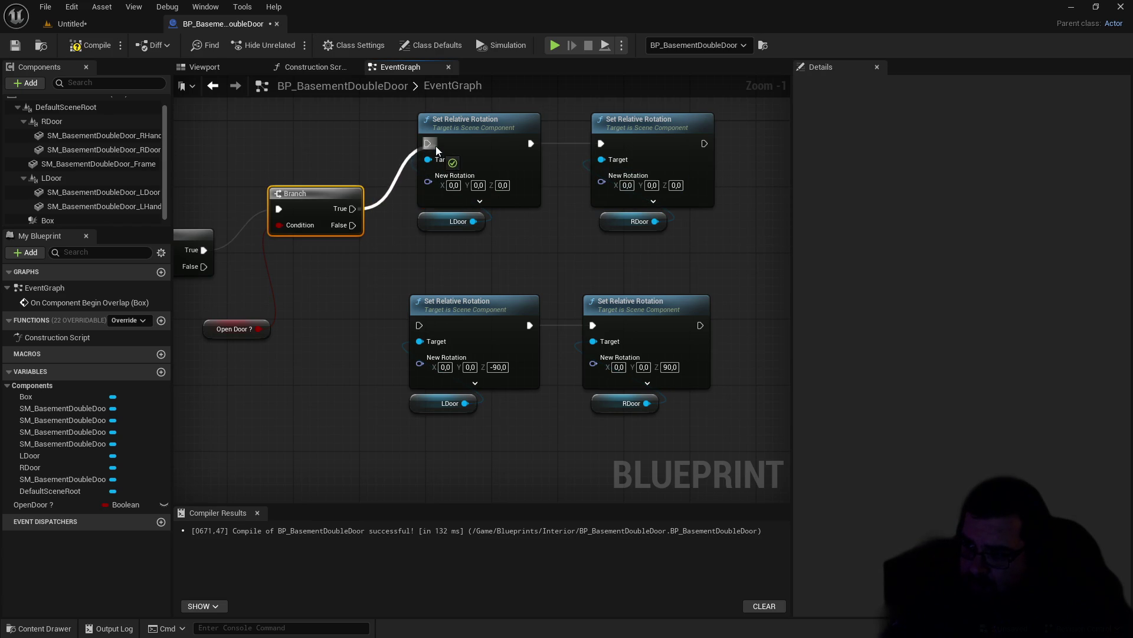
pyautogui.moveTo(460, 217); pyautogui.dragTo(452, 254)
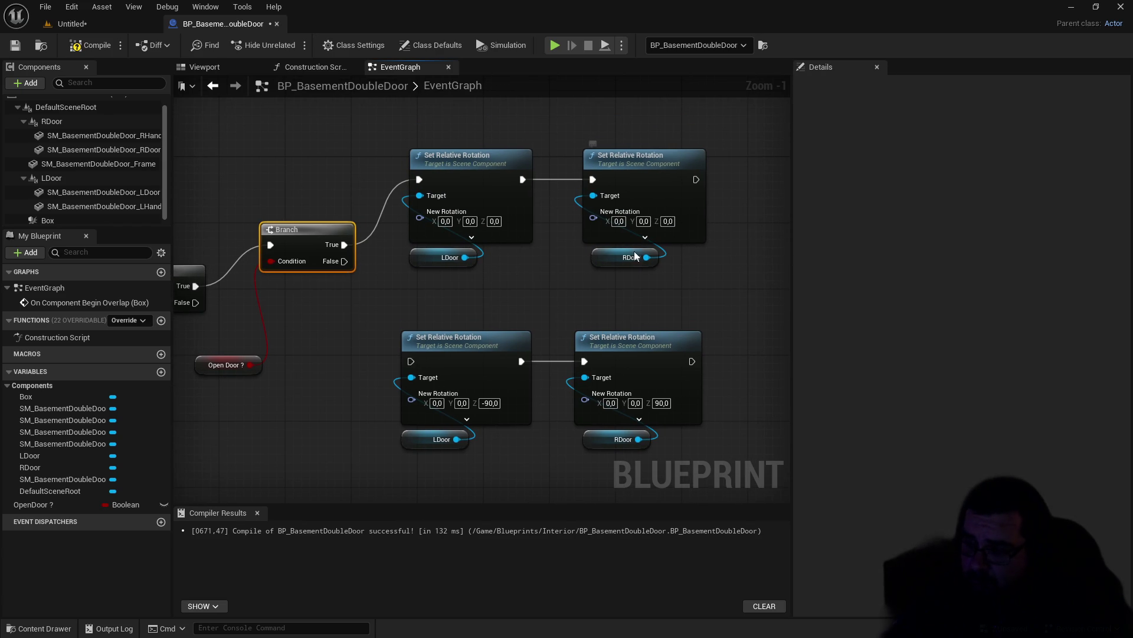
pyautogui.moveTo(340, 265); pyautogui.dragTo(411, 361)
pyautogui.moveTo(448, 323); pyautogui.dragTo(432, 295)
# Step: Add a Set OpenDoor ? node to the graph
pyautogui.moveTo(48, 505); pyautogui.dragTo(517, 350)
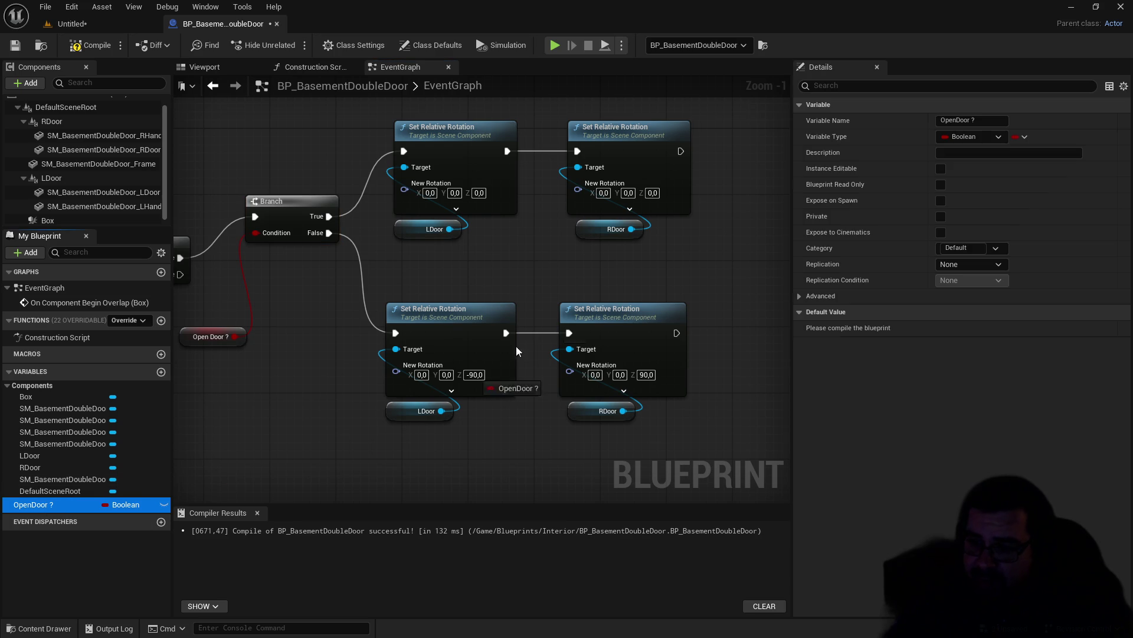
pyautogui.moveTo(714, 171); pyautogui.dragTo(715, 174)
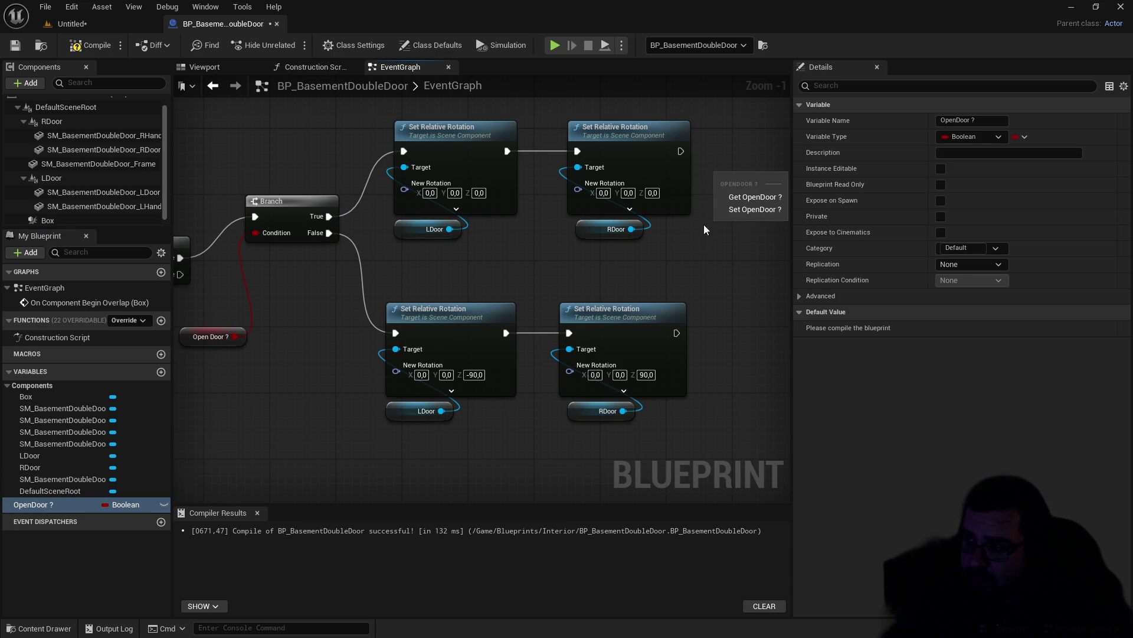
pyautogui.click(739, 209)
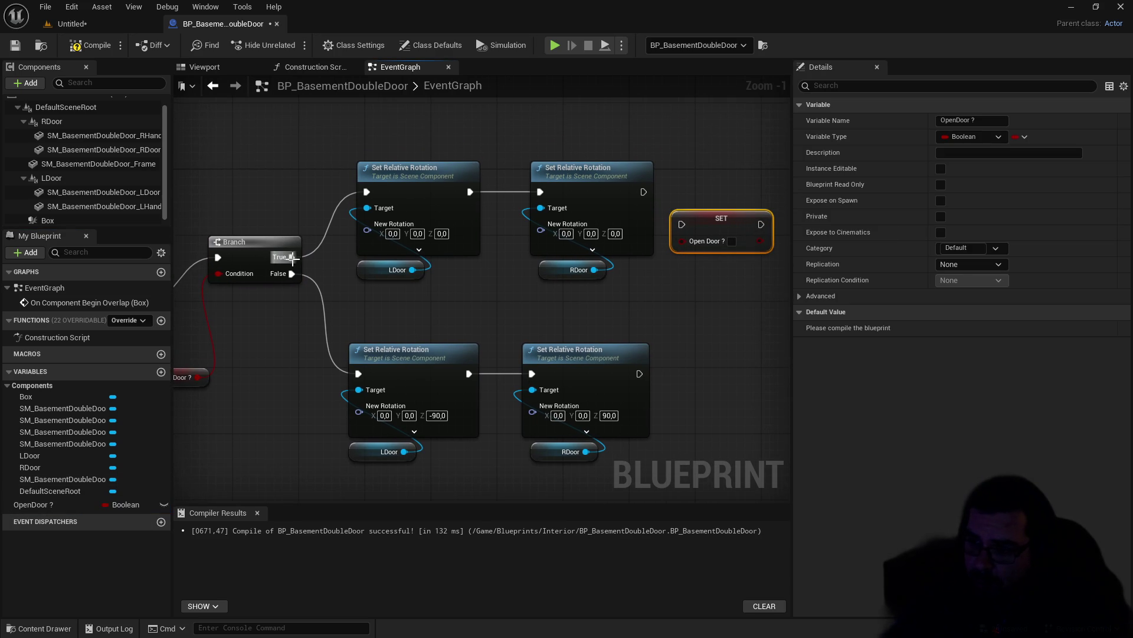
# Step: Wire the OpenDoor ? setter after the closing rotations and tidy the lower rotation chain
pyautogui.moveTo(643, 192); pyautogui.dragTo(682, 225)
pyautogui.moveTo(699, 181); pyautogui.dragTo(708, 181)
pyautogui.moveTo(741, 295); pyautogui.dragTo(720, 266)
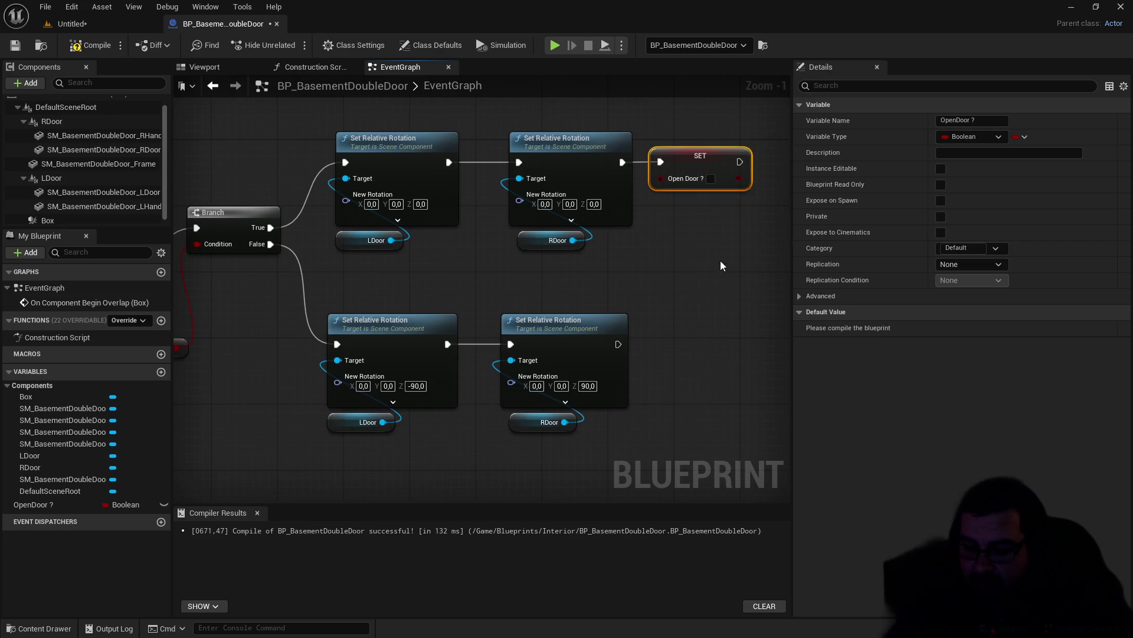
pyautogui.moveTo(620, 337)
pyautogui.mouseDown()
pyautogui.moveTo(675, 339)
pyautogui.moveTo(612, 341)
pyautogui.mouseUp()
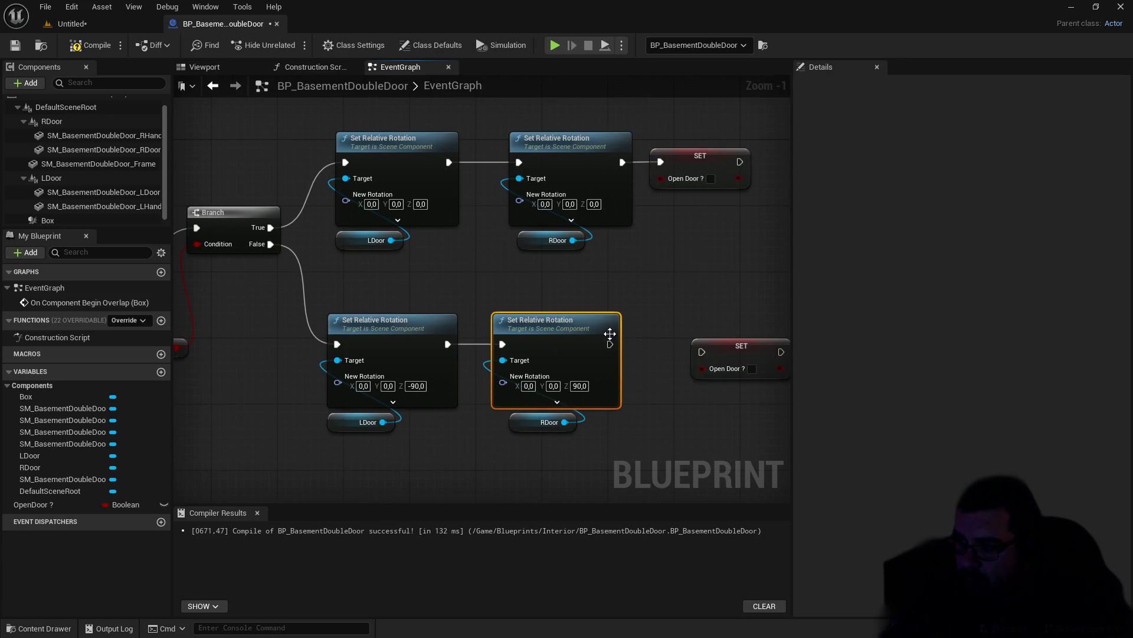
pyautogui.moveTo(704, 354)
pyautogui.mouseDown()
pyautogui.moveTo(685, 340)
pyautogui.moveTo(709, 341)
pyautogui.moveTo(691, 327)
pyautogui.moveTo(685, 338)
pyautogui.mouseUp()
pyautogui.click(721, 299)
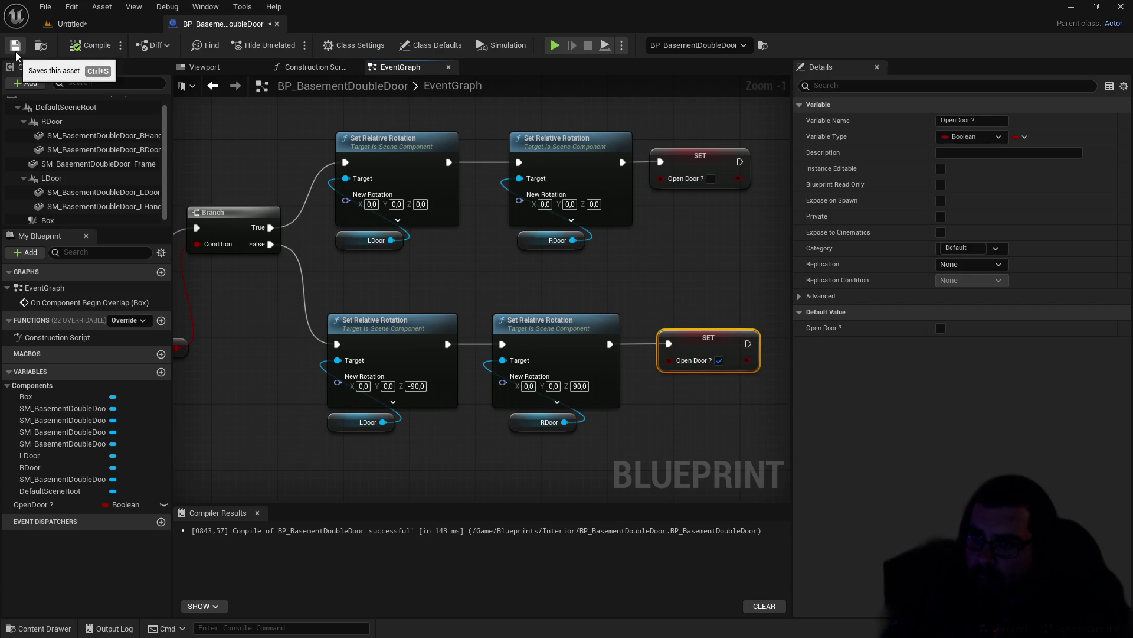
pyautogui.moveTo(261, 353); pyautogui.dragTo(370, 313)
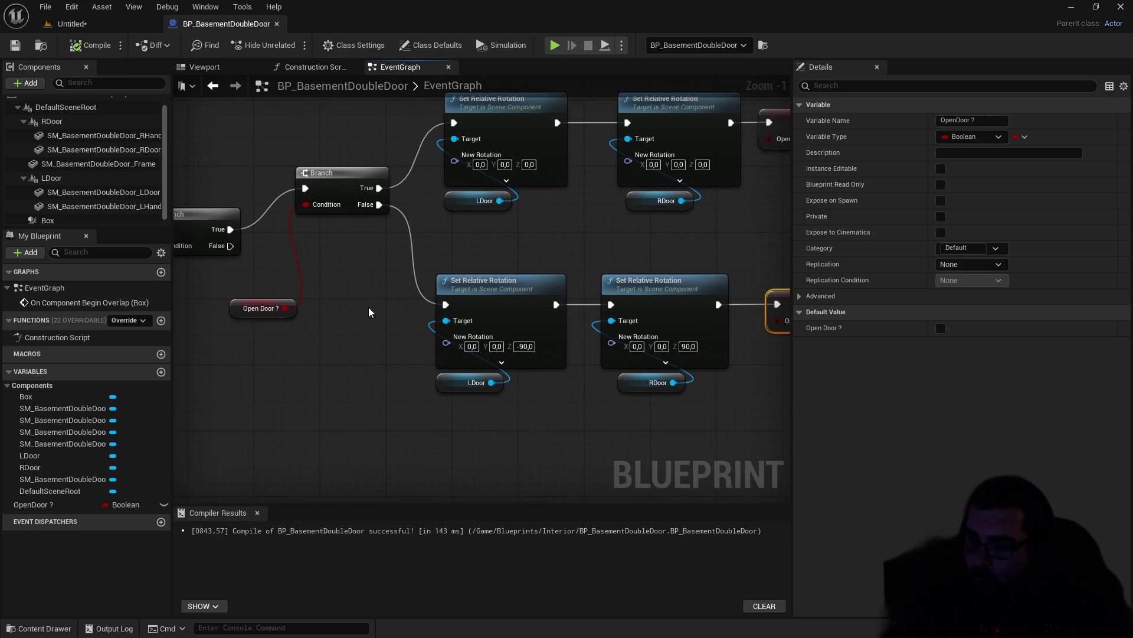
# Step: Select the OpenDoor ? variable, then return to the level view of the basement door
pyautogui.click(38, 506)
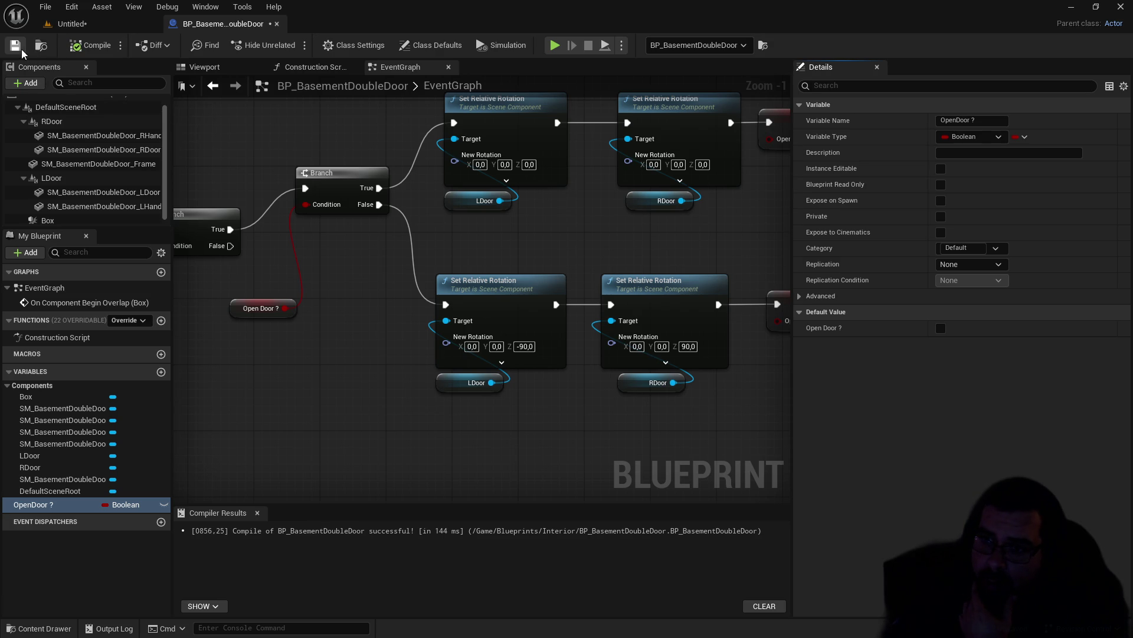
pyautogui.click(91, 22)
pyautogui.moveTo(476, 135); pyautogui.dragTo(425, 198)
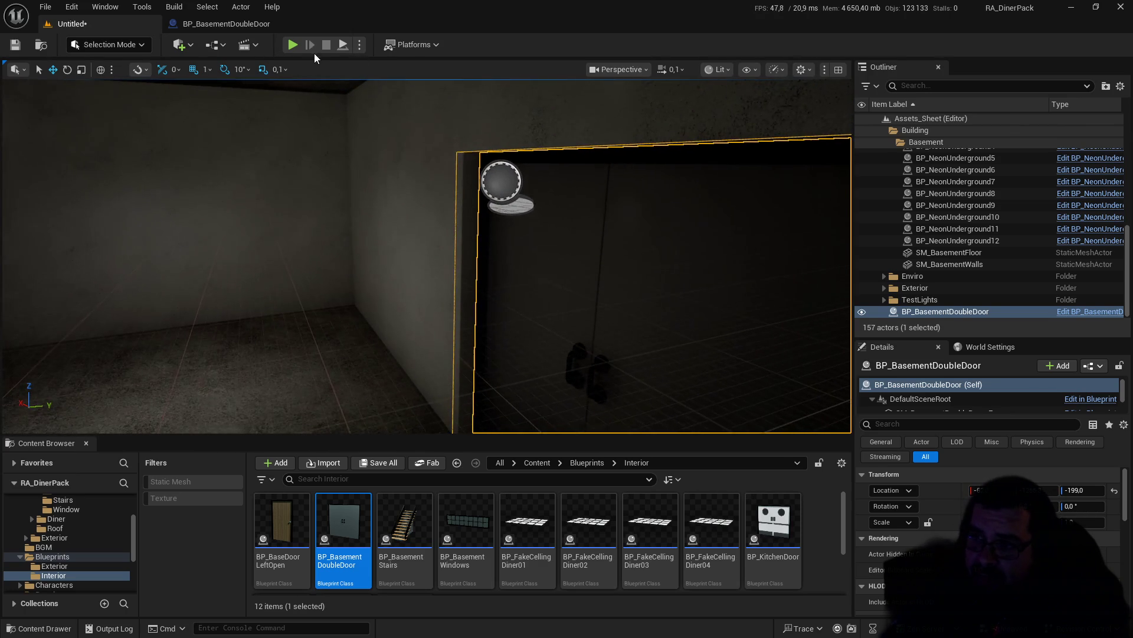
pyautogui.click(292, 45)
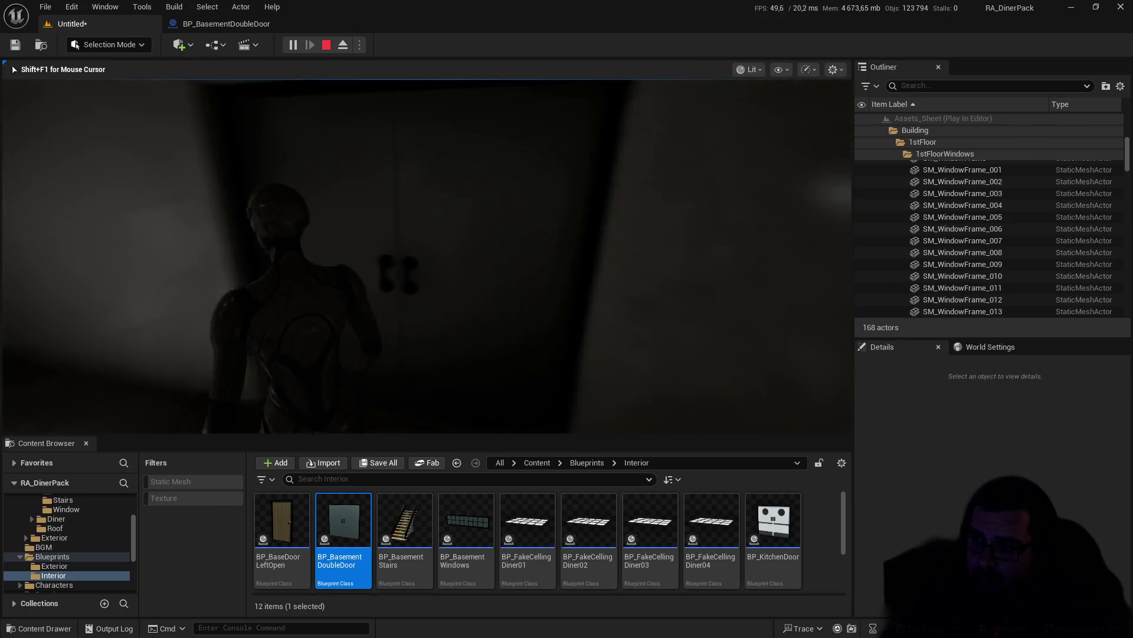
pyautogui.press('w')
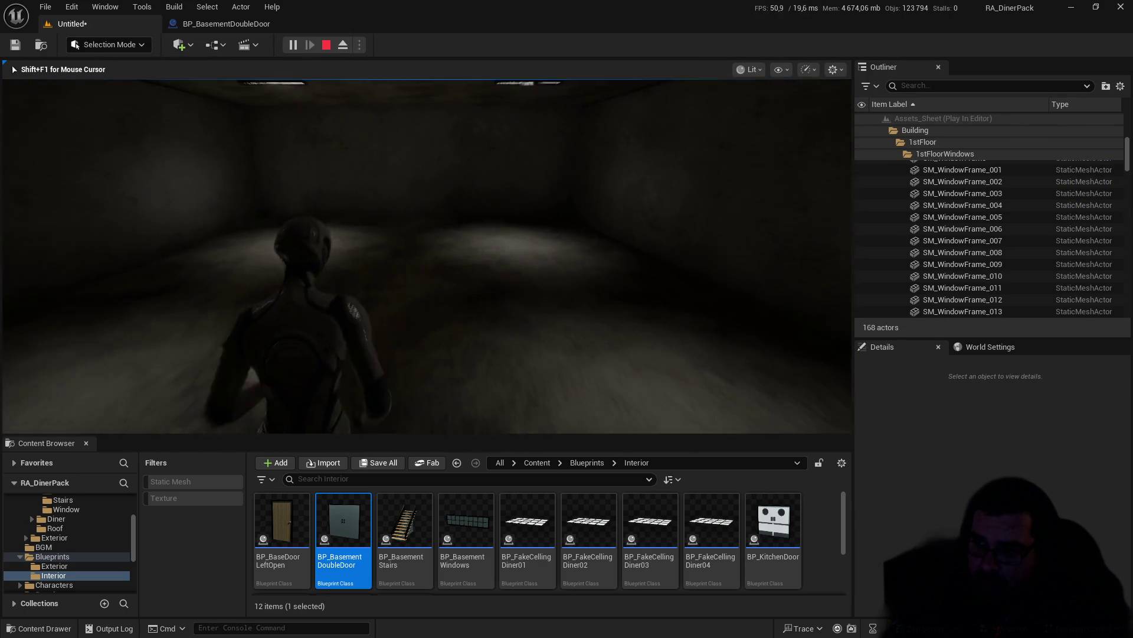
pyautogui.press('a')
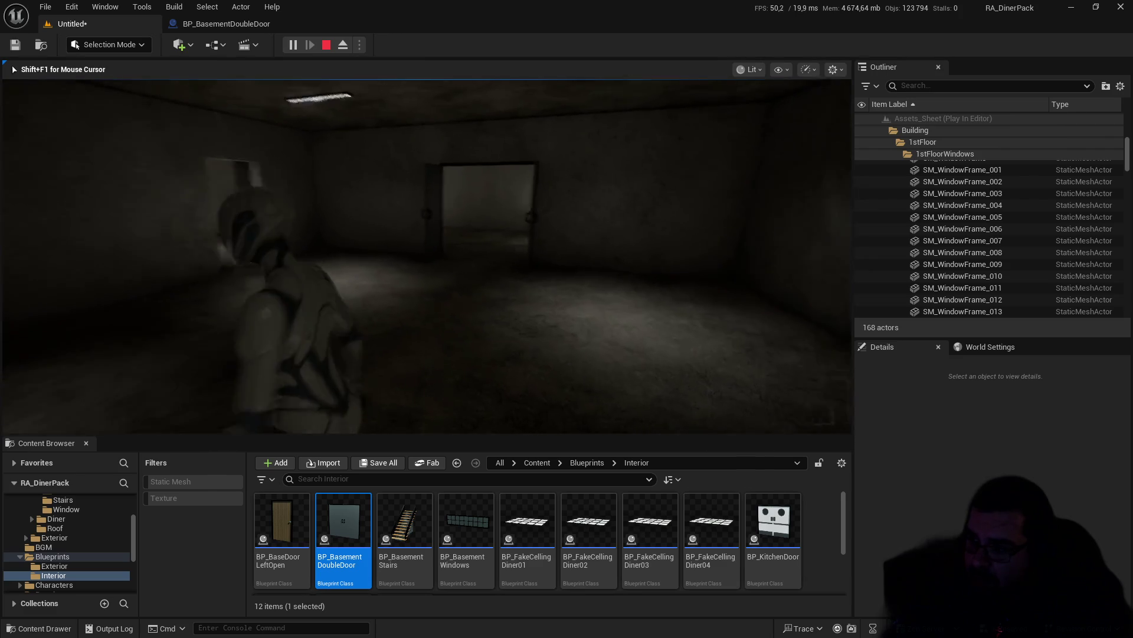
pyautogui.press('w')
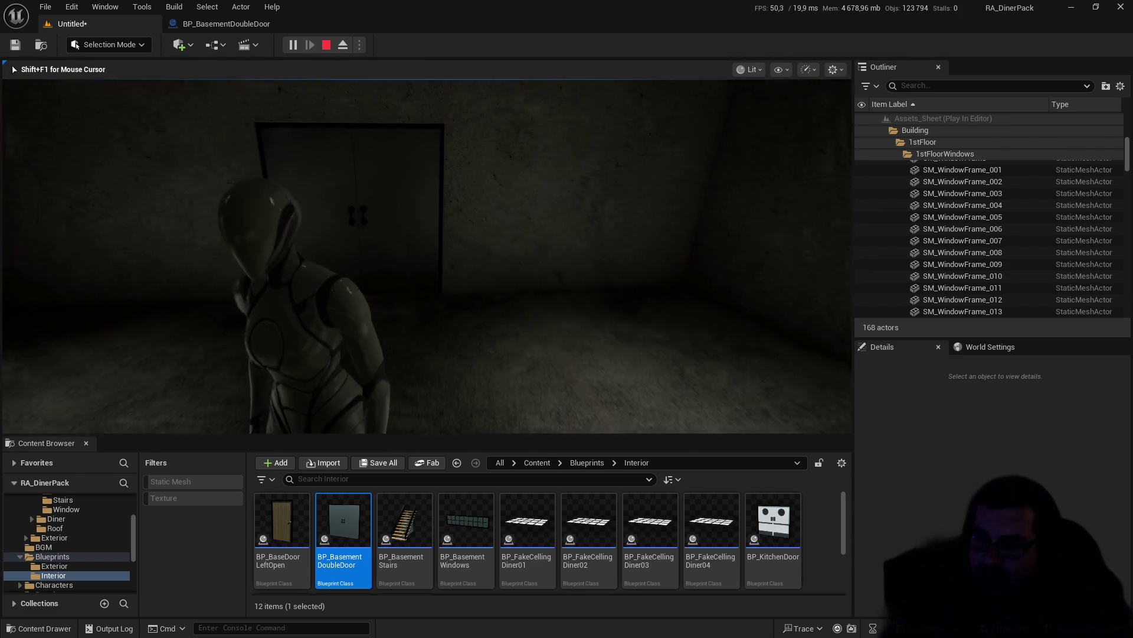
pyautogui.press('w')
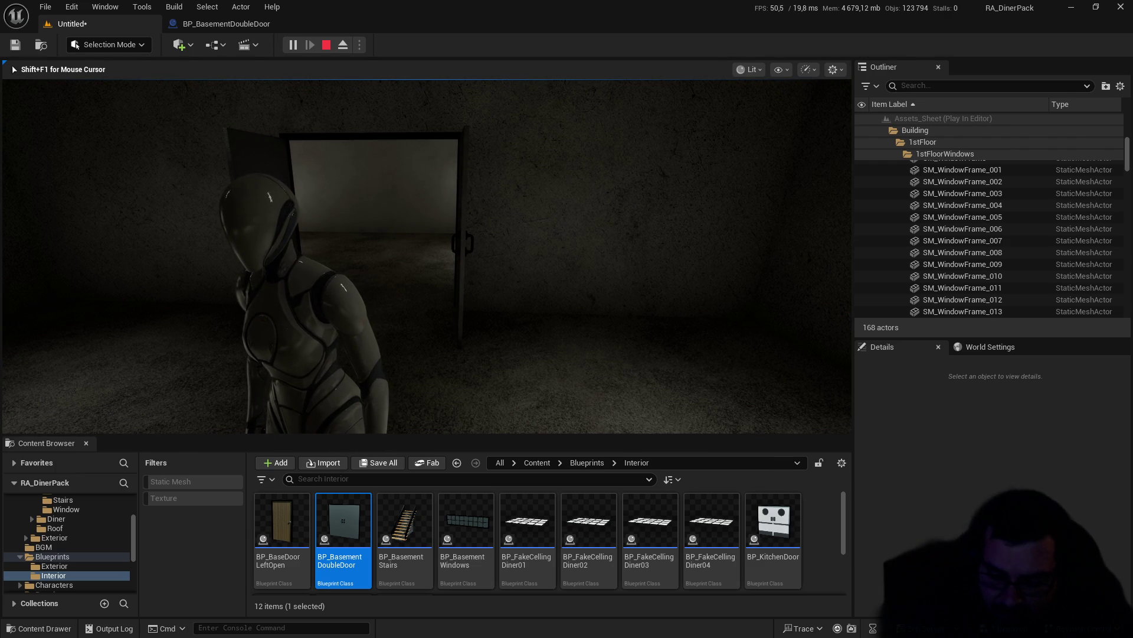
pyautogui.press('w')
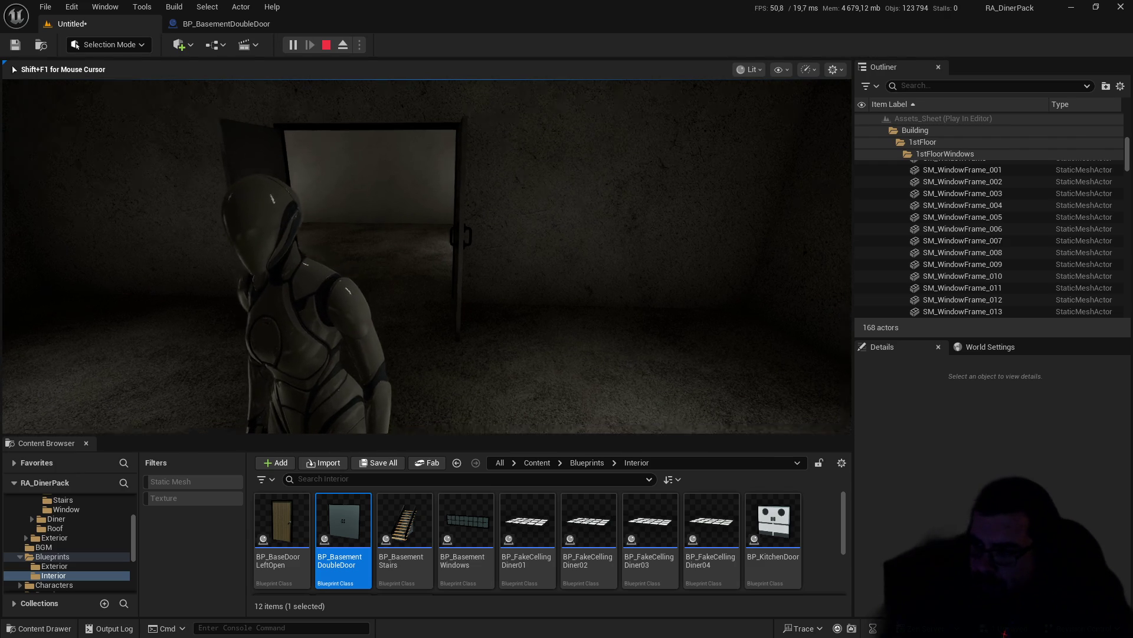
pyautogui.press('w')
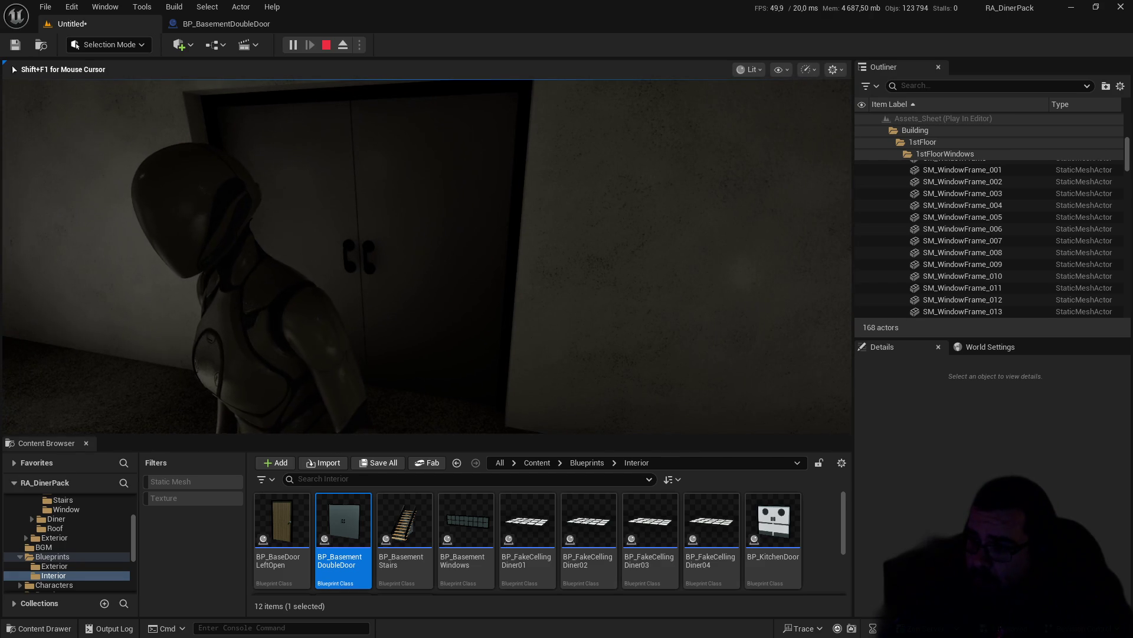
pyautogui.press('e')
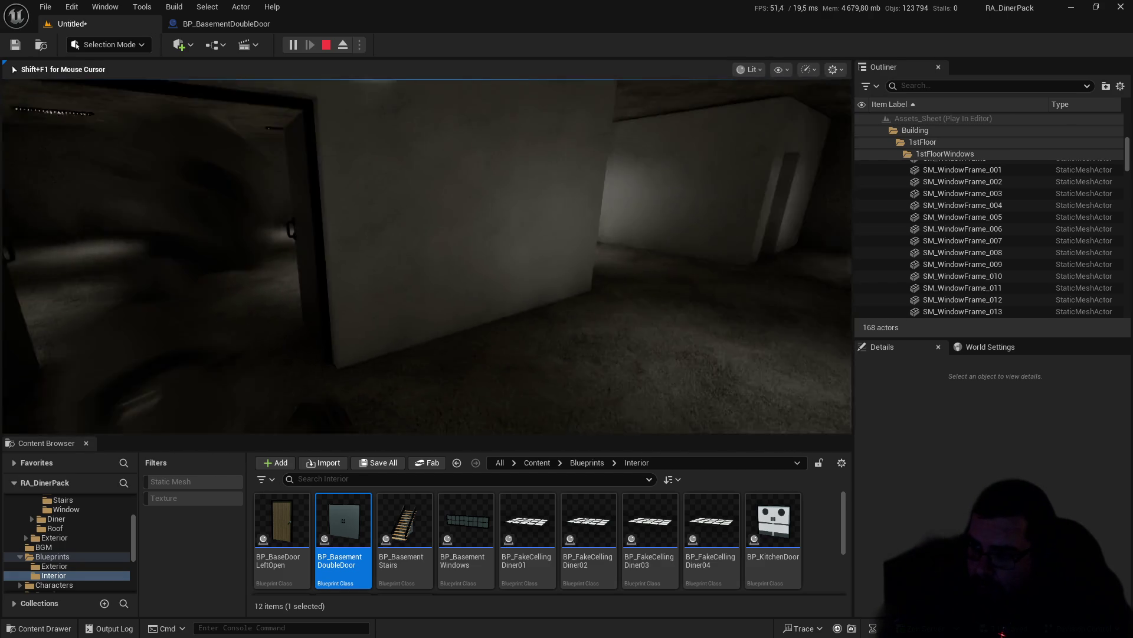
pyautogui.press('Escape')
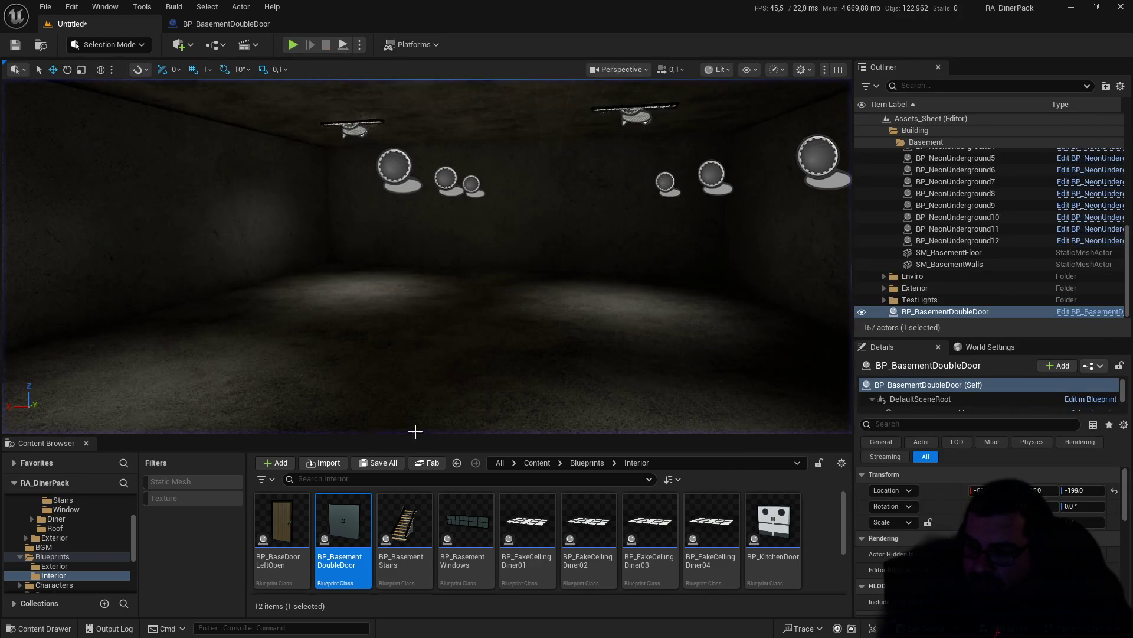
# Step: Give SM_BasementDoubleDoor_Left box simplified collision and close its mesh editor
pyautogui.scroll(3, 72, 549)
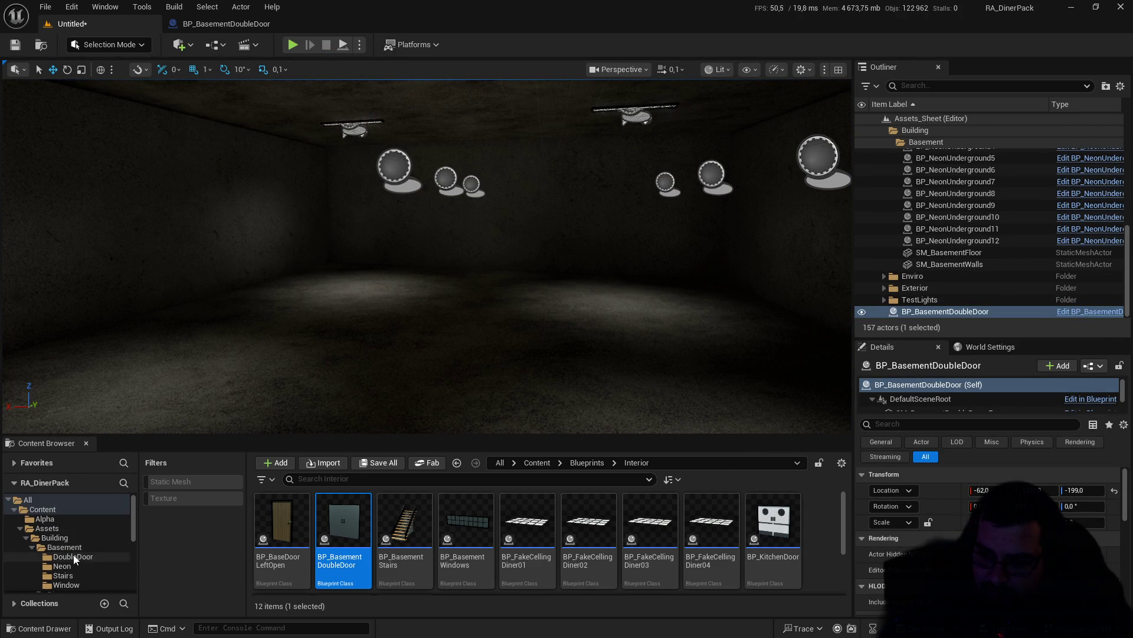
pyautogui.click(70, 556)
pyautogui.click(452, 531)
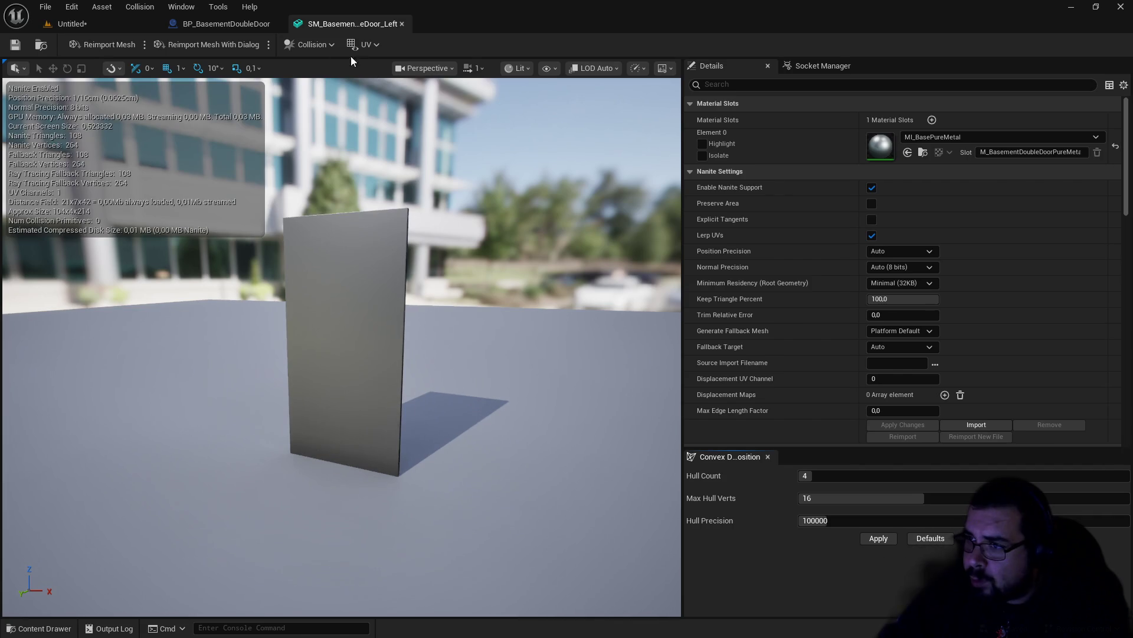
pyautogui.click(294, 44)
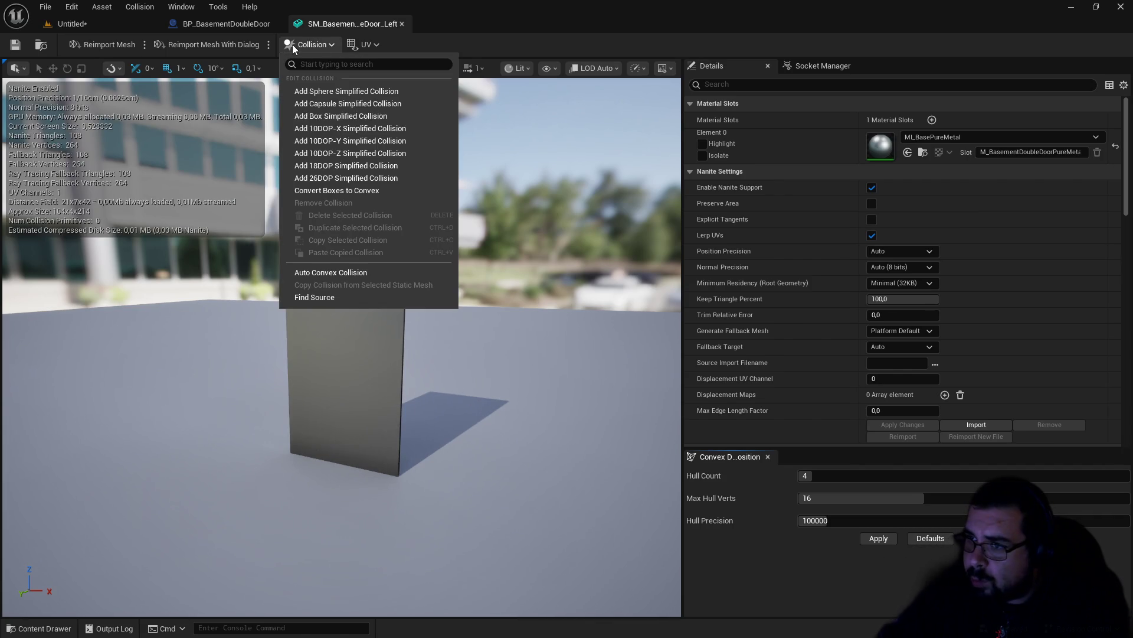
pyautogui.click(322, 116)
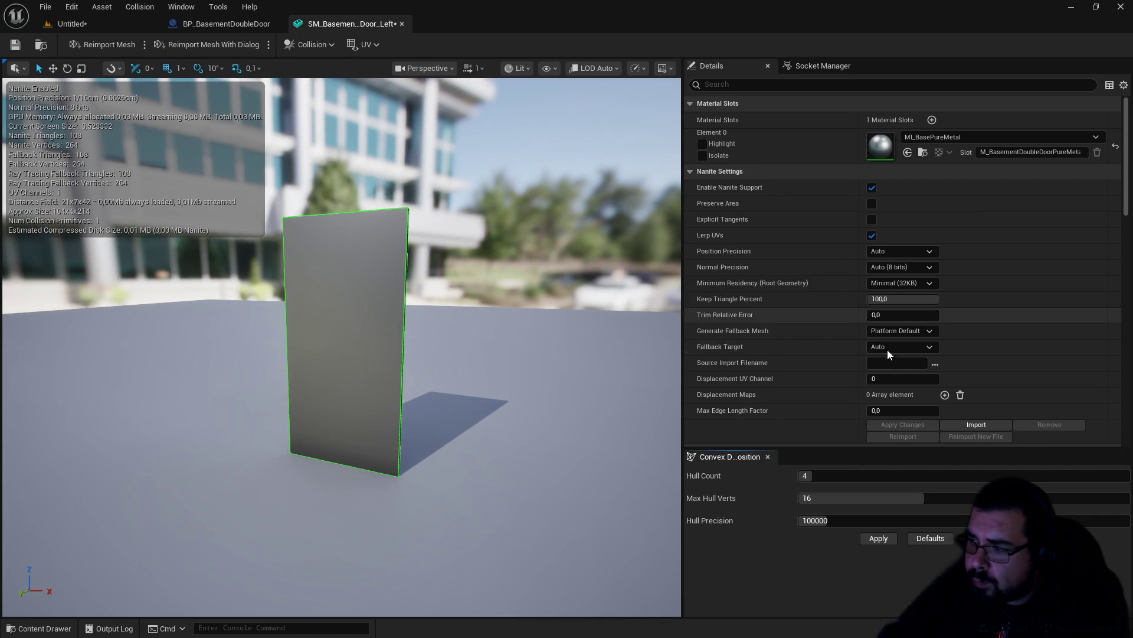
pyautogui.scroll(-3, 888, 349)
pyautogui.scroll(-10, 879, 376)
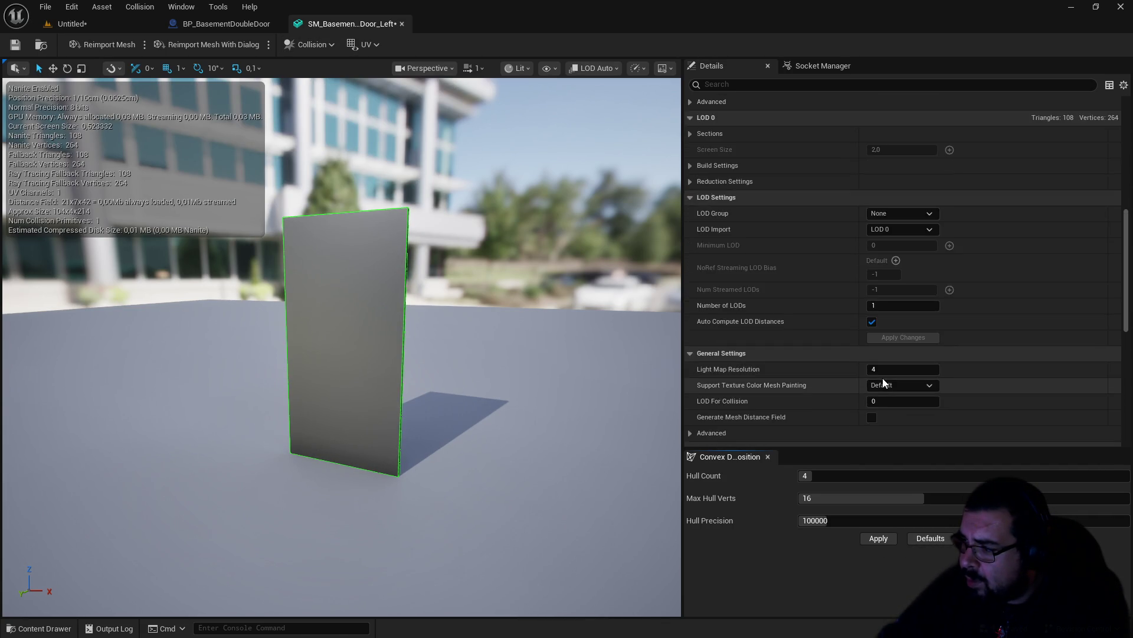
pyautogui.scroll(-5, 879, 360)
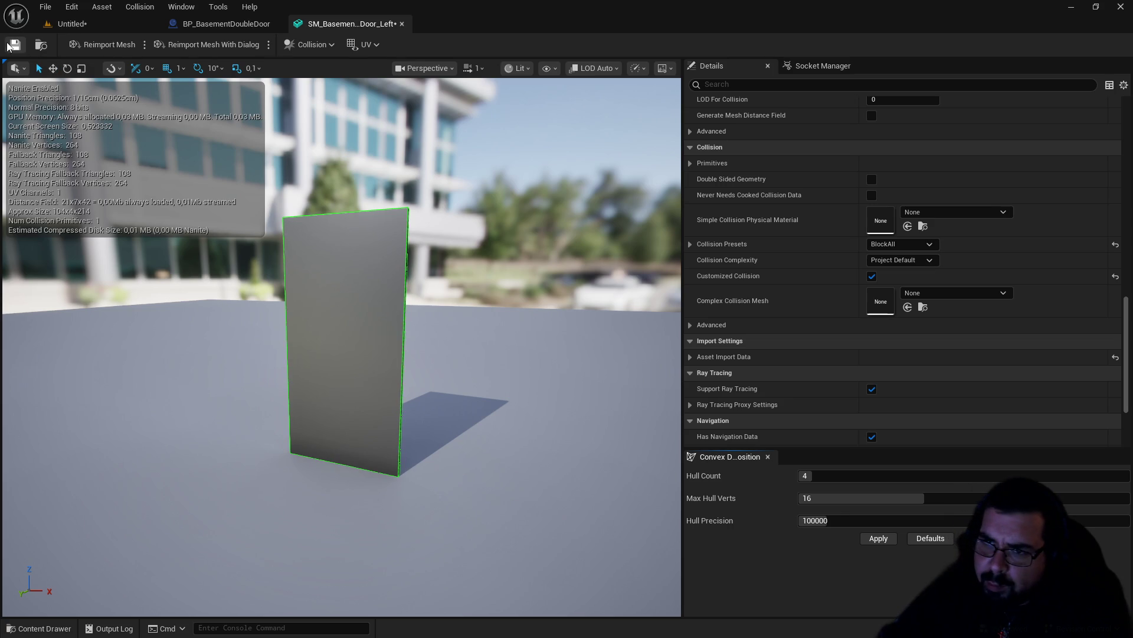
pyautogui.click(402, 23)
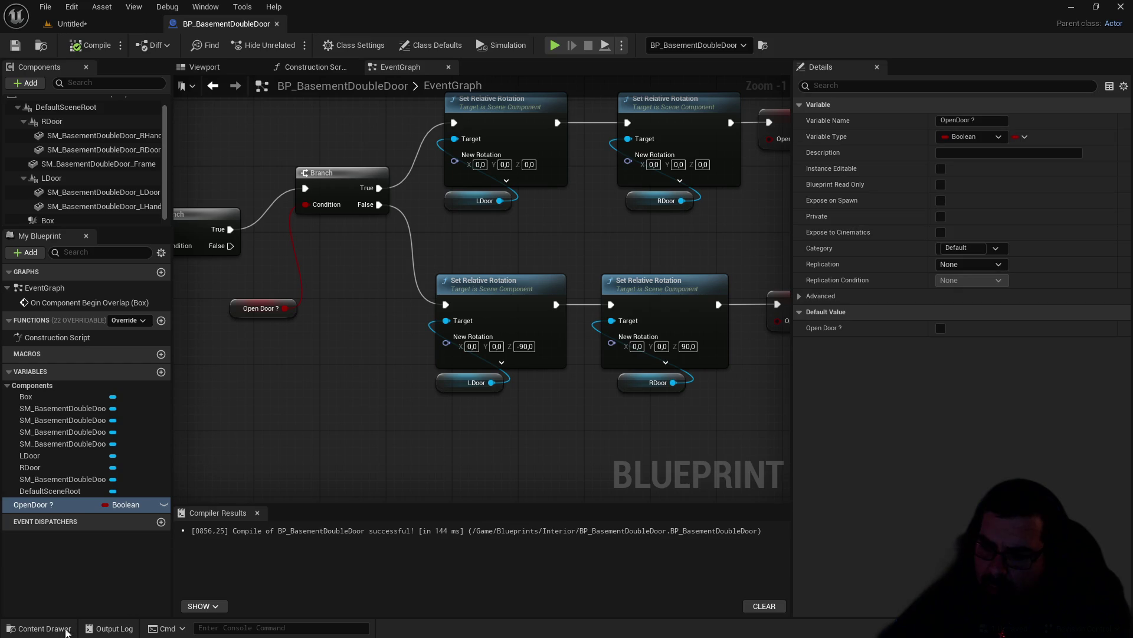
# Step: Add 10DOP-X simplified collision to SM_BasementDoubleDoor_Right
pyautogui.click(39, 628)
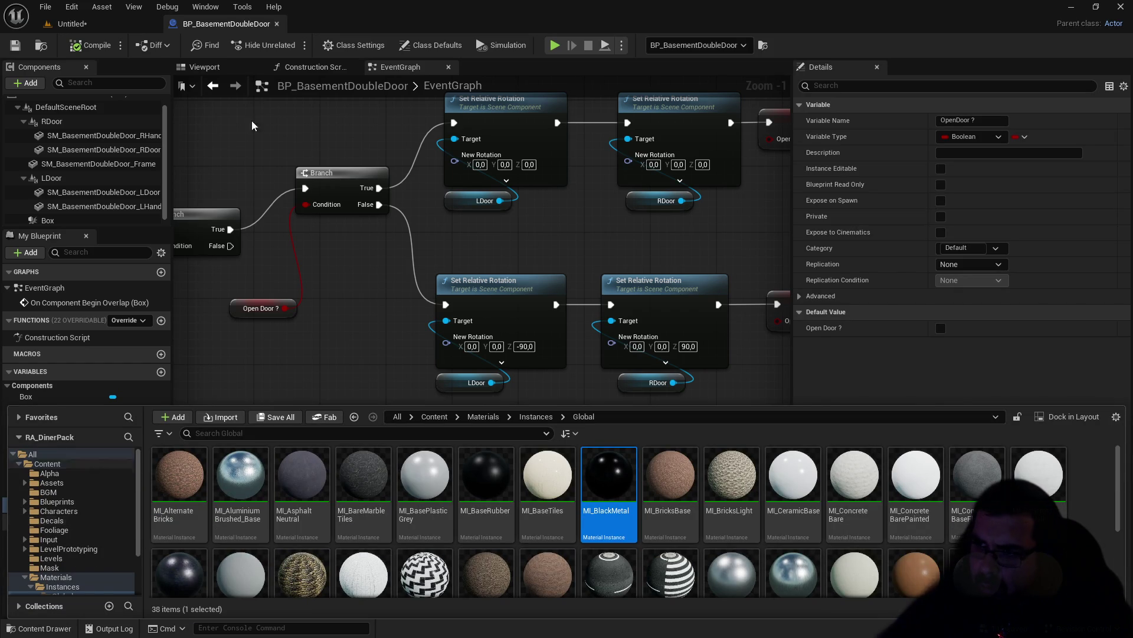
pyautogui.click(127, 25)
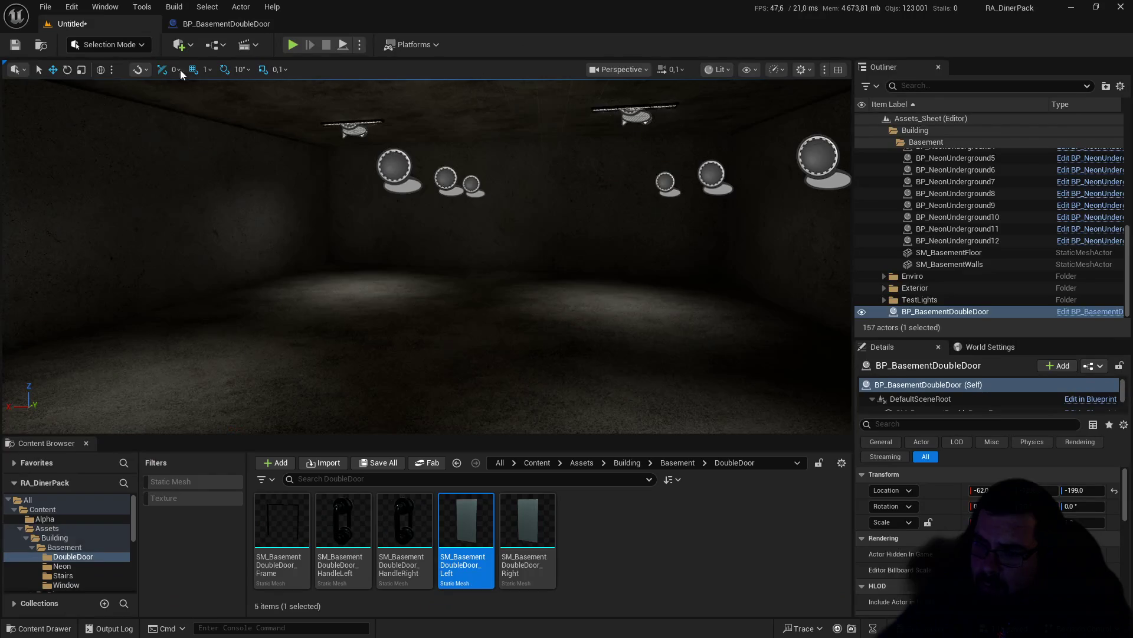
pyautogui.click(525, 508)
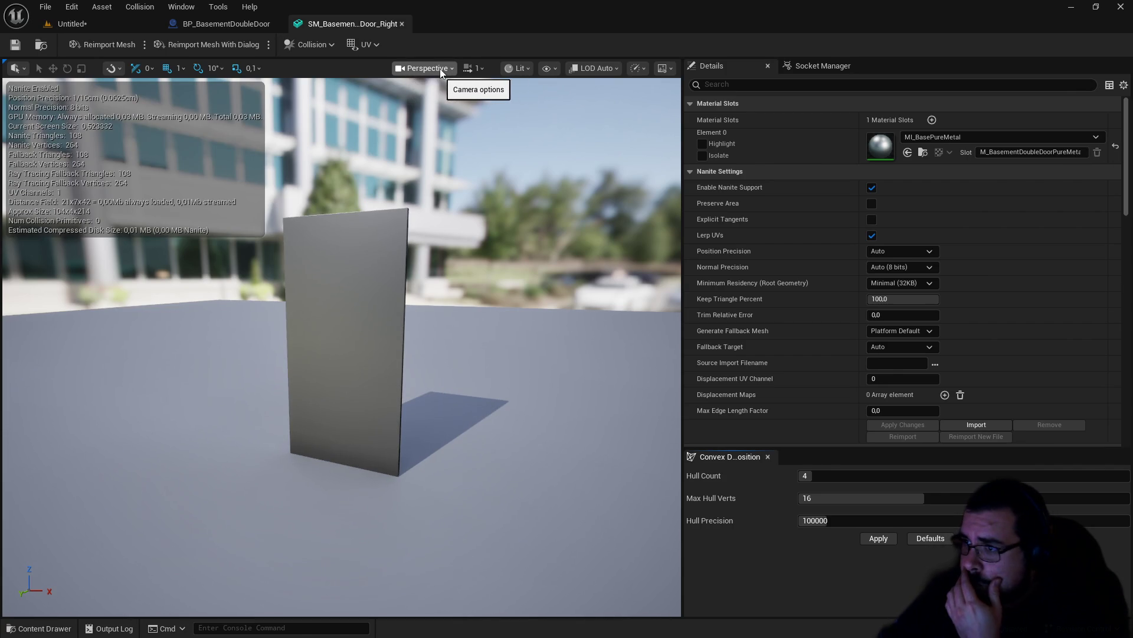
pyautogui.click(440, 68)
pyautogui.click(440, 69)
pyautogui.click(304, 45)
pyautogui.click(327, 132)
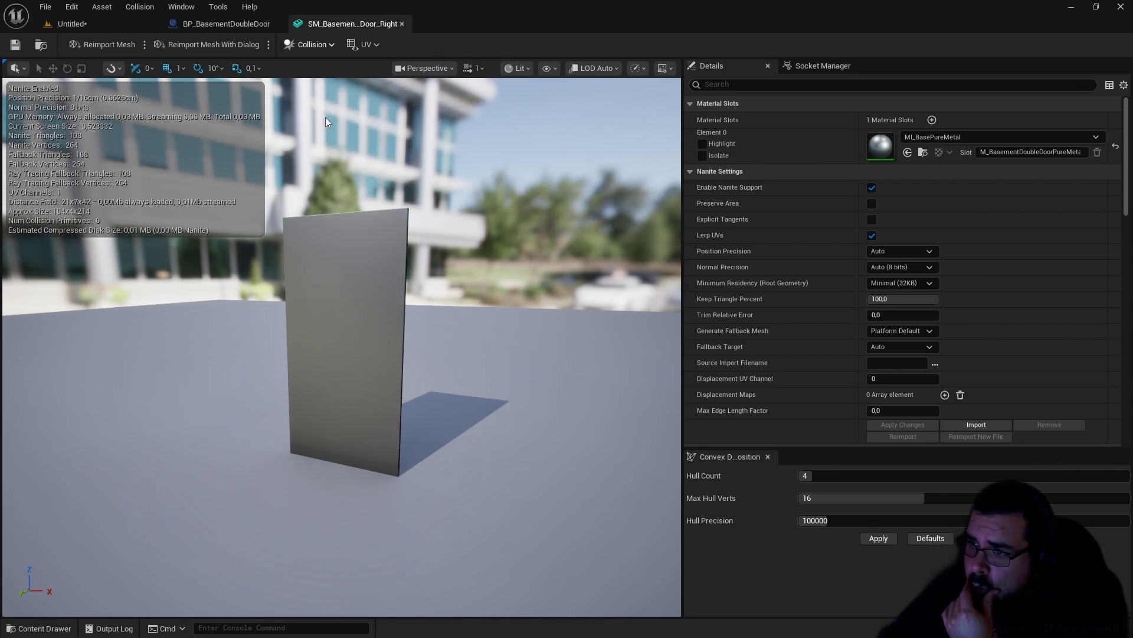
pyautogui.click(142, 28)
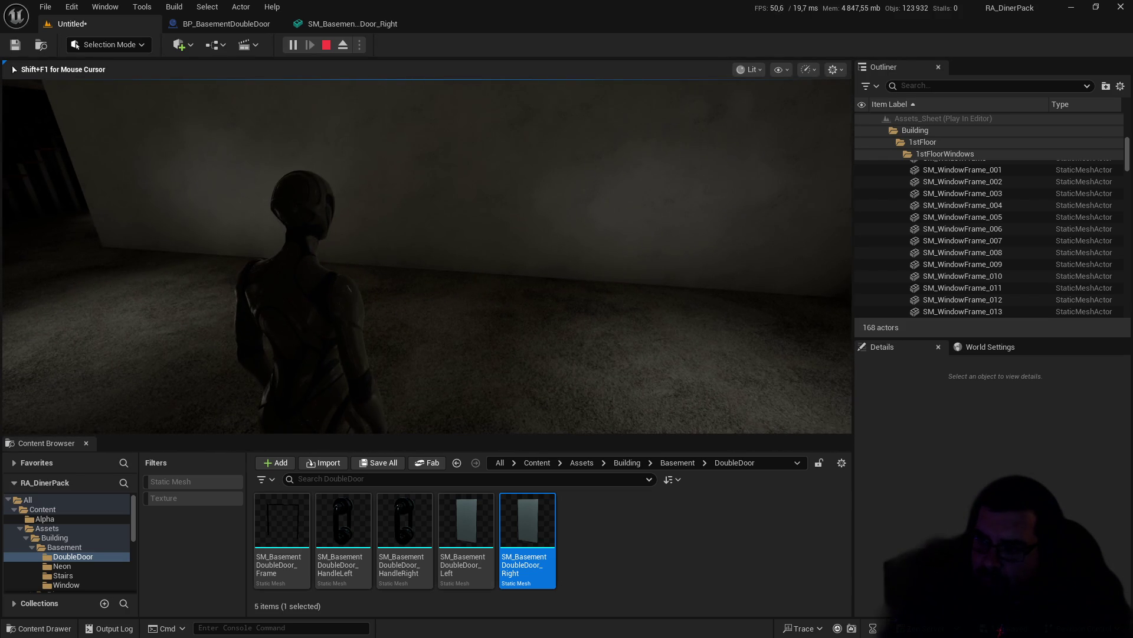
# Step: Stop the play test and close the SM_BasementDoubleDoor_Right and BP_BasementDoubleDoor editors
pyautogui.press('Escape')
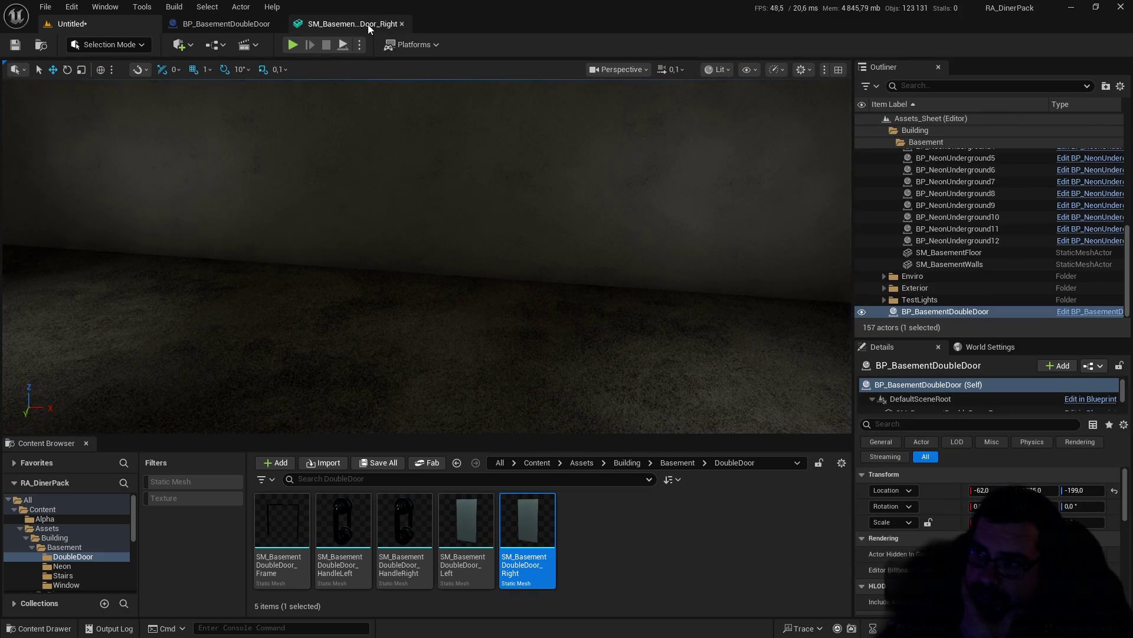
pyautogui.click(368, 23)
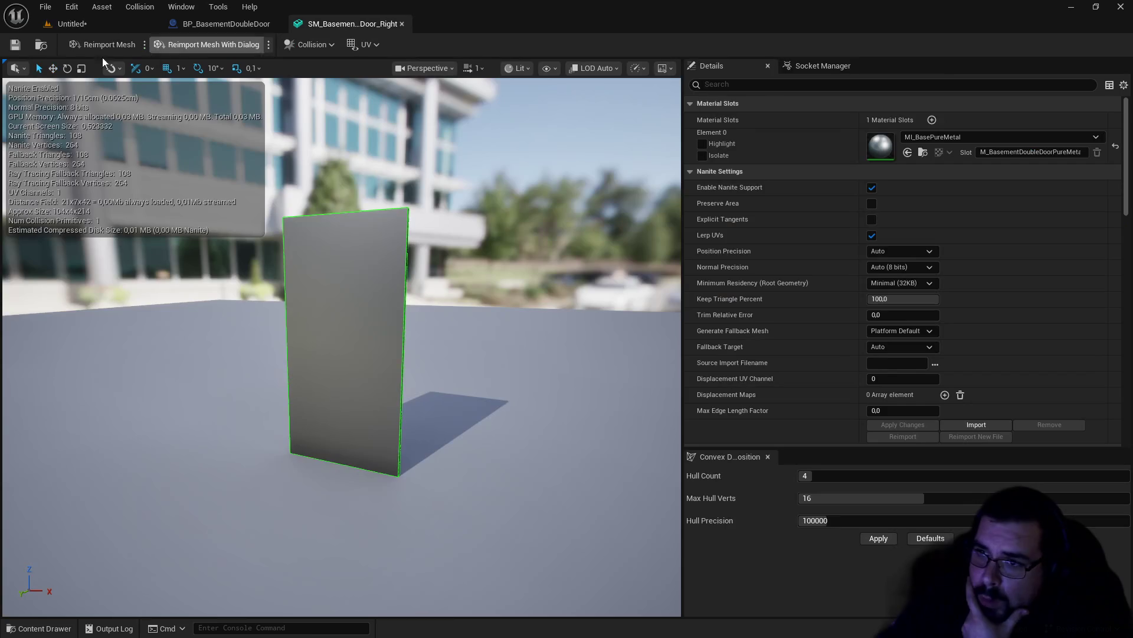
pyautogui.click(405, 27)
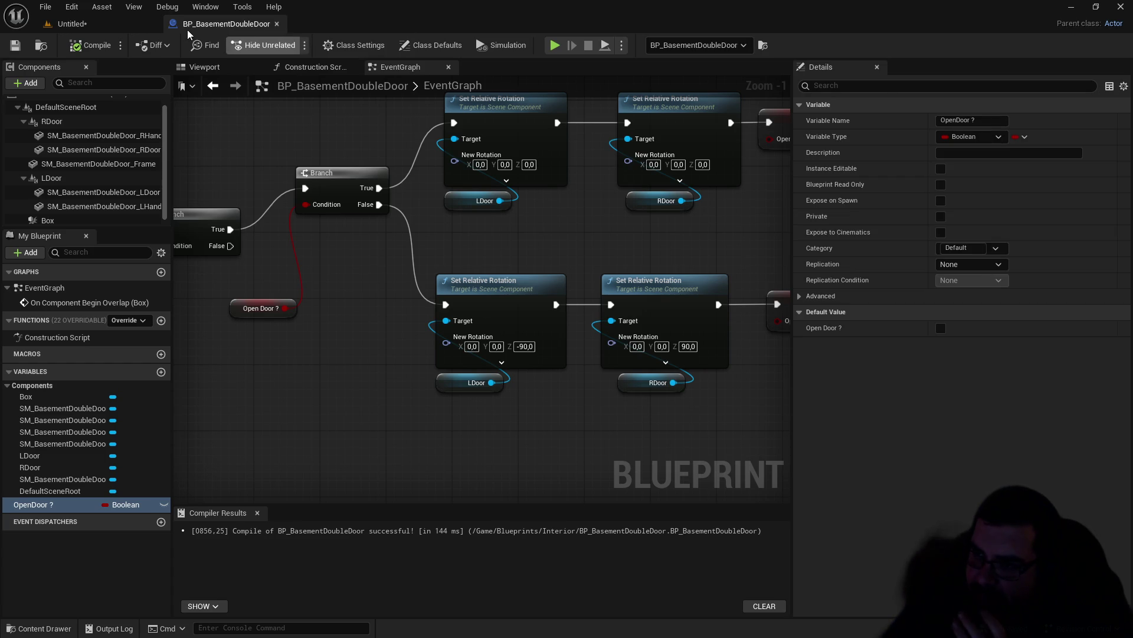
pyautogui.click(276, 26)
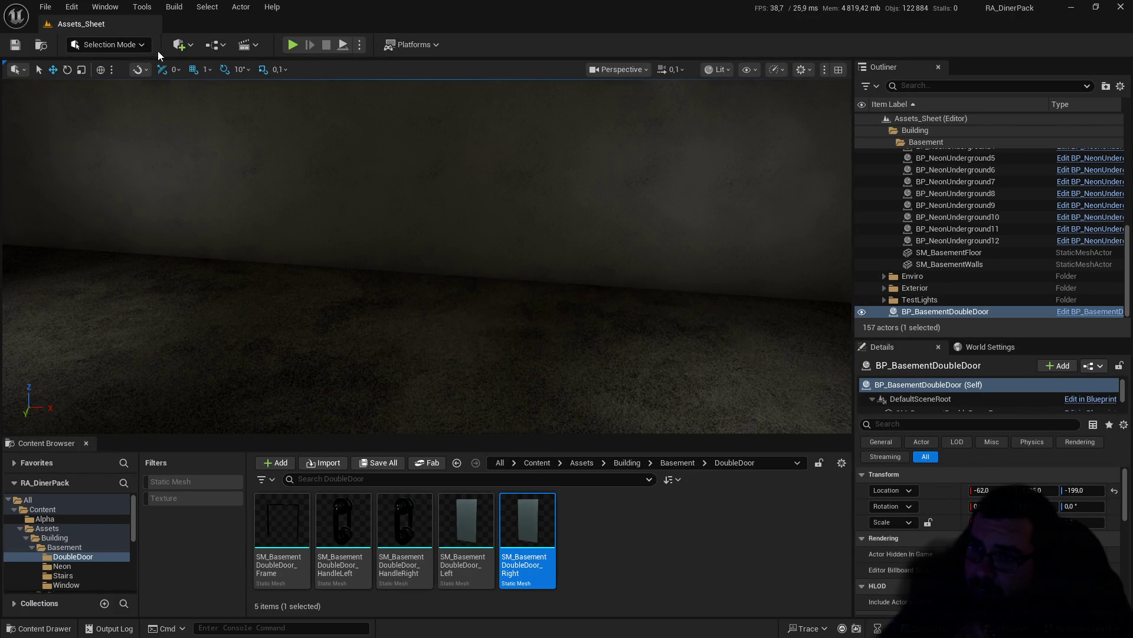
# Step: Fly through the basement, open Blueprints > Interior in the Content Browser, and select BP_BaseDoorLeftOpen
pyautogui.moveTo(286, 132); pyautogui.dragTo(286, 132)
pyautogui.moveTo(287, 203); pyautogui.dragTo(287, 203)
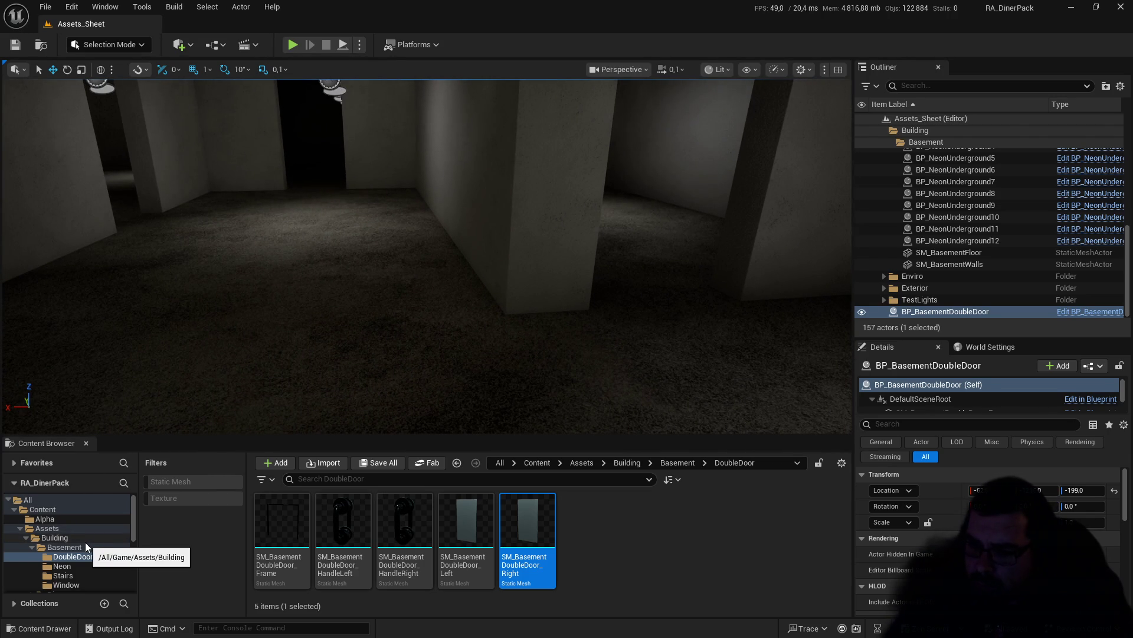
pyautogui.scroll(-2, 86, 544)
pyautogui.scroll(2, 73, 543)
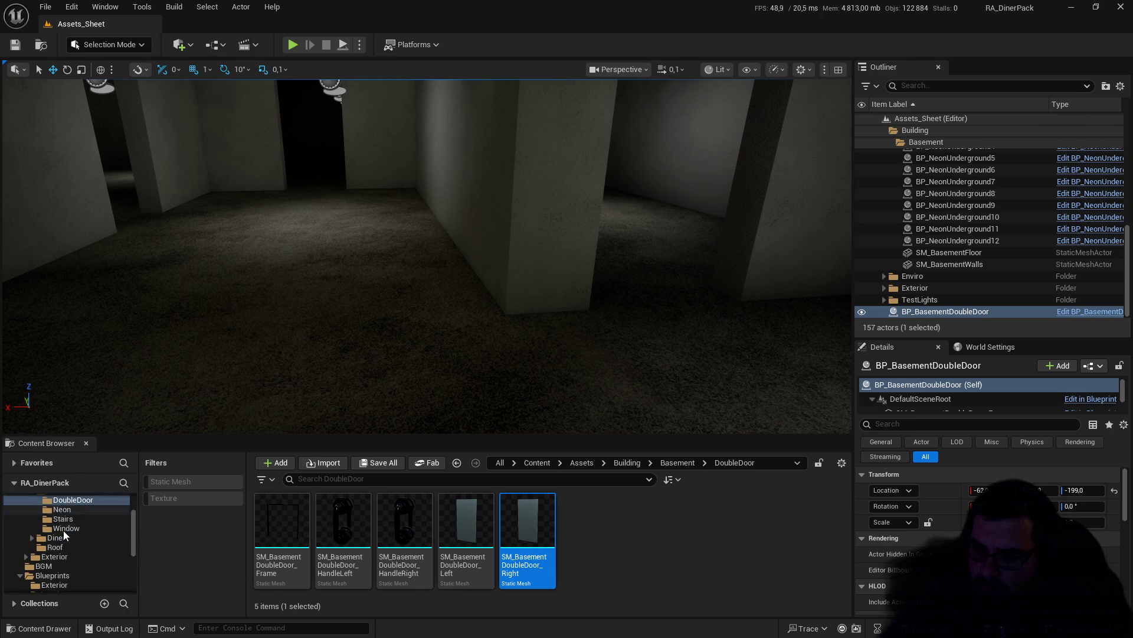
pyautogui.scroll(-3, 62, 530)
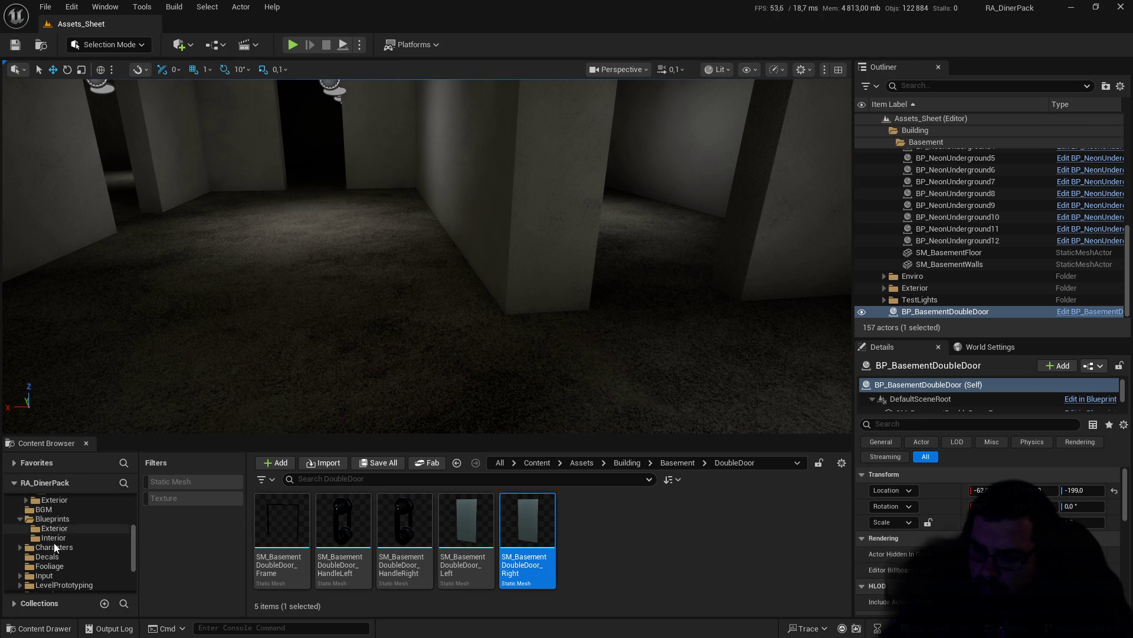
pyautogui.click(55, 520)
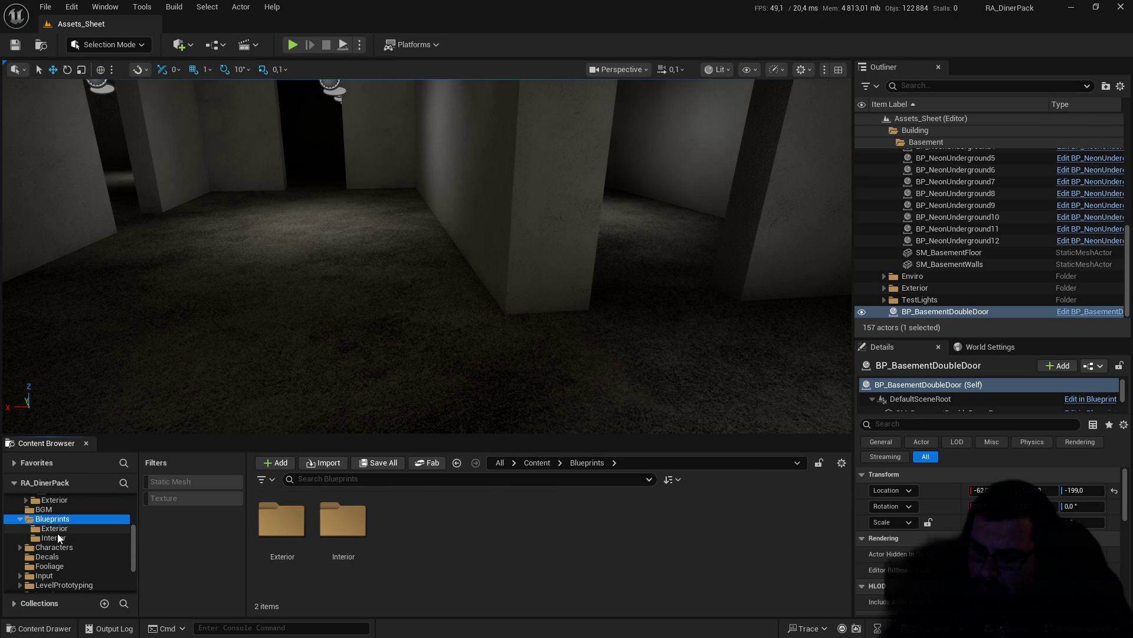
pyautogui.click(58, 534)
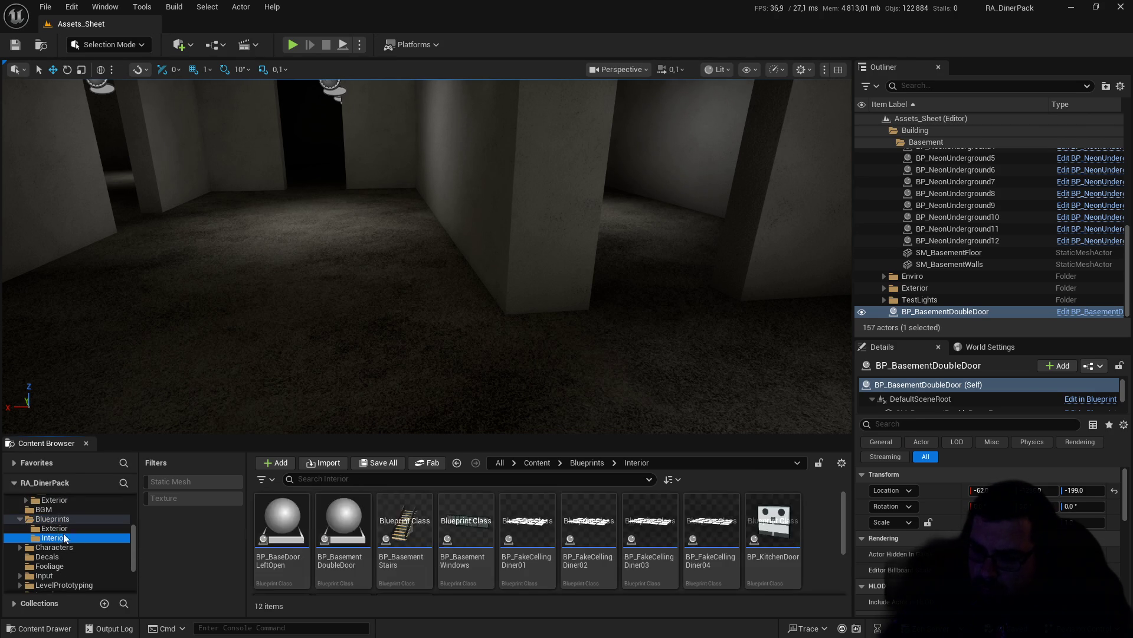
pyautogui.moveTo(458, 405); pyautogui.dragTo(458, 405)
pyautogui.click(289, 519)
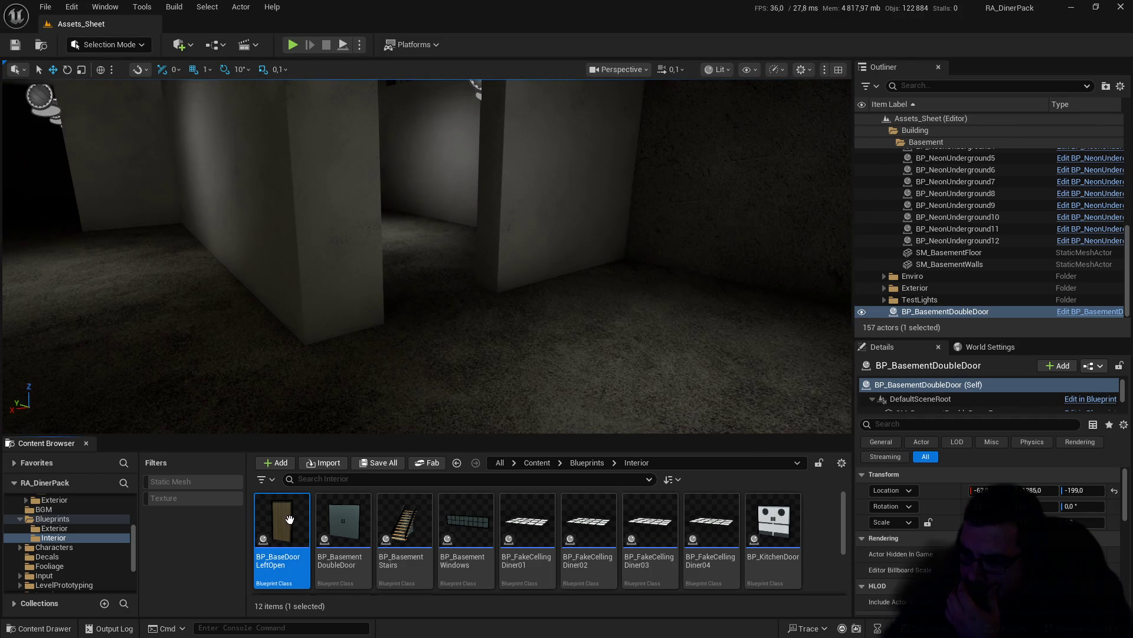
# Step: Place a BP_BaseDoorLeftOpen door and slide it into a basement doorway
pyautogui.moveTo(425, 357); pyautogui.dragTo(430, 349)
pyautogui.moveTo(429, 303)
pyautogui.mouseDown()
pyautogui.moveTo(419, 214)
pyautogui.moveTo(430, 189)
pyautogui.mouseUp()
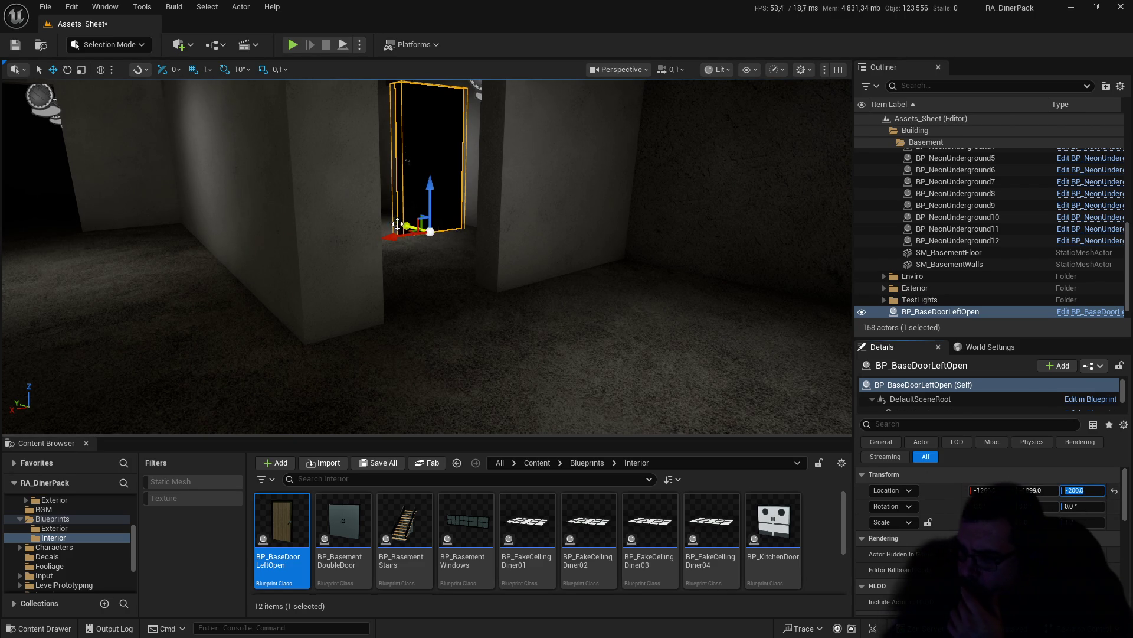
pyautogui.moveTo(402, 225); pyautogui.dragTo(514, 298)
pyautogui.press('f')
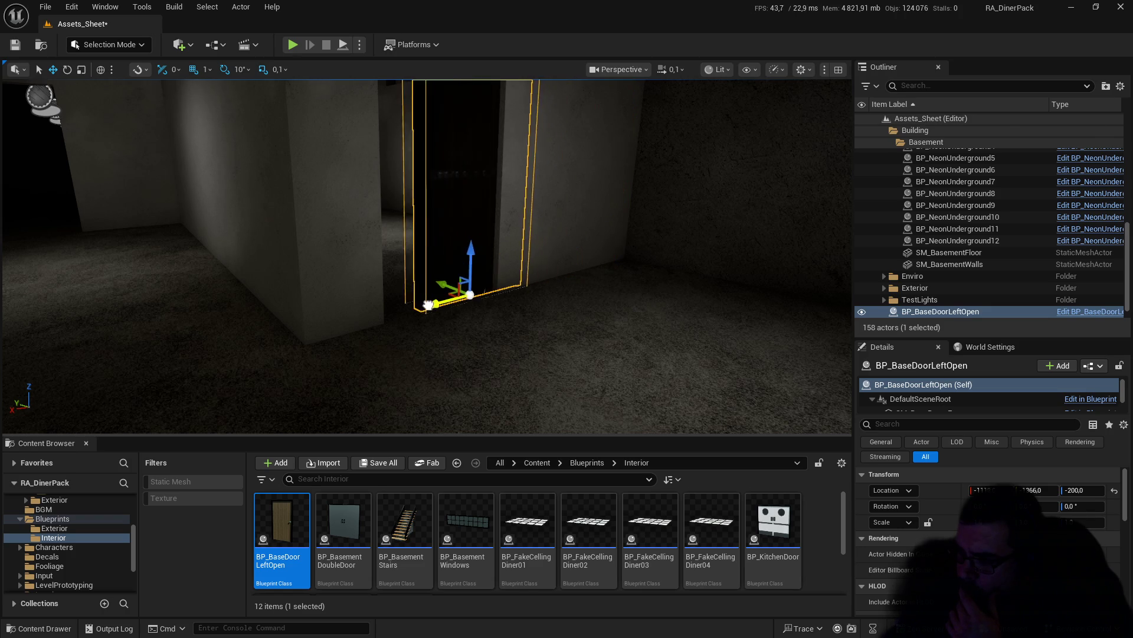
pyautogui.moveTo(449, 284)
pyautogui.mouseDown()
pyautogui.moveTo(489, 303)
pyautogui.moveTo(382, 269)
pyautogui.mouseUp()
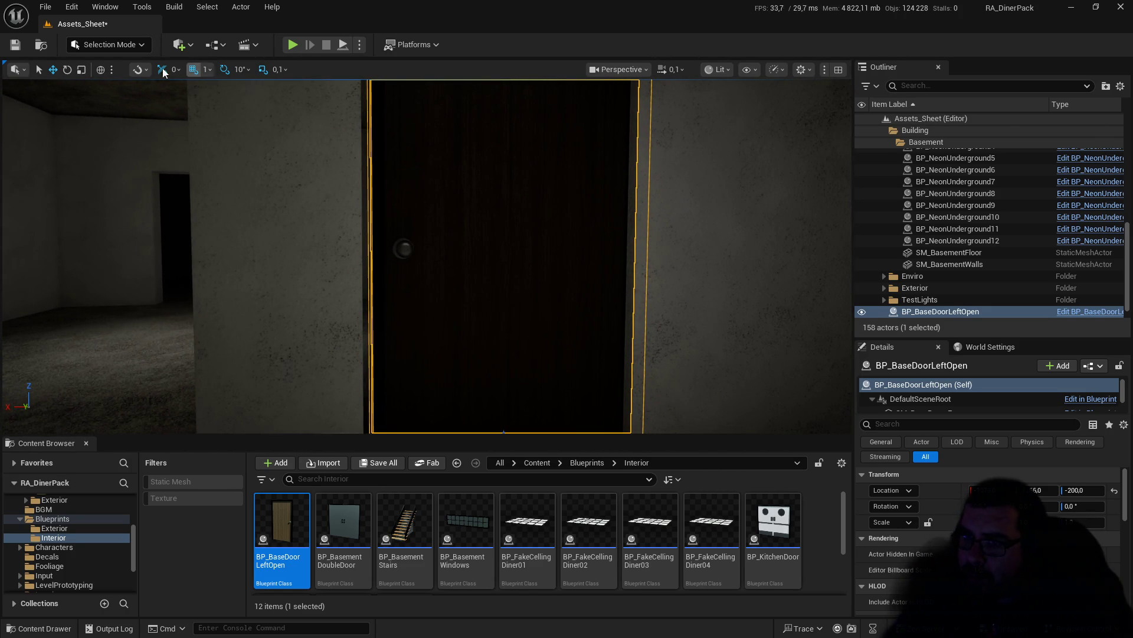
# Step: Turn the door to -180 yaw, seat it on the floor, and Alt-drag a copy along X
pyautogui.click(67, 70)
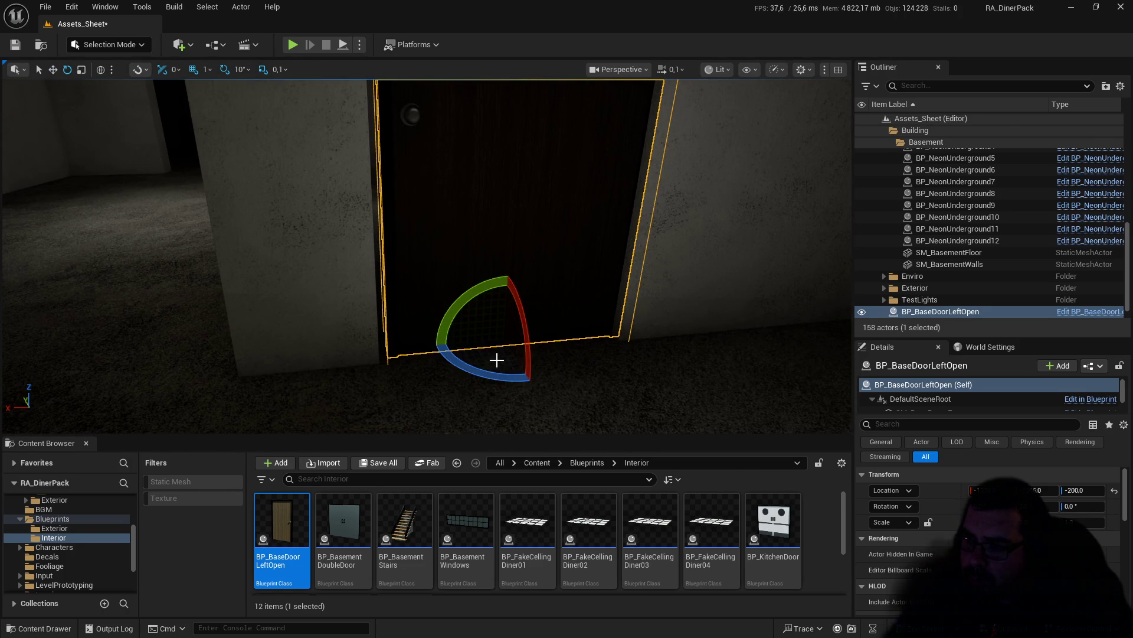
pyautogui.moveTo(502, 375)
pyautogui.mouseDown()
pyautogui.moveTo(552, 361)
pyautogui.moveTo(572, 334)
pyautogui.mouseUp()
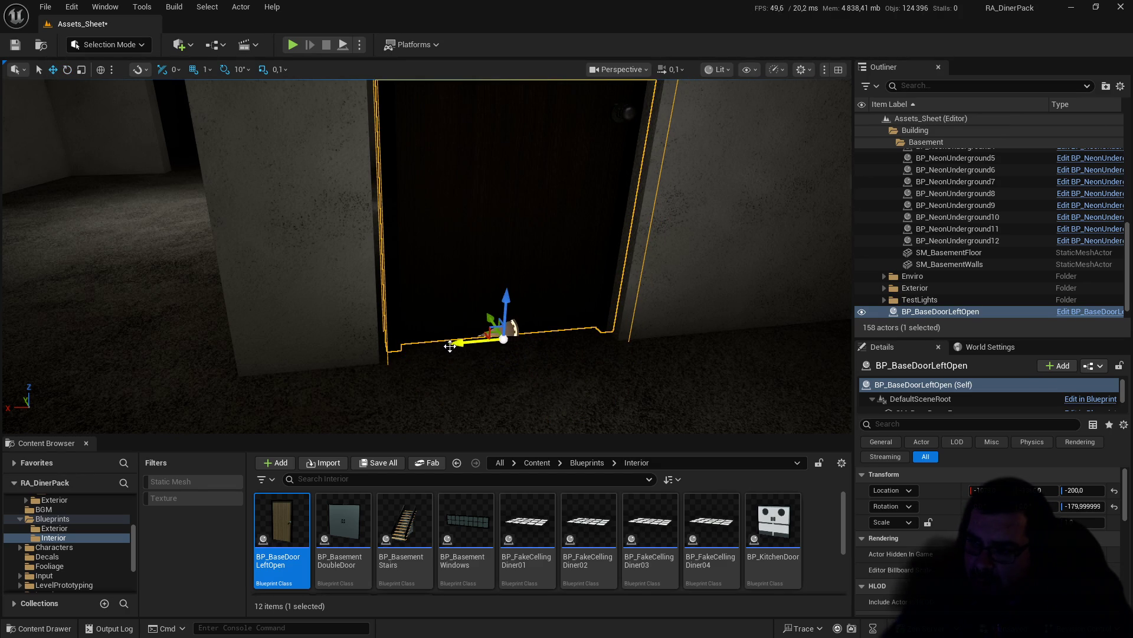
pyautogui.moveTo(451, 345); pyautogui.dragTo(446, 343)
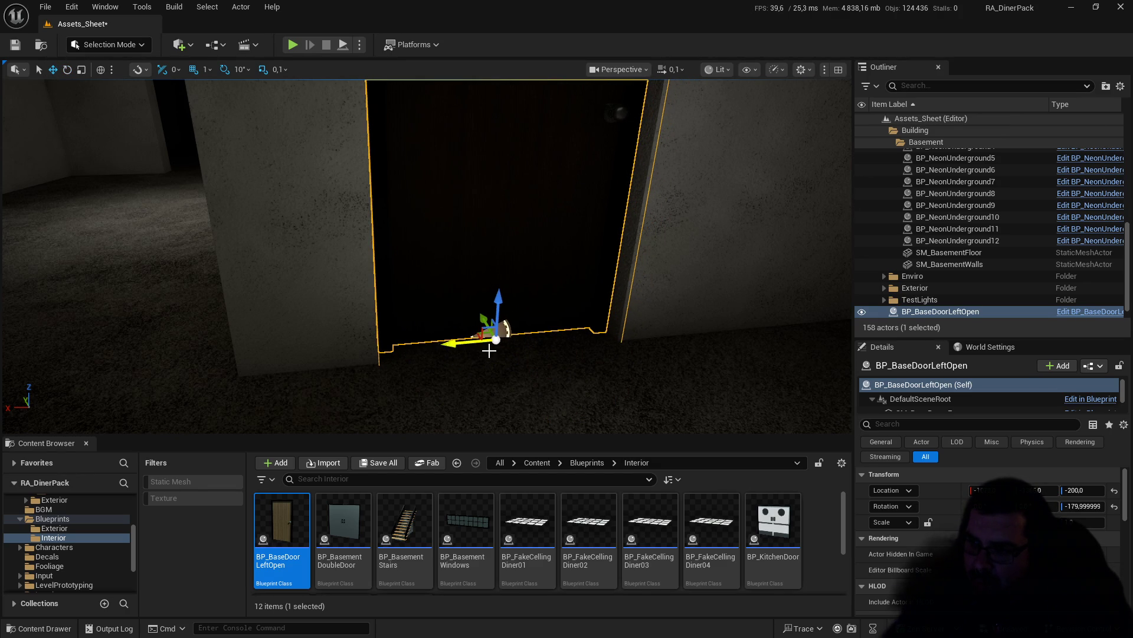
pyautogui.scroll(5, 489, 350)
pyautogui.moveTo(489, 350)
pyautogui.mouseDown()
pyautogui.moveTo(491, 386)
pyautogui.moveTo(463, 370)
pyautogui.moveTo(438, 310)
pyautogui.mouseUp()
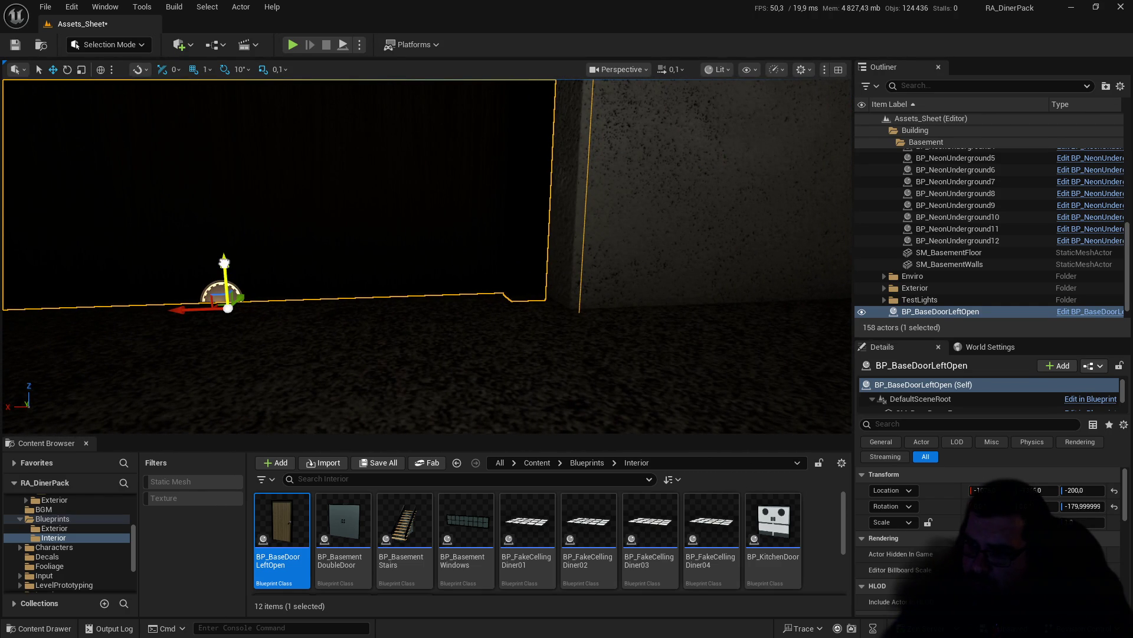
pyautogui.moveTo(224, 261)
pyautogui.mouseDown()
pyautogui.moveTo(225, 229)
pyautogui.moveTo(237, 225)
pyautogui.mouseUp()
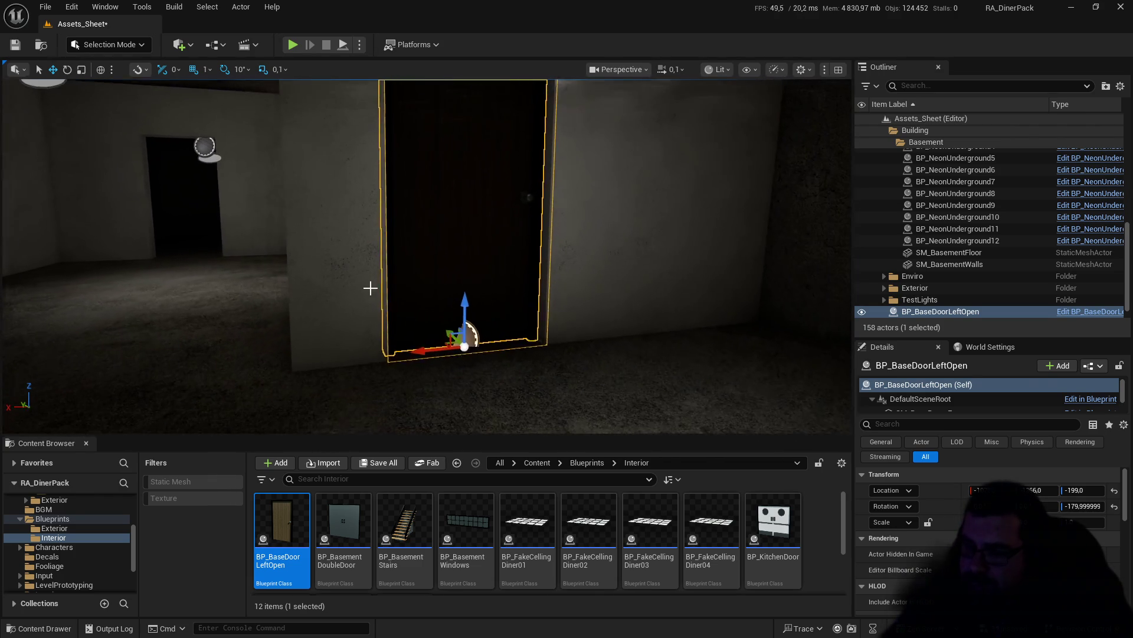
pyautogui.keyDown('alt'); pyautogui.moveTo(444, 342); pyautogui.dragTo(183, 347); pyautogui.keyUp('alt')
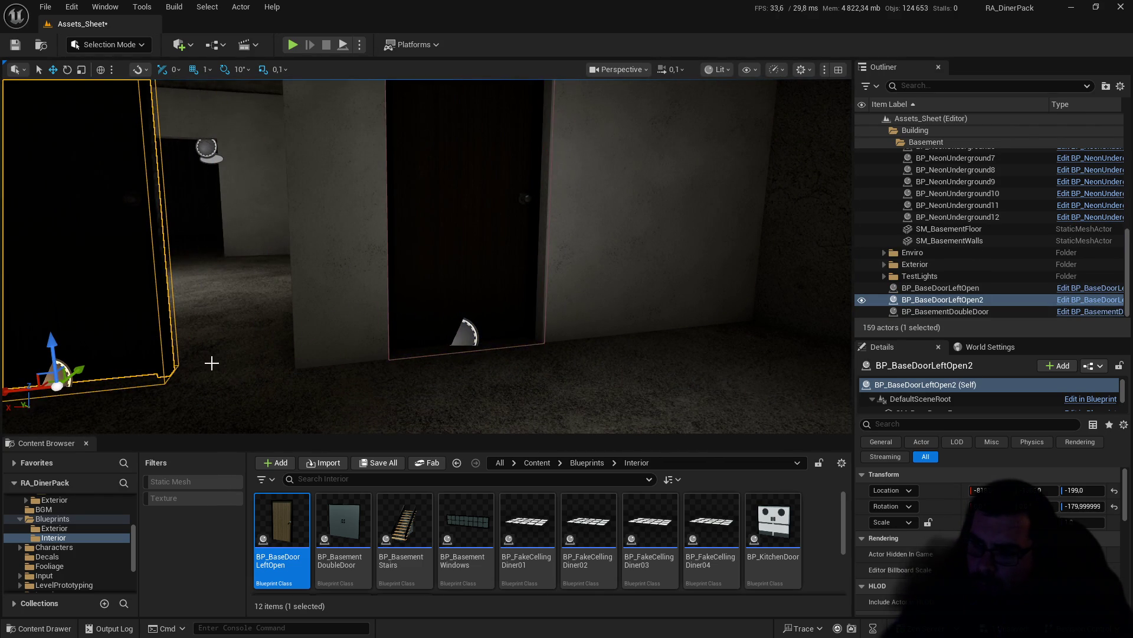
# Step: Move BP_BaseDoorLeftOpen2 into the farther basement doorway, check its edge fit, and frame it
pyautogui.moveTo(82, 369)
pyautogui.mouseDown()
pyautogui.moveTo(76, 298)
pyautogui.moveTo(119, 245)
pyautogui.moveTo(222, 245)
pyautogui.moveTo(227, 193)
pyautogui.mouseUp()
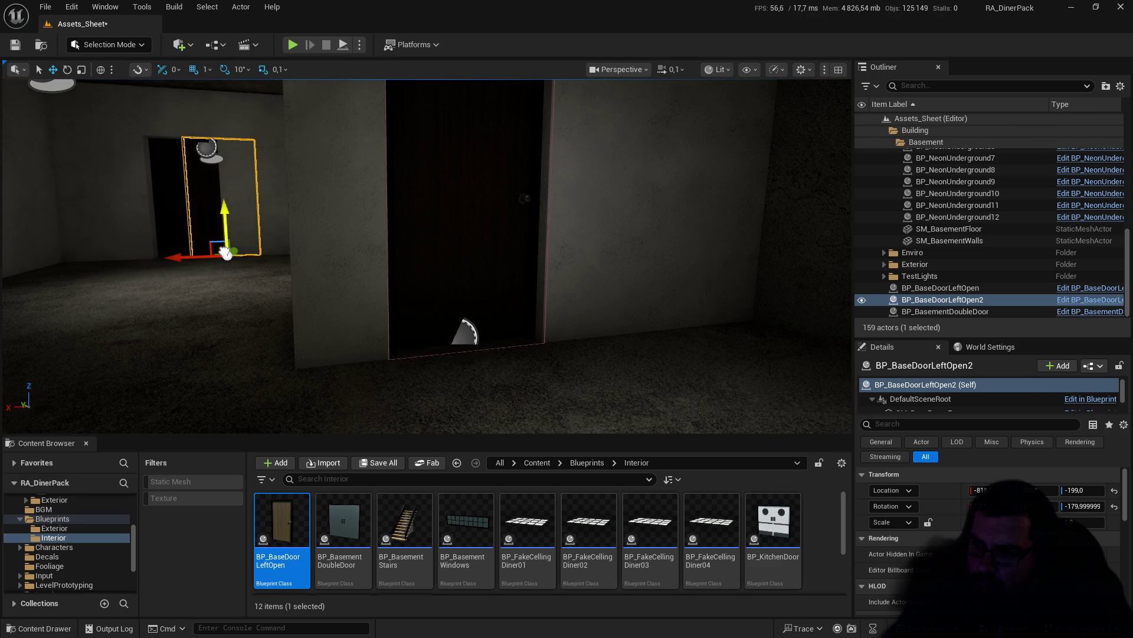
pyautogui.moveTo(299, 283)
pyautogui.mouseDown()
pyautogui.moveTo(227, 236)
pyautogui.moveTo(298, 250)
pyautogui.moveTo(354, 353)
pyautogui.mouseUp()
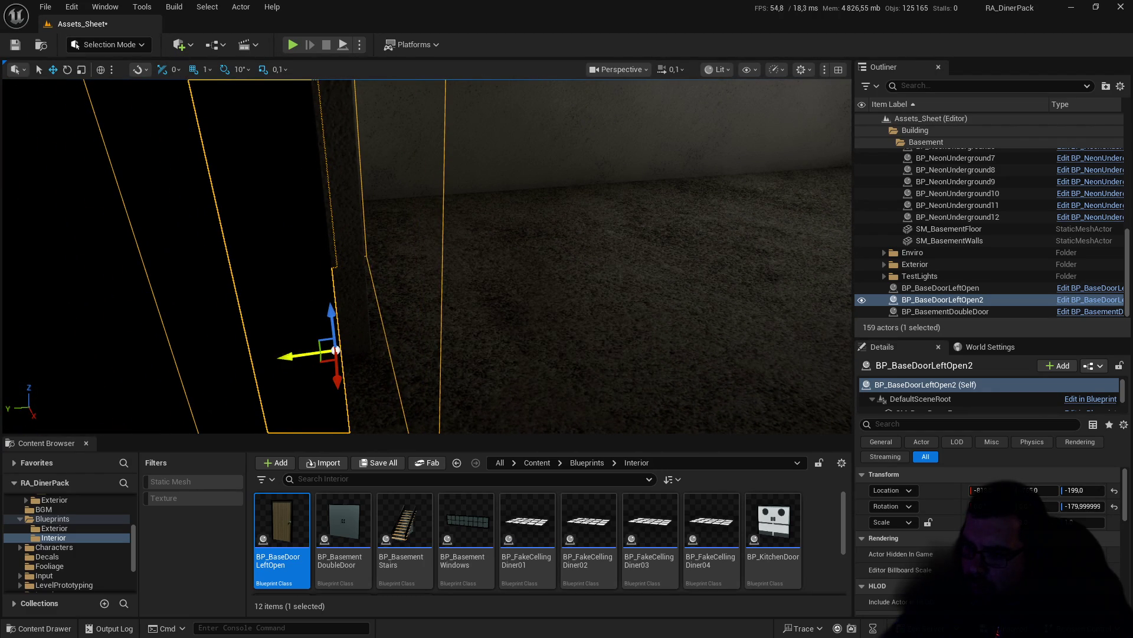
pyautogui.moveTo(291, 356)
pyautogui.mouseDown()
pyautogui.moveTo(334, 335)
pyautogui.moveTo(387, 336)
pyautogui.mouseUp()
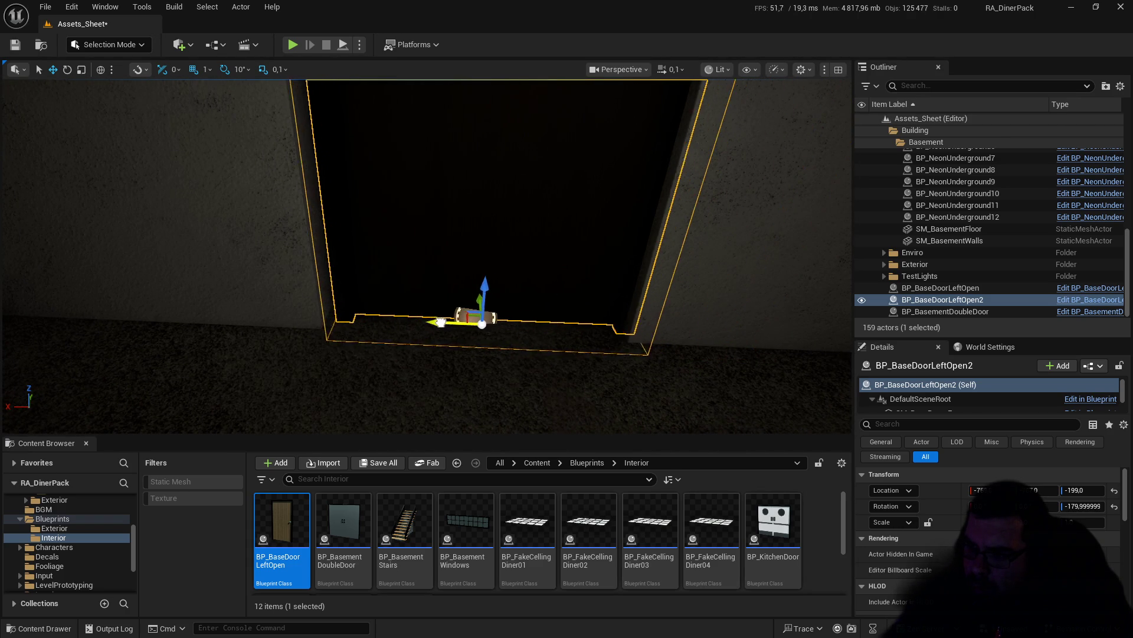
pyautogui.moveTo(445, 322)
pyautogui.mouseDown()
pyautogui.moveTo(502, 304)
pyautogui.moveTo(375, 307)
pyautogui.moveTo(499, 316)
pyautogui.moveTo(445, 316)
pyautogui.mouseUp()
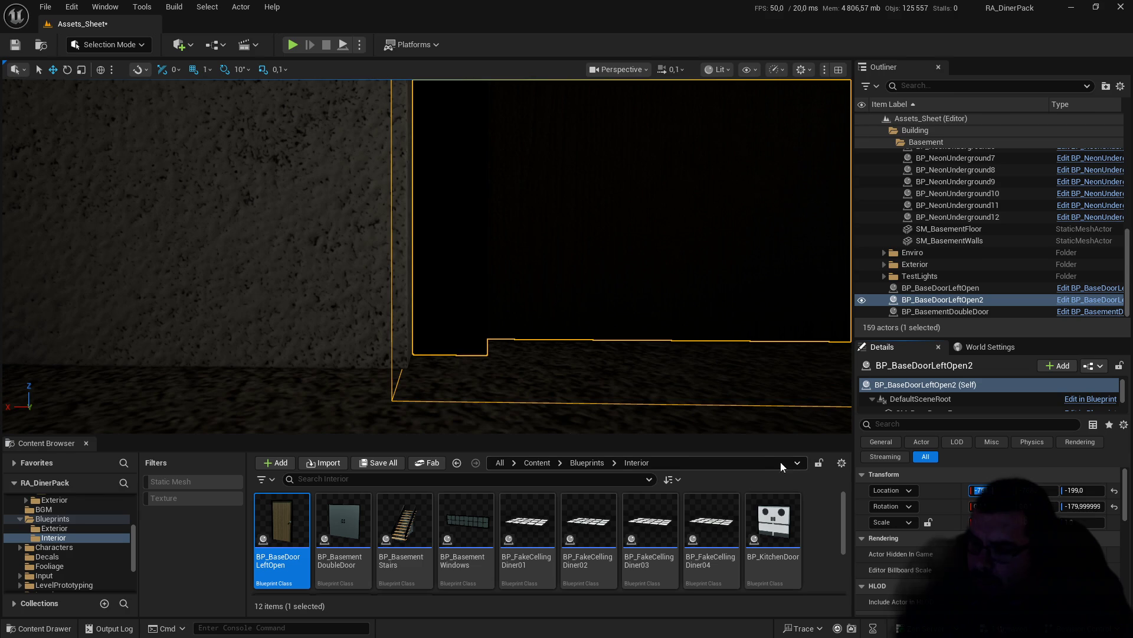
pyautogui.moveTo(519, 429); pyautogui.dragTo(520, 413)
pyautogui.press('f')
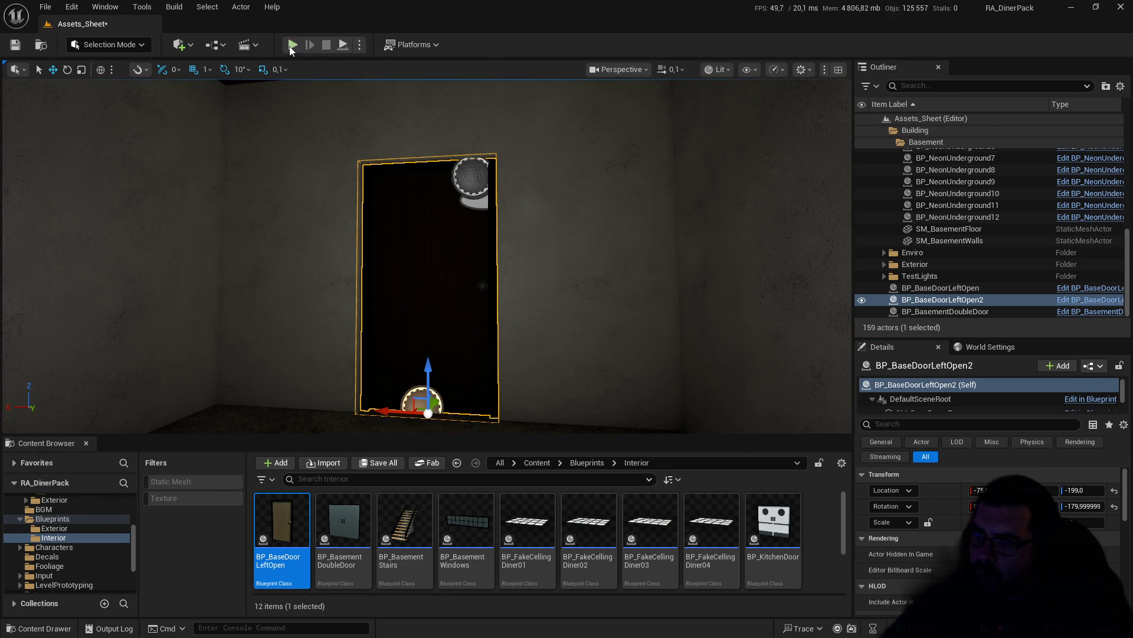
pyautogui.click(293, 45)
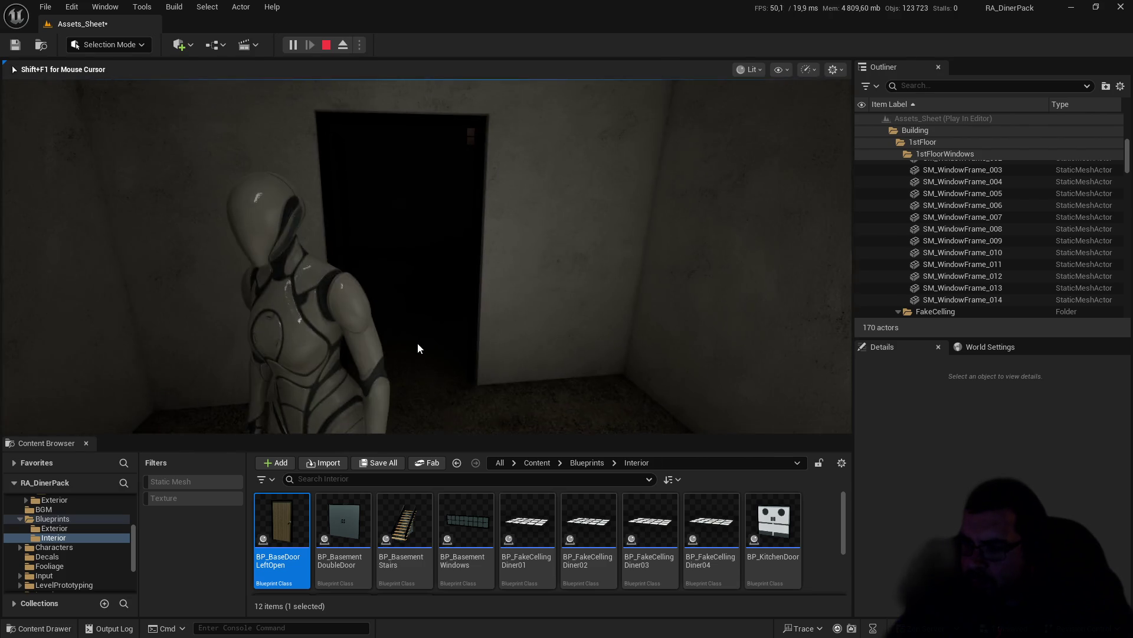
pyautogui.press('Escape')
pyautogui.scroll(10, 66, 540)
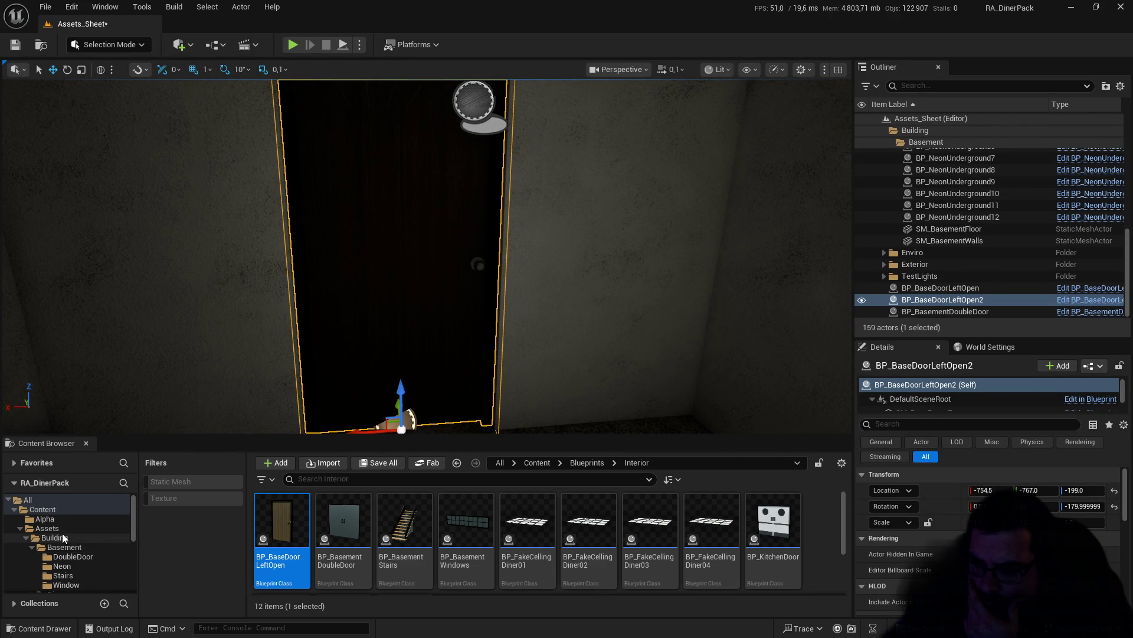
# Step: Browse to Building > Diner > 1stFloor > Door > BaseDoor and open SM_BaseDoor_Door
pyautogui.click(64, 538)
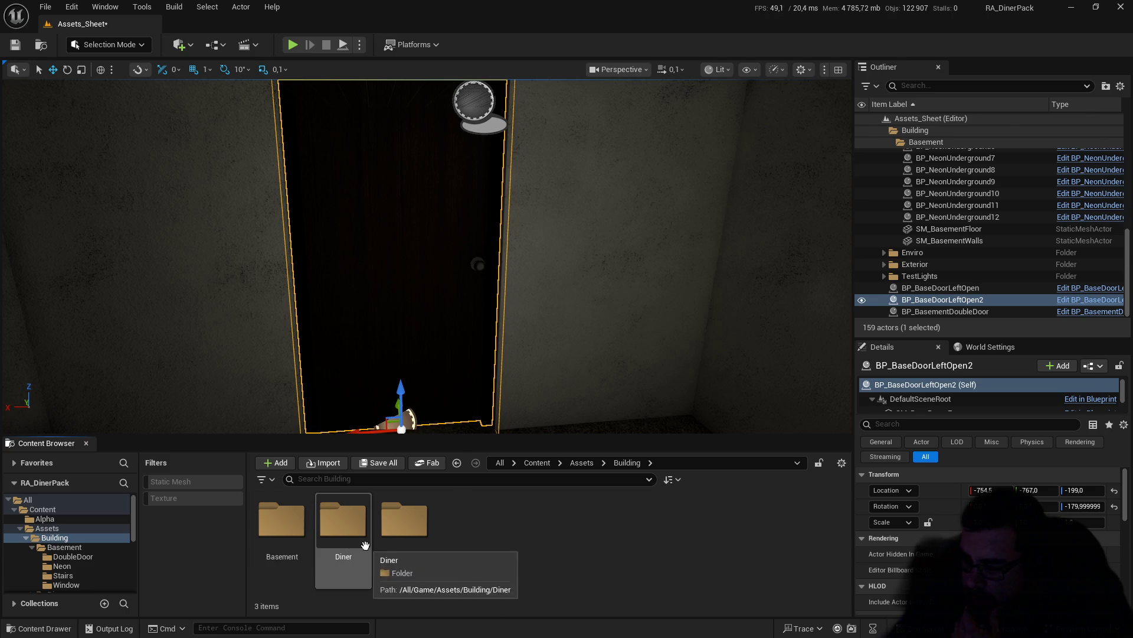
pyautogui.doubleClick(344, 546)
pyautogui.doubleClick(290, 533)
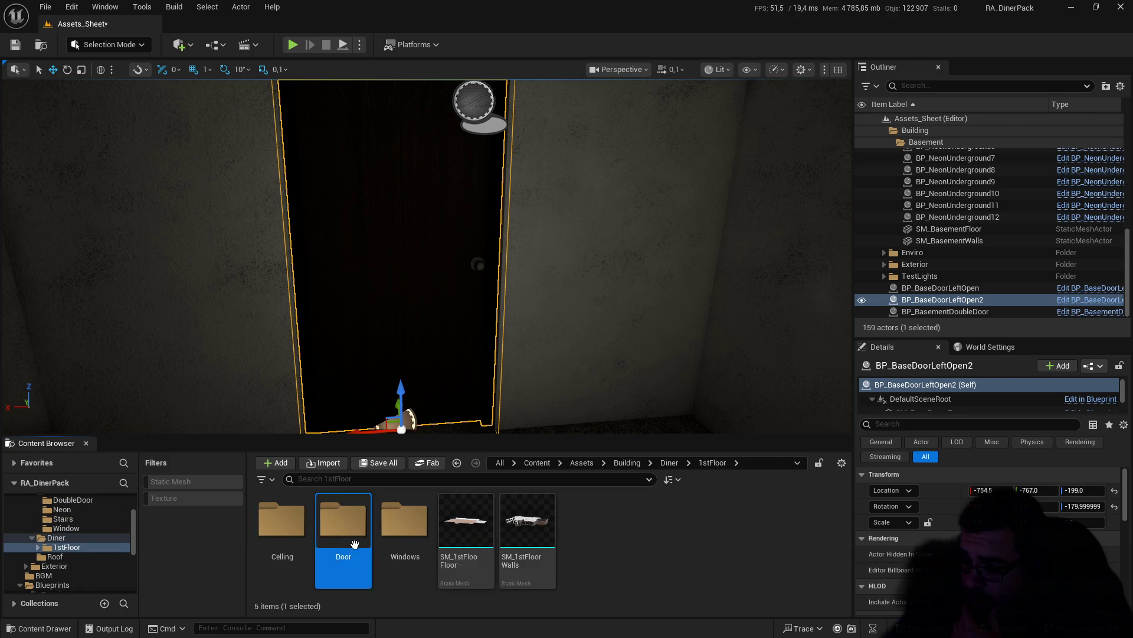
pyautogui.doubleClick(344, 531)
pyautogui.doubleClick(282, 523)
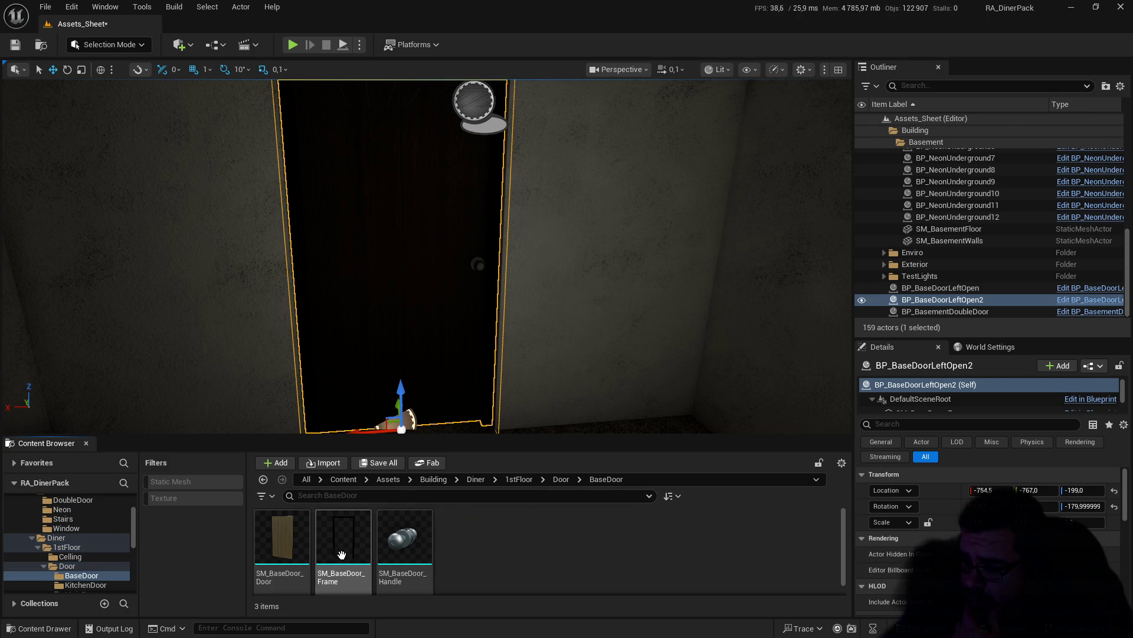
pyautogui.doubleClick(277, 542)
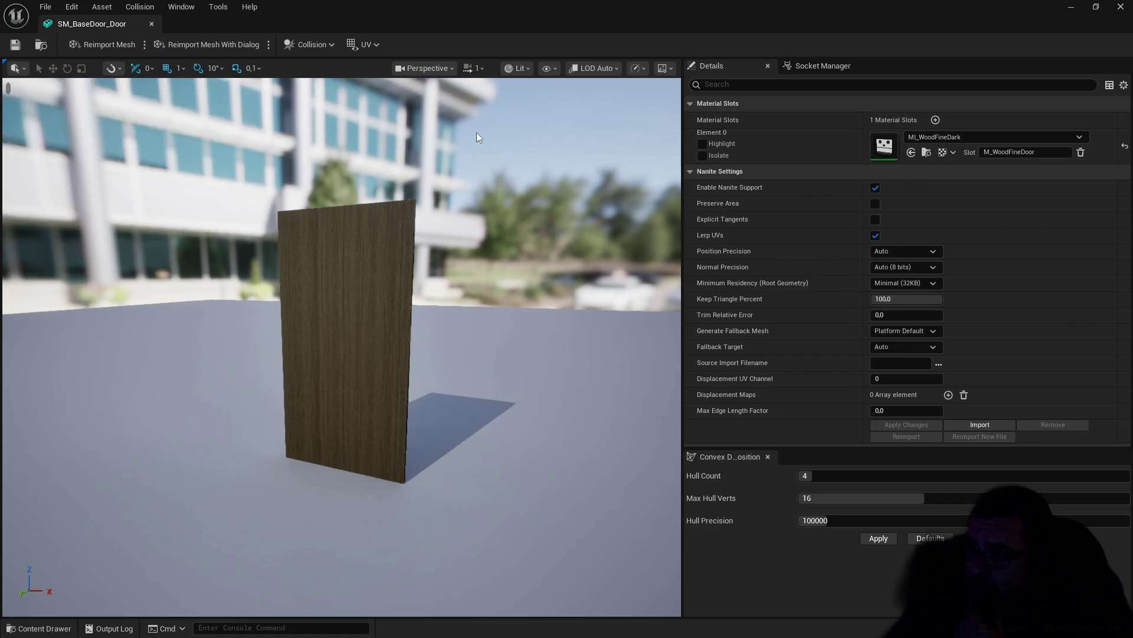
# Step: Add 10DOP-X simplified collision to SM_BaseDoor_Door, save it, and start a play test
pyautogui.click(309, 44)
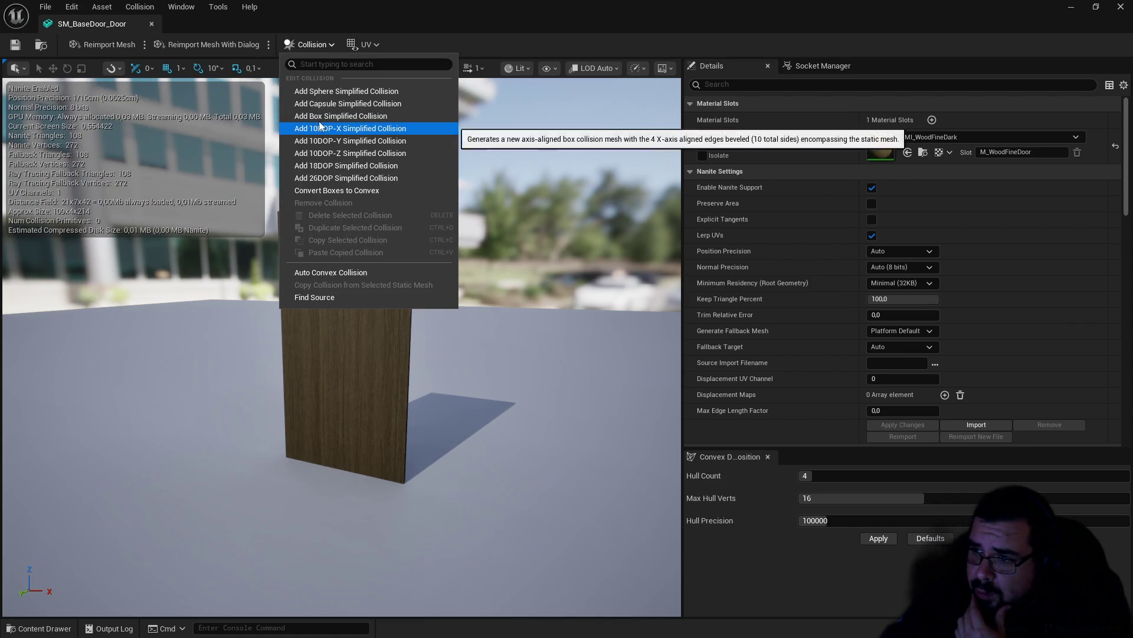
pyautogui.click(319, 128)
pyautogui.hotkey('ctrl', 's')
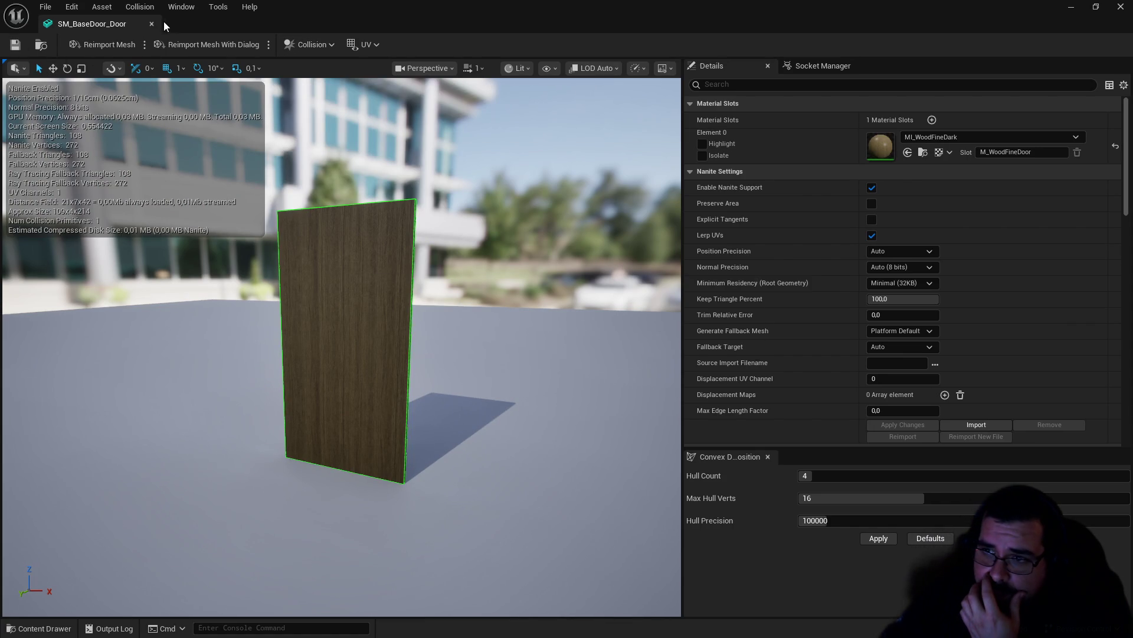
pyautogui.click(152, 23)
pyautogui.click(293, 46)
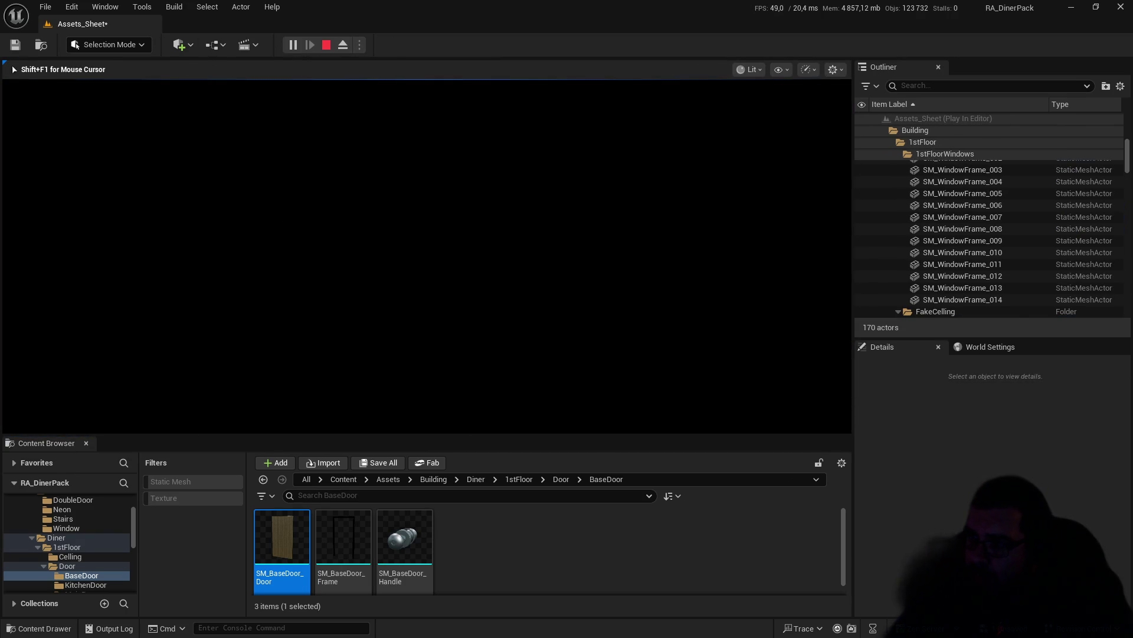
# Step: End the previous play session and fly the view to the selected door in the basement corridor
pyautogui.press('Escape')
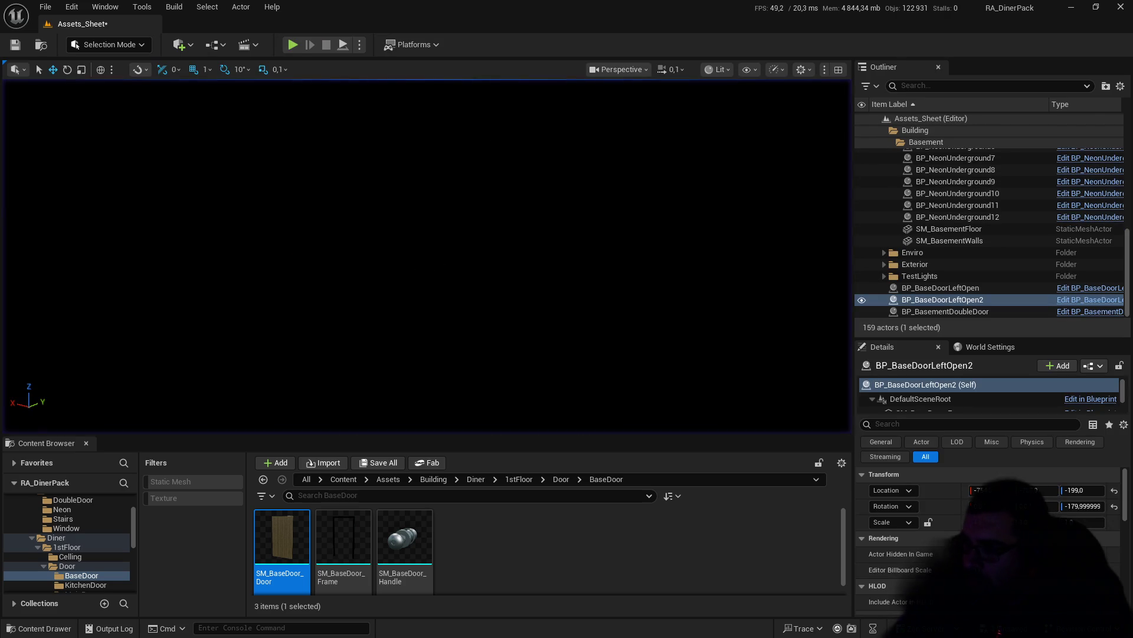
pyautogui.press('f')
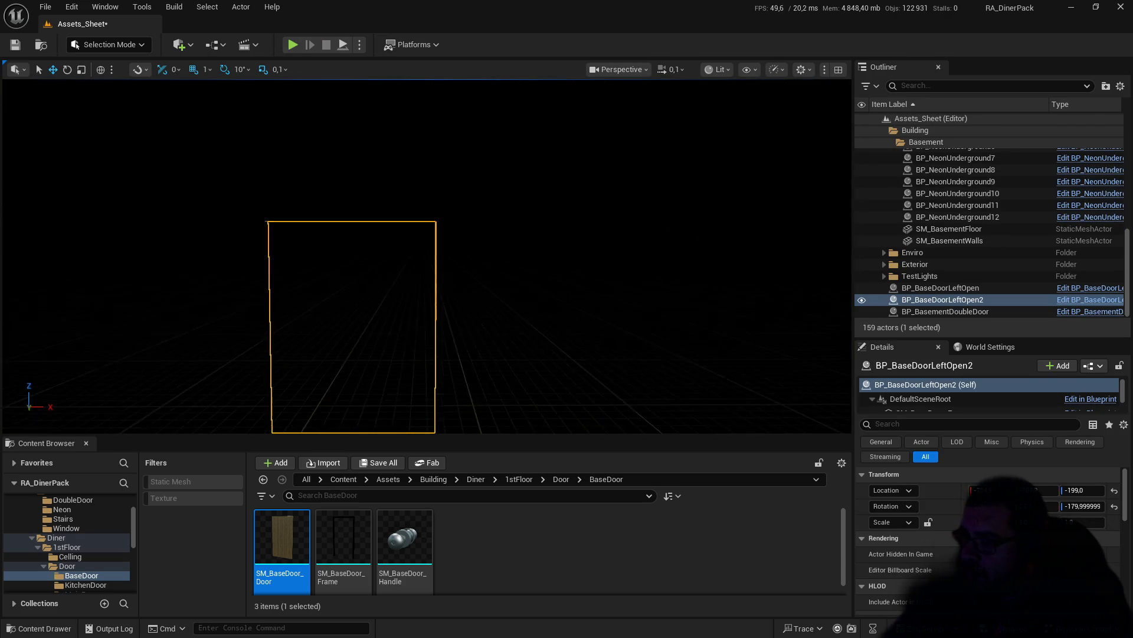
pyautogui.moveTo(252, 155); pyautogui.dragTo(252, 154)
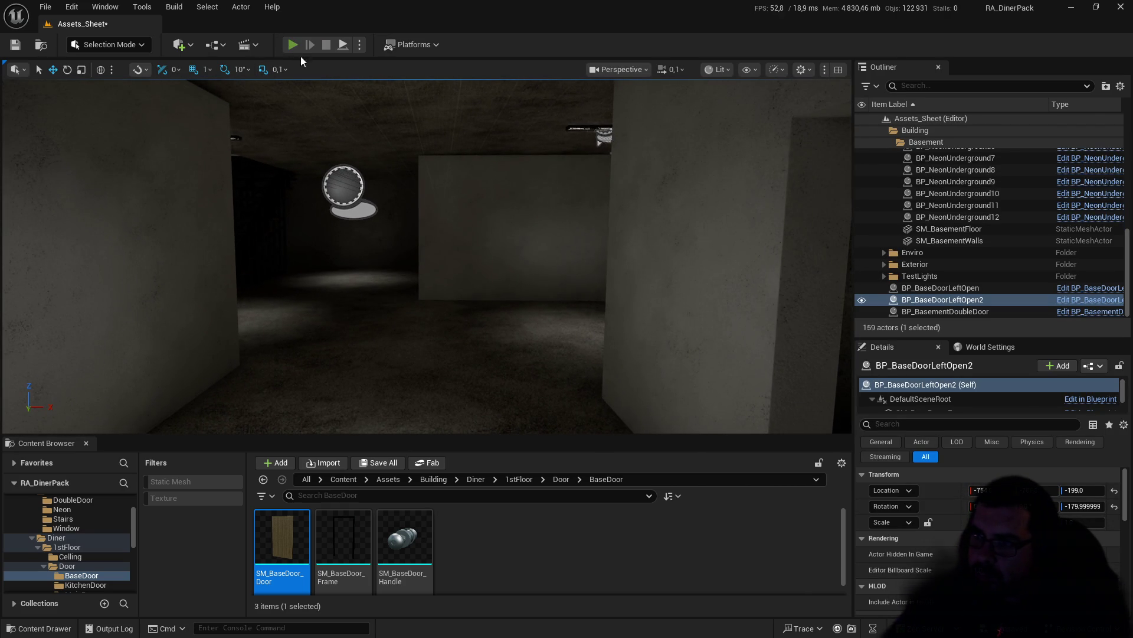
# Step: Play-test by walking the character into the dark room and back out through the doorway
pyautogui.click(292, 45)
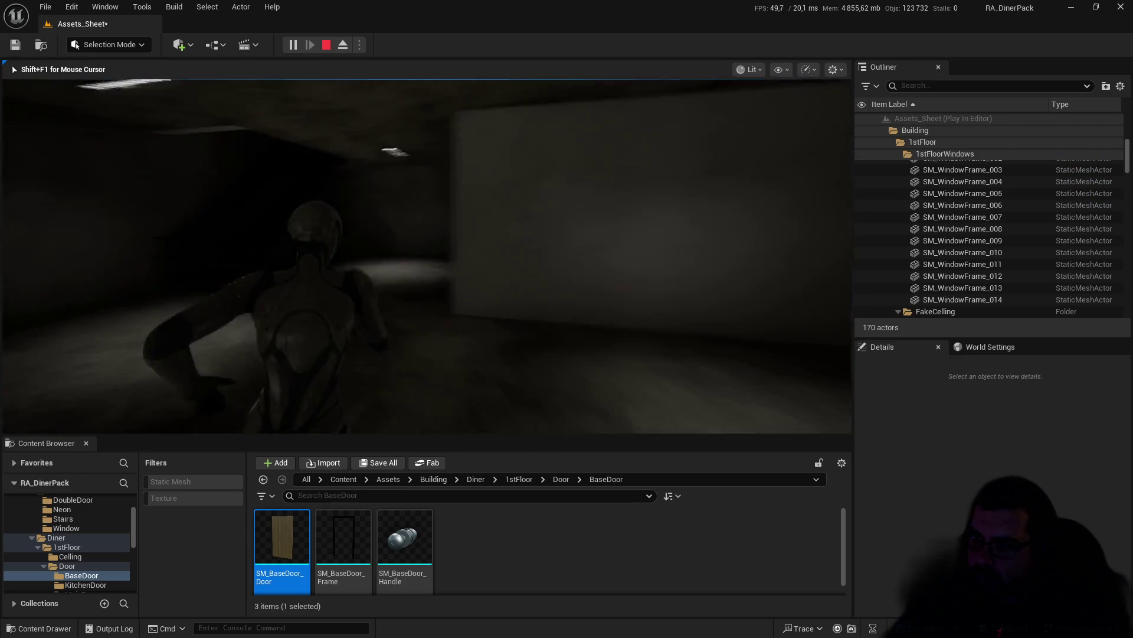
pyautogui.press('w')
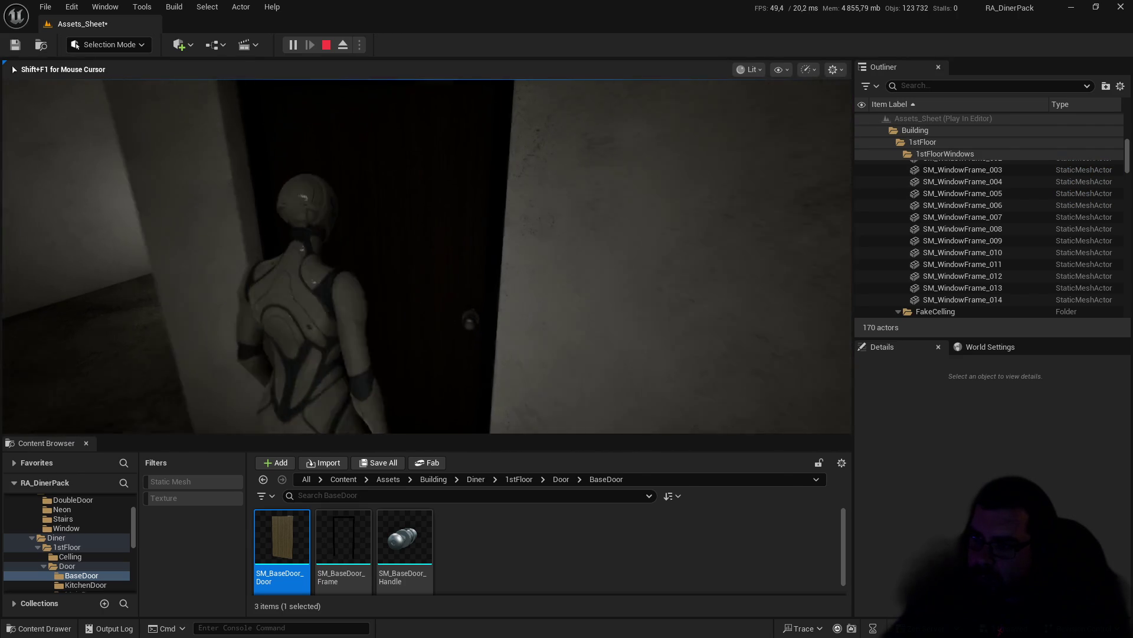
pyautogui.press('w')
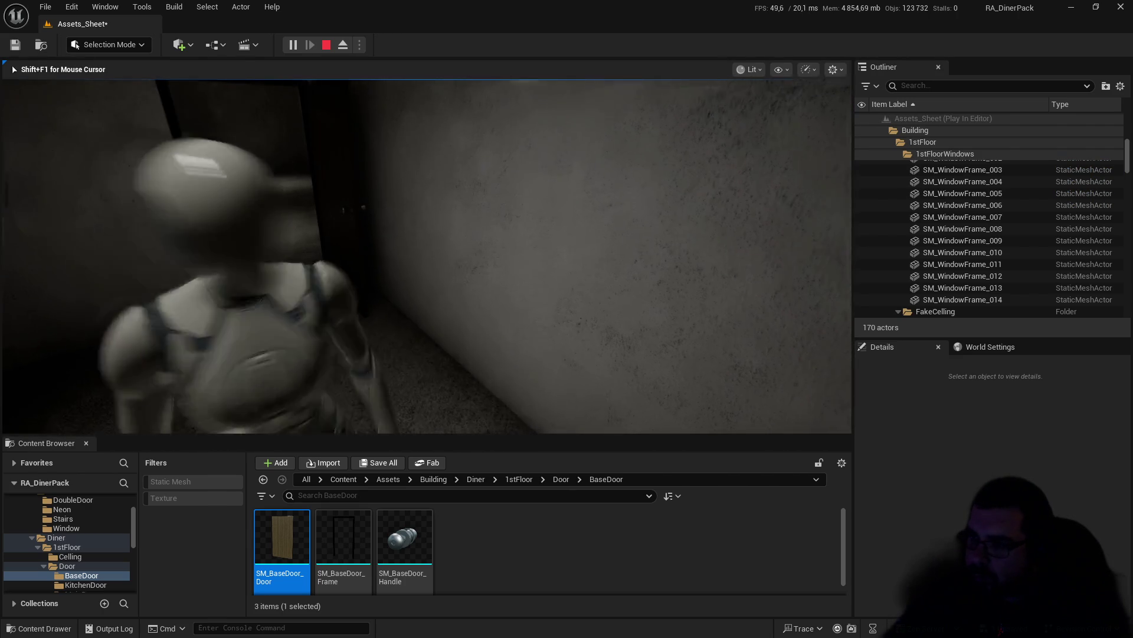
pyautogui.press('w')
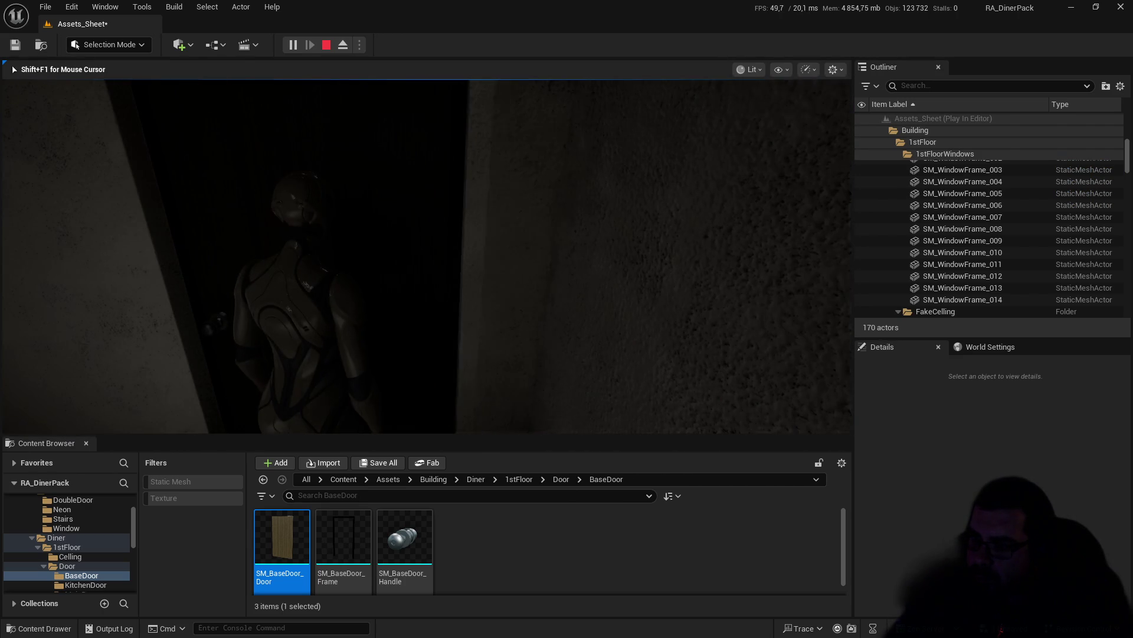
pyautogui.press('w')
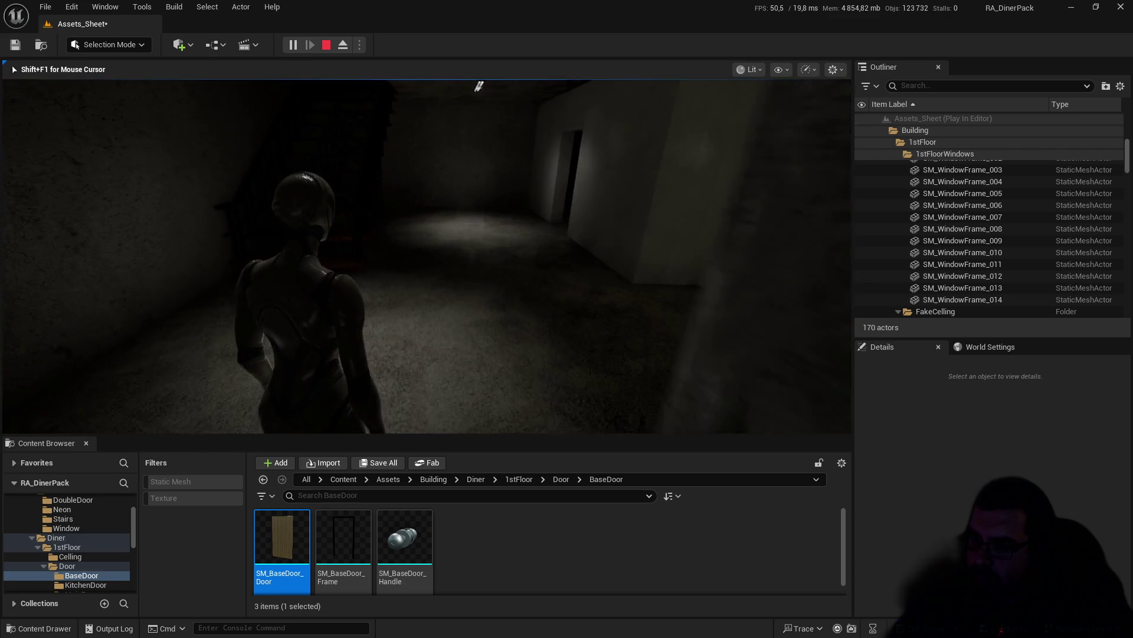
pyautogui.press('Escape')
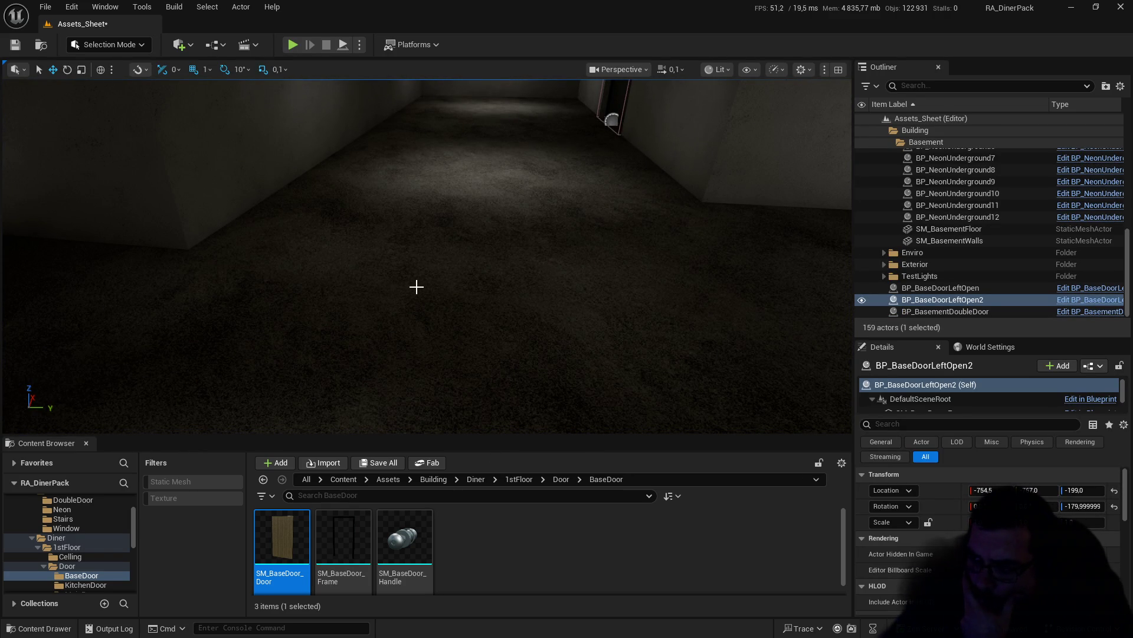
# Step: Duplicate BP_BaseDoorLeftOpen2 with an Alt-drag to create a new door copy
pyautogui.press('f')
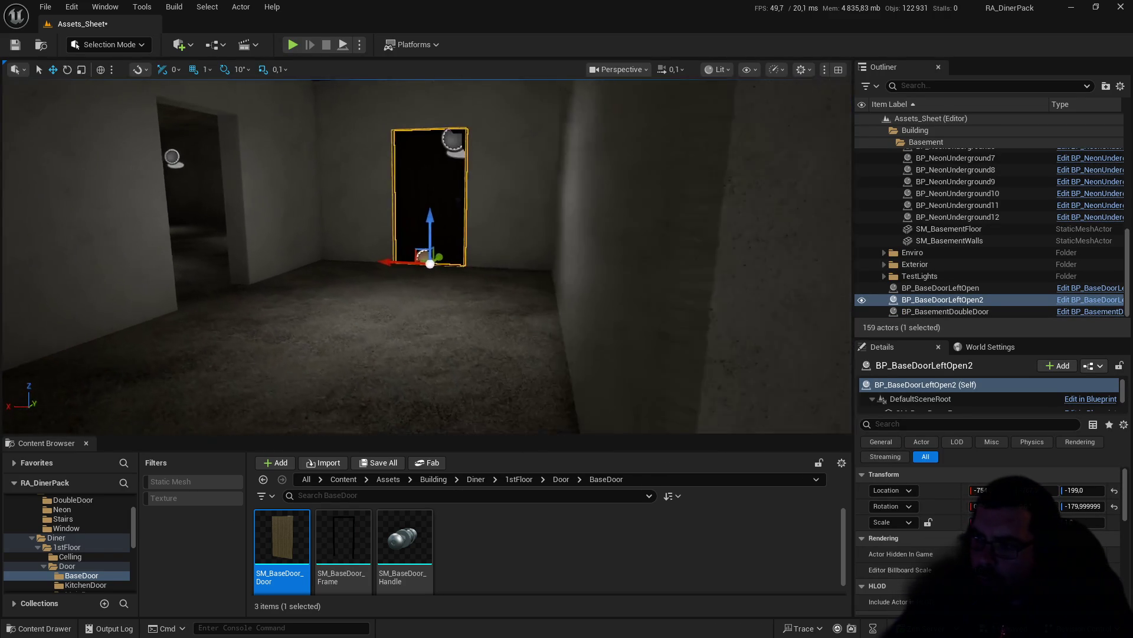
pyautogui.scroll(5, 421, 285)
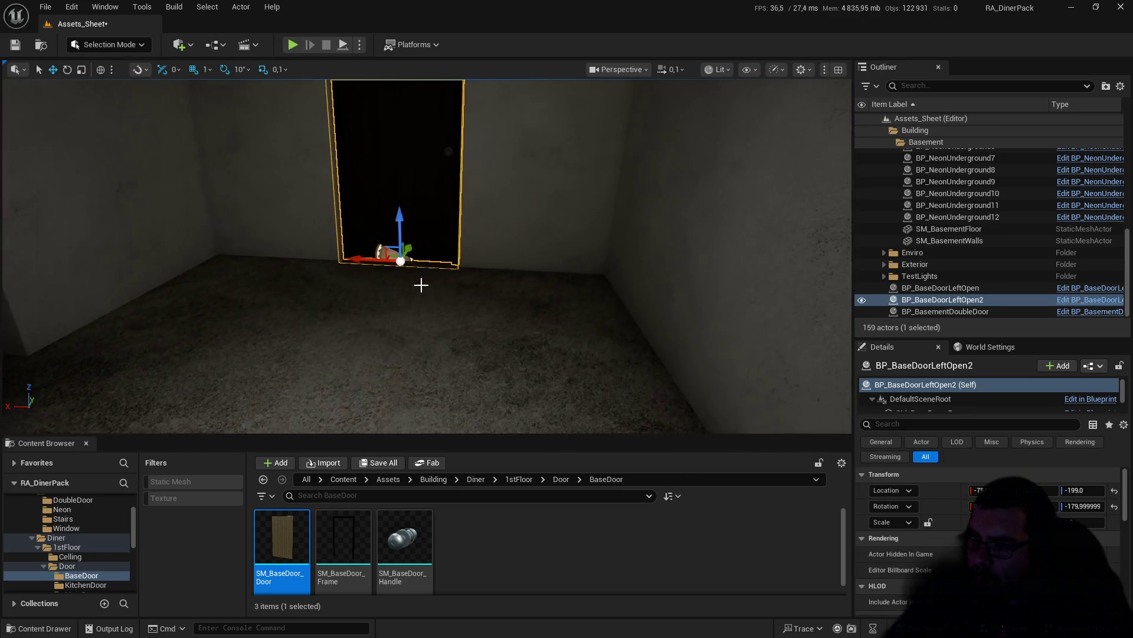
pyautogui.keyDown('alt'); pyautogui.moveTo(409, 248); pyautogui.dragTo(363, 322); pyautogui.keyUp('alt')
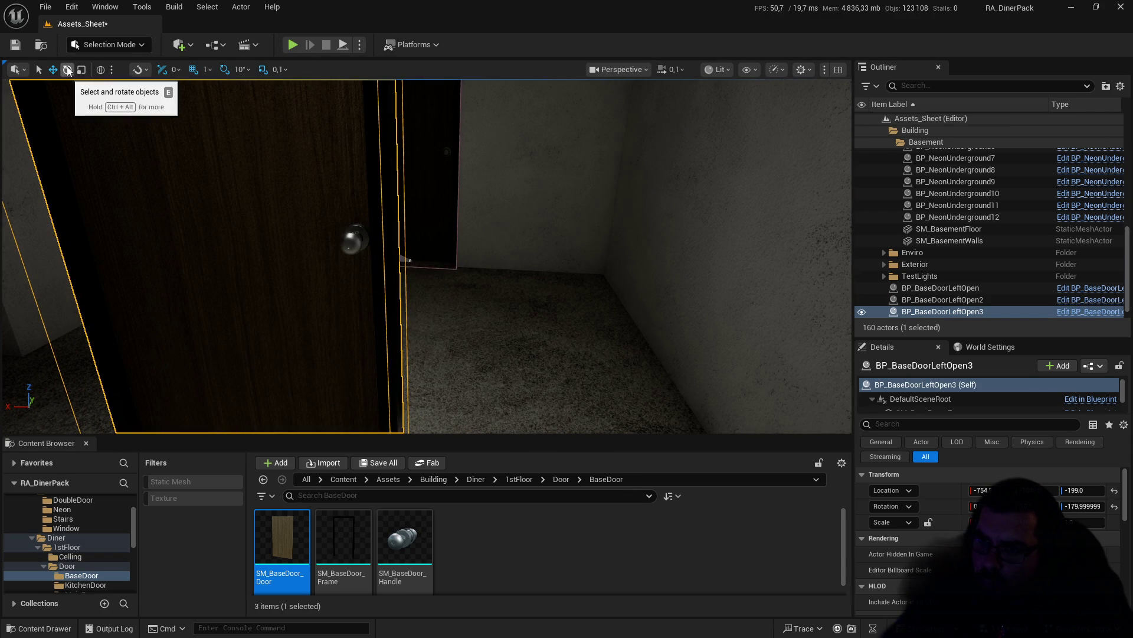
# Step: Rotate the copy 90° in yaw and fit it flush into another basement doorway
pyautogui.press('f')
pyautogui.moveTo(426, 333); pyautogui.dragTo(363, 342)
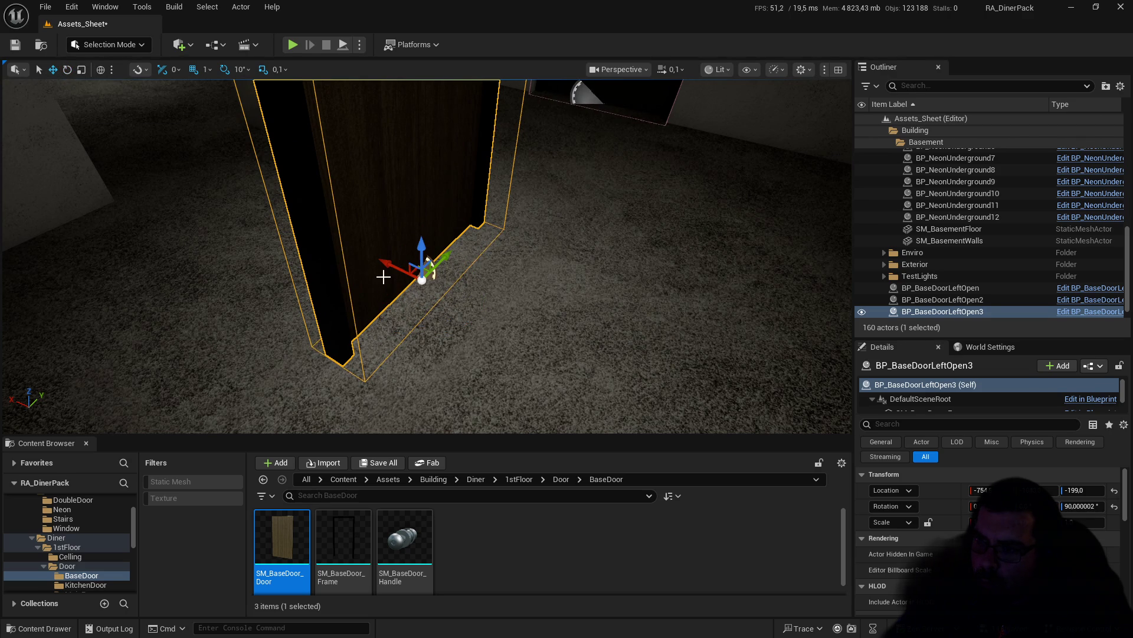
pyautogui.moveTo(379, 264); pyautogui.dragTo(115, 185)
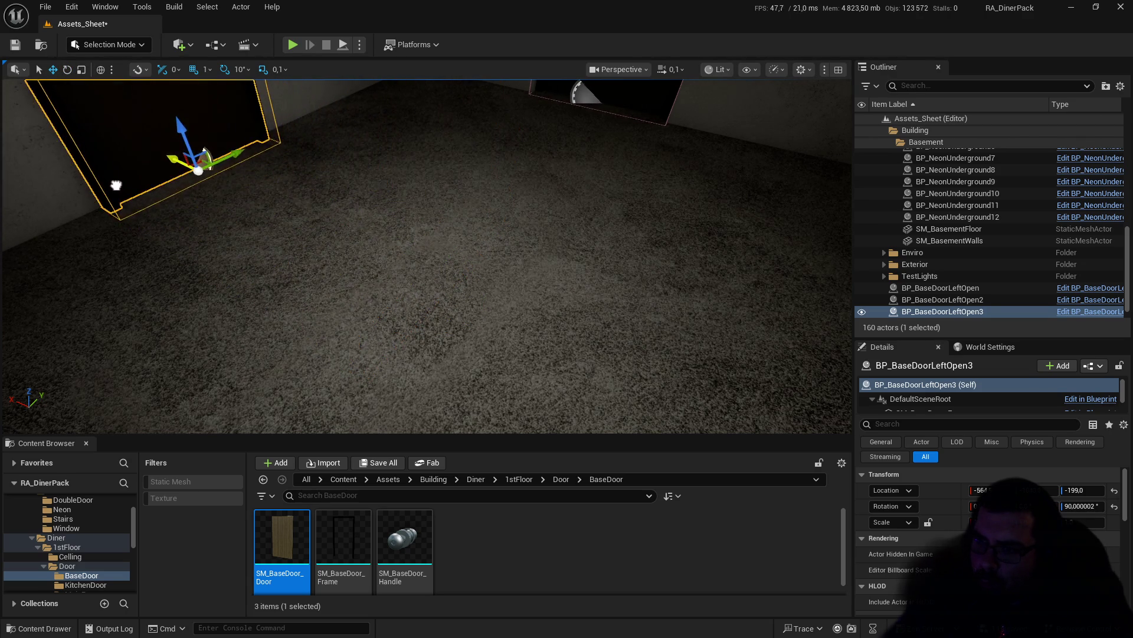
pyautogui.moveTo(214, 255); pyautogui.dragTo(215, 255)
pyautogui.moveTo(160, 377); pyautogui.dragTo(166, 353)
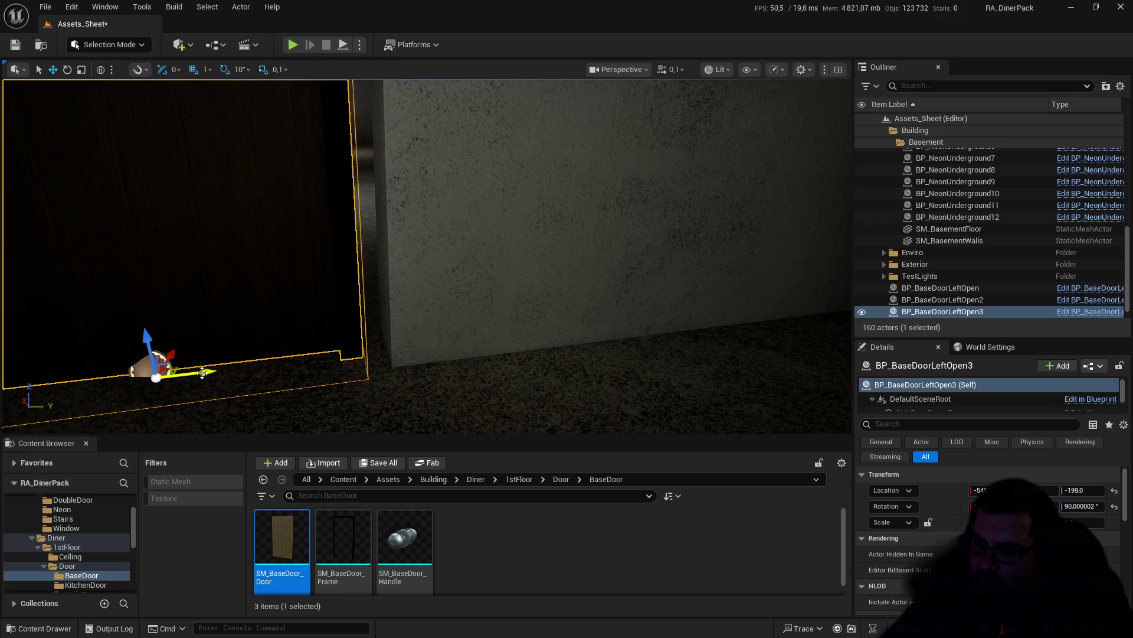
pyautogui.moveTo(242, 377); pyautogui.dragTo(256, 359)
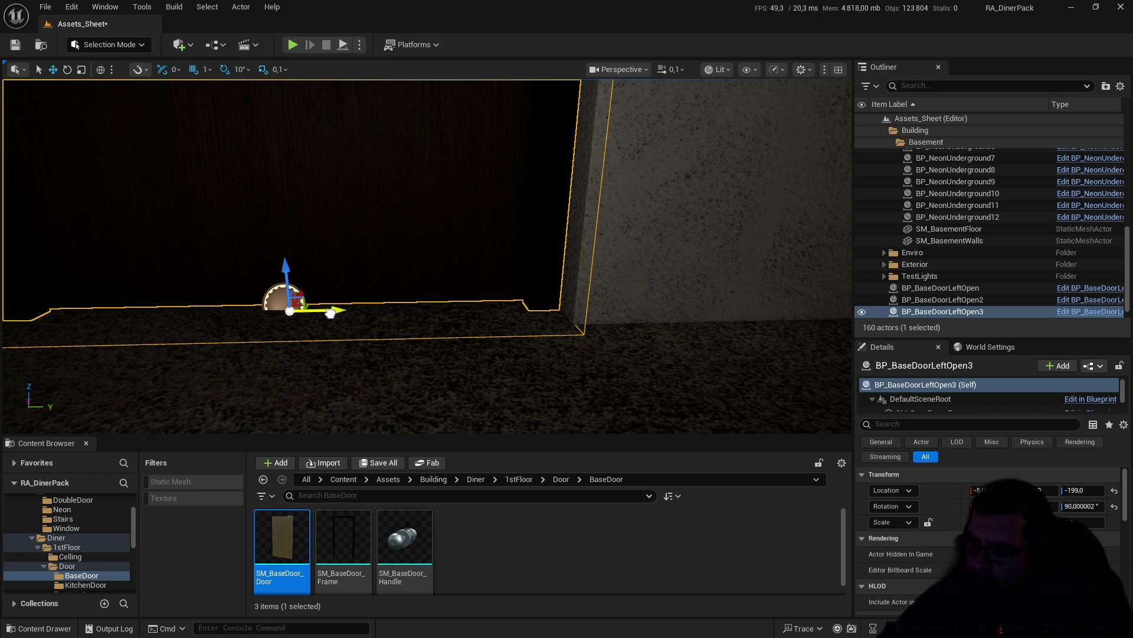